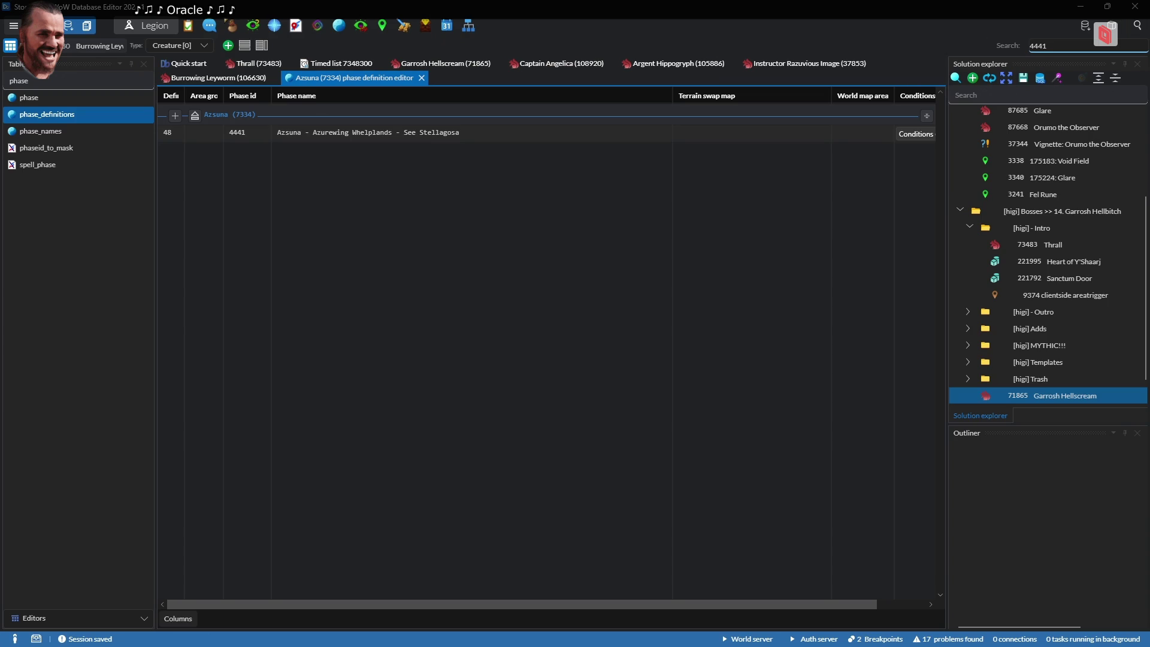
Inspect phase 4441's in-area and Runas the Shamed conditions, then bring up the Quest Chain Editor
click(914, 133)
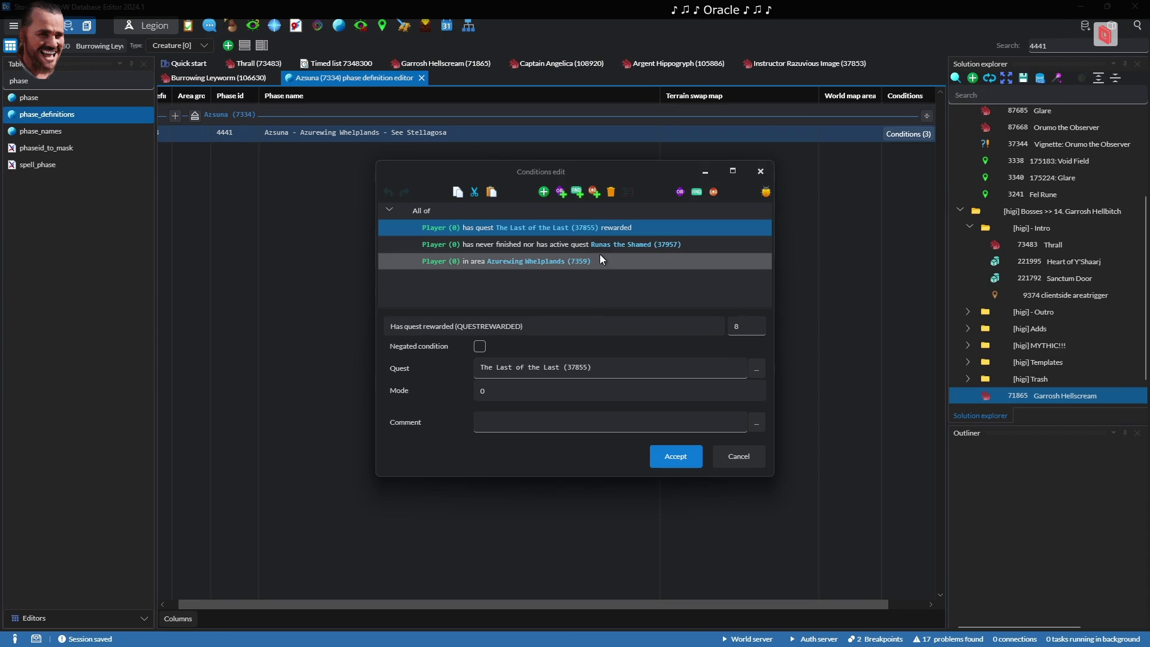
click(544, 266)
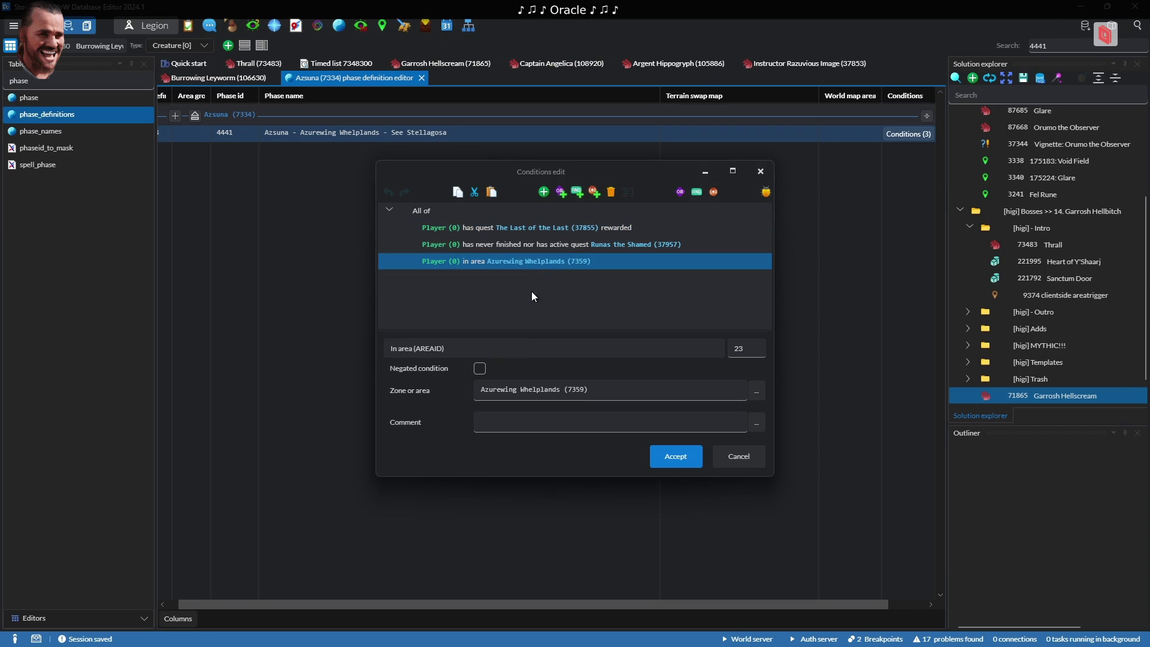
click(544, 246)
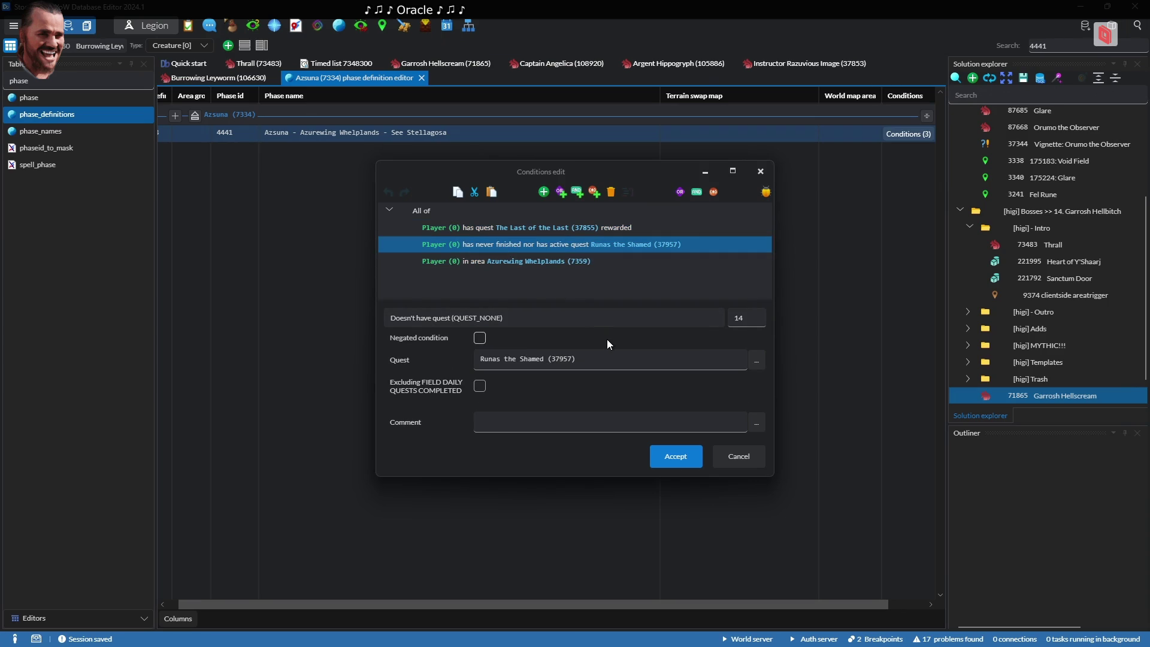
key(alt+Tab)
key(alt+Tab)
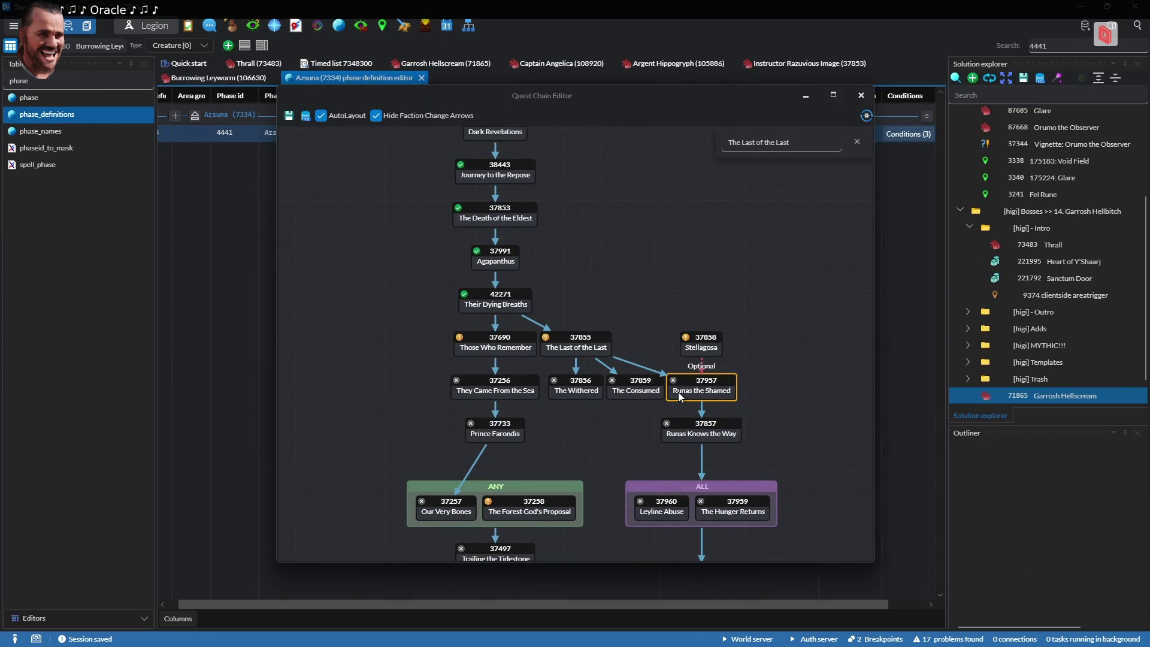
Abandon the Stellagosa quest in-game and talk to Agapanthus to see her quest
key(alt+Tab)
key(alt+Tab)
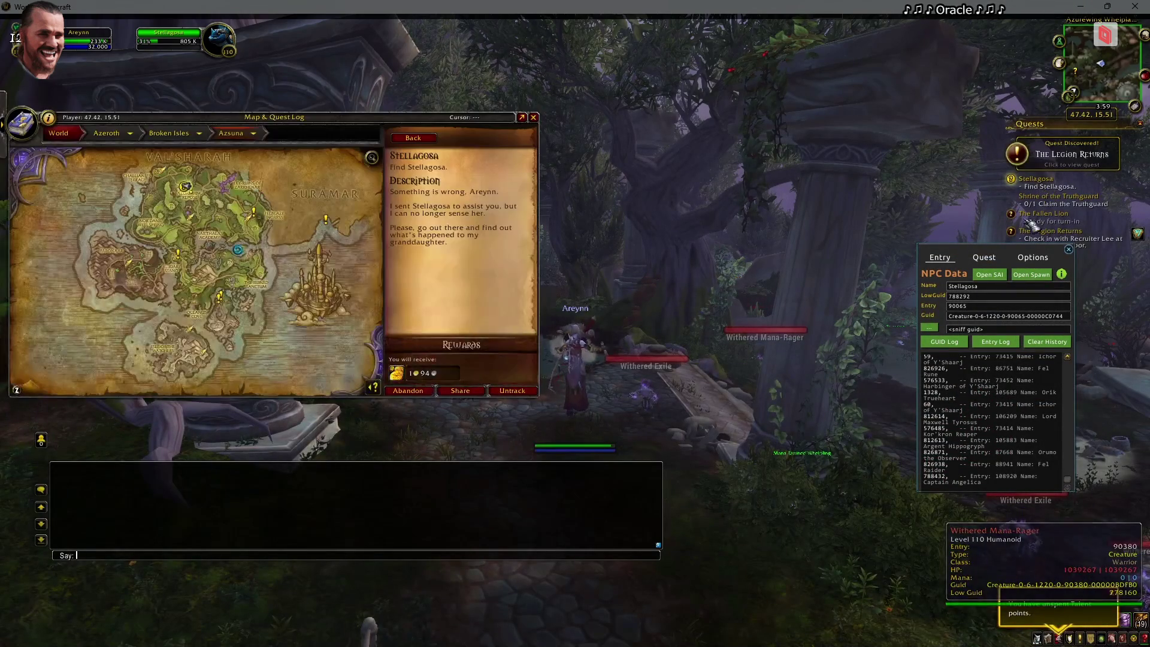
click(1035, 179)
click(408, 391)
click(533, 110)
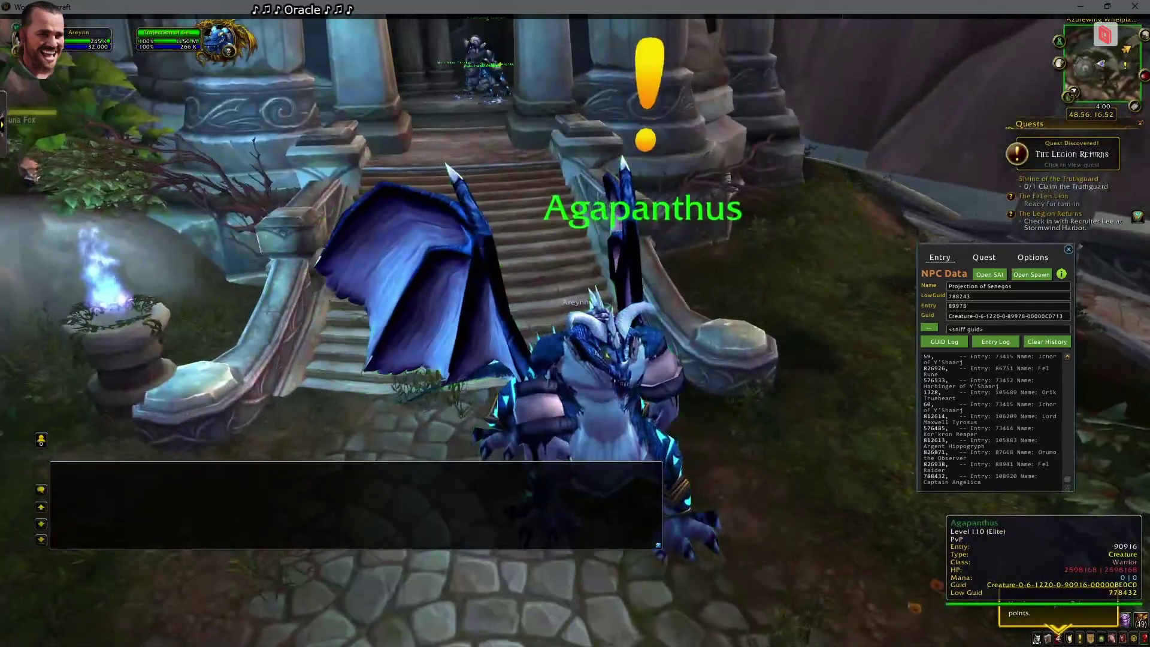
right_click(524, 311)
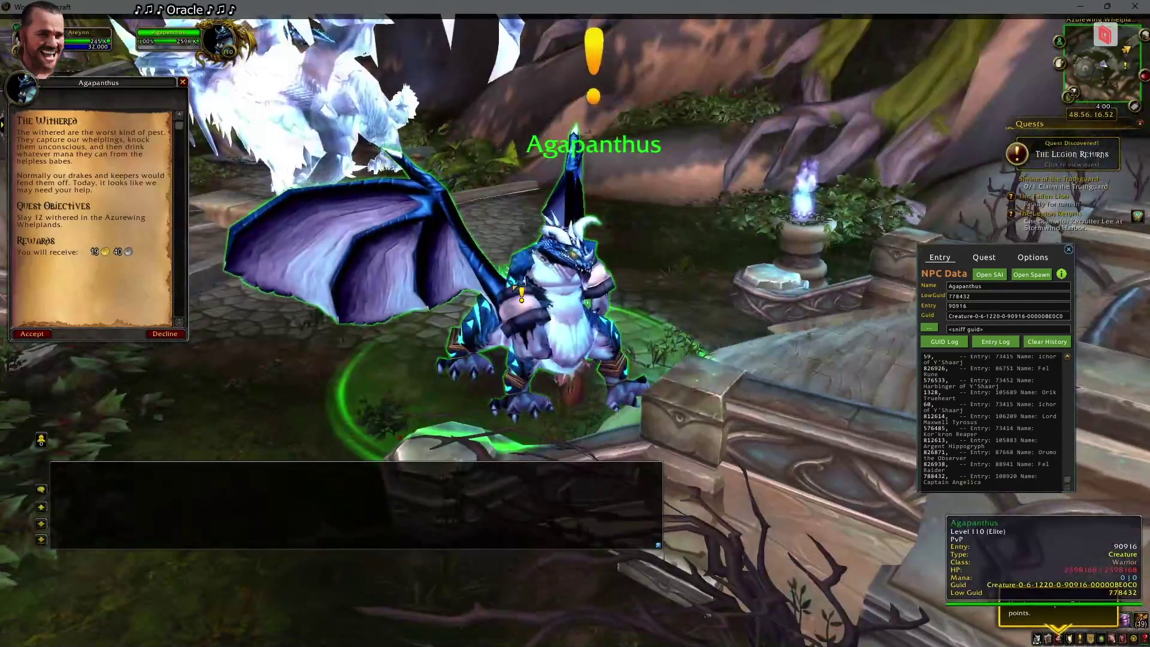
Open the quest chain graph over the game and review the Runas the Shamed node's actions
click(944, 345)
right_click(725, 390)
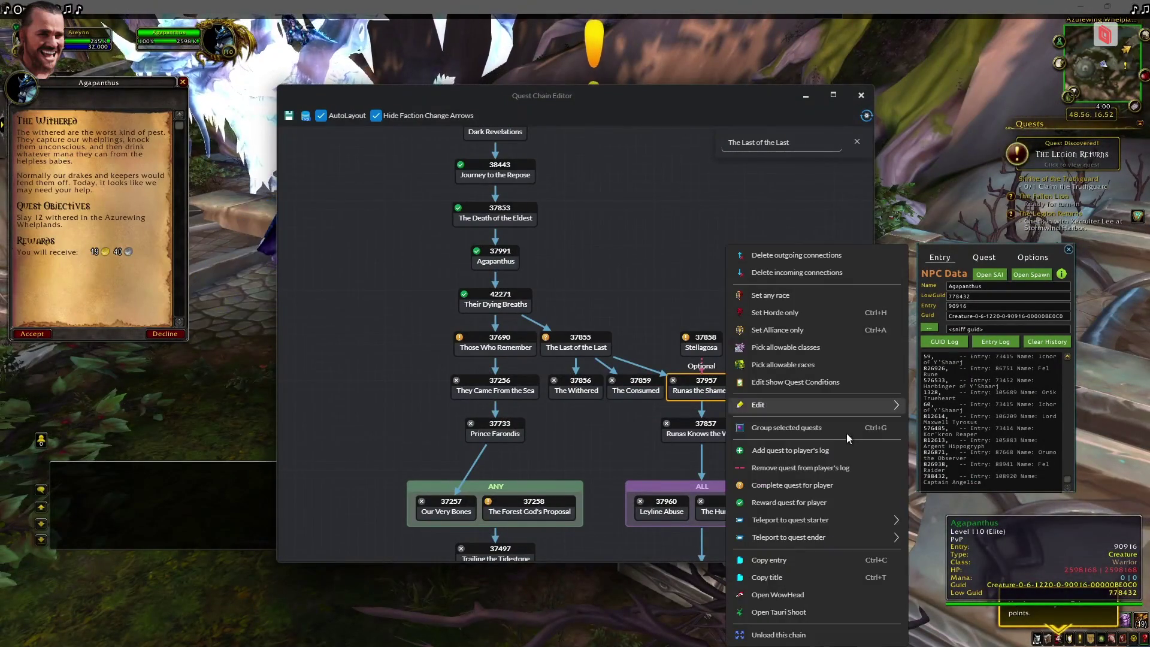
mouse_move(887, 528)
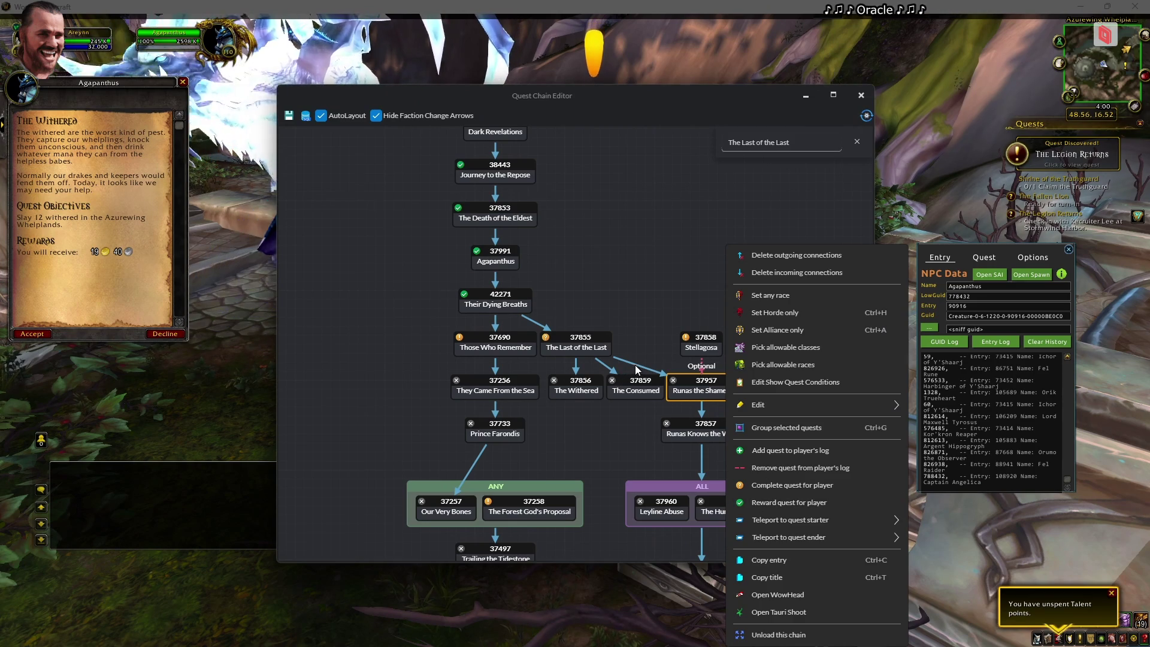
click(638, 367)
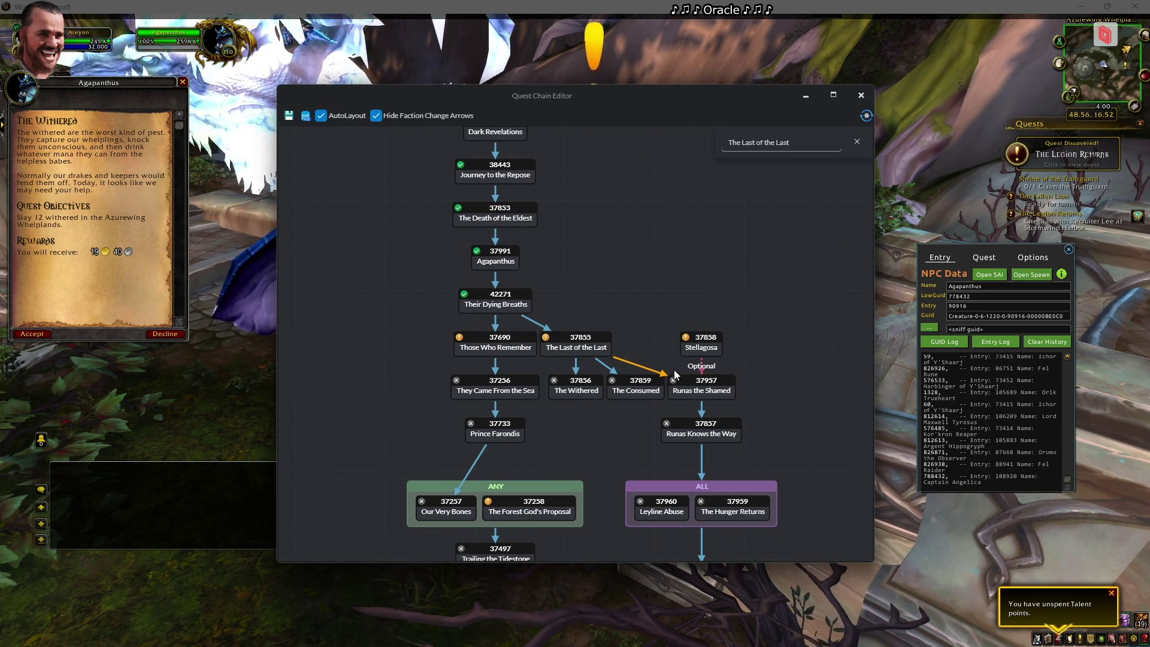
right_click(699, 390)
mouse_move(857, 523)
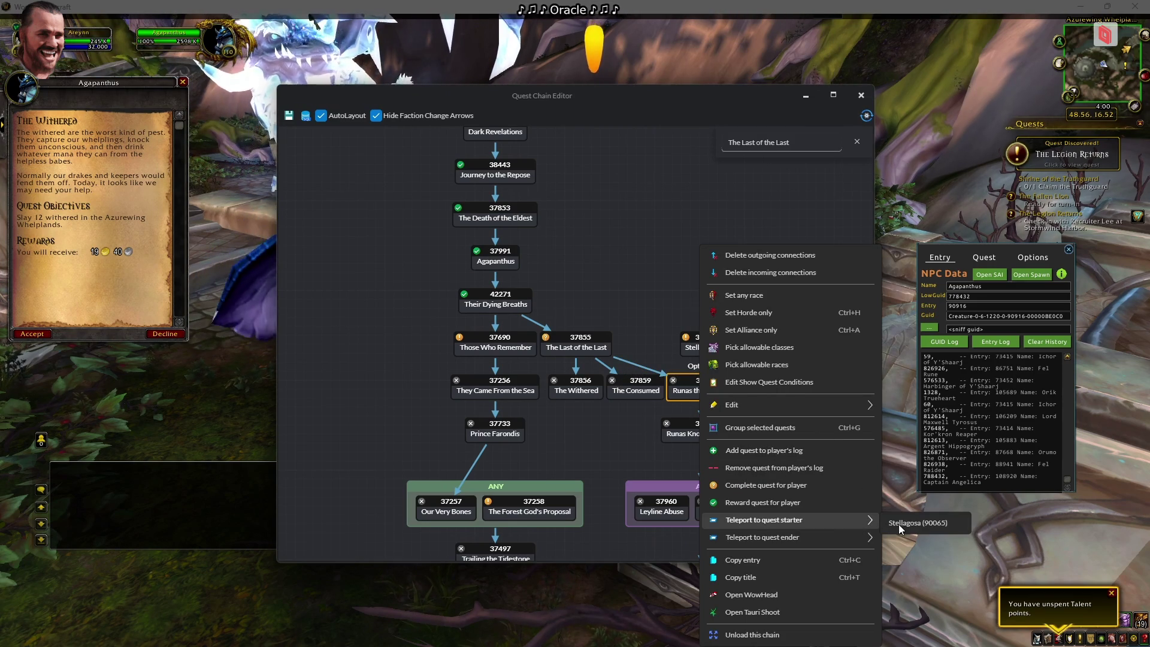
Teleport to the Stellagosa quest ender and select its optional link to Runas the Shamed
click(689, 348)
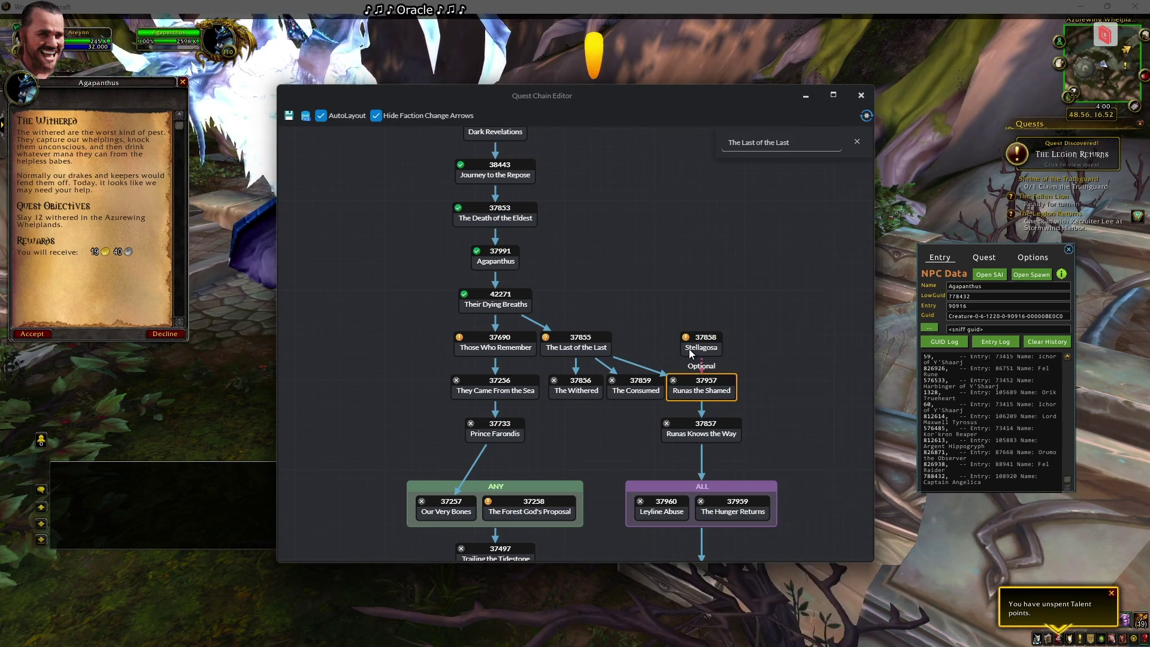
right_click(689, 349)
mouse_move(860, 542)
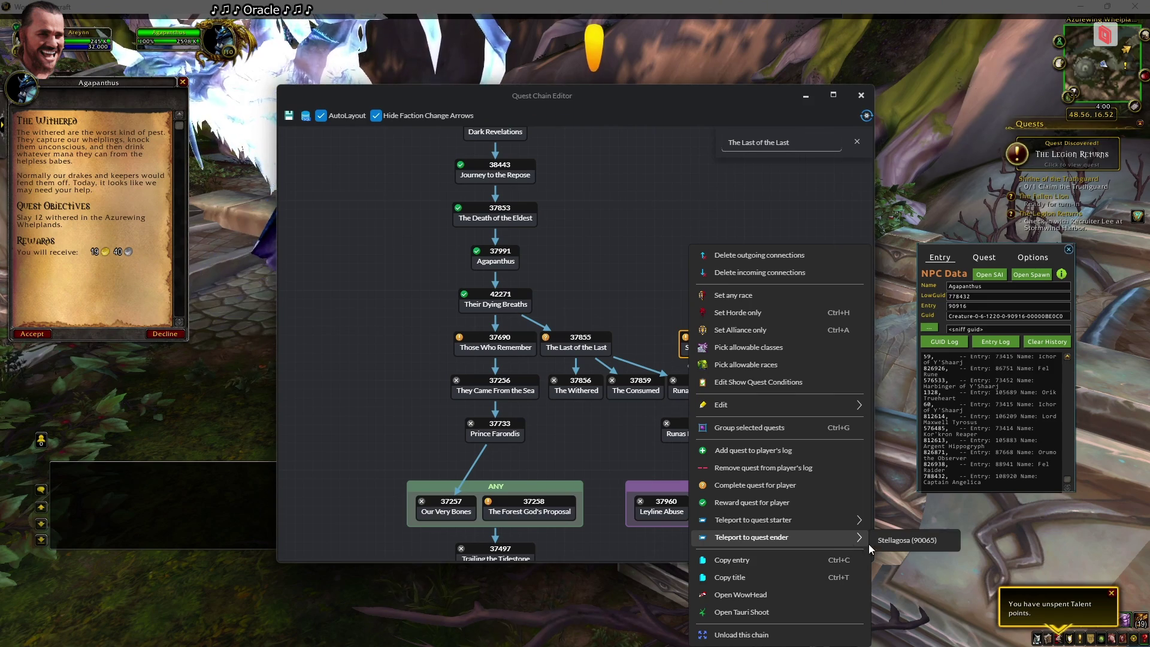
click(934, 539)
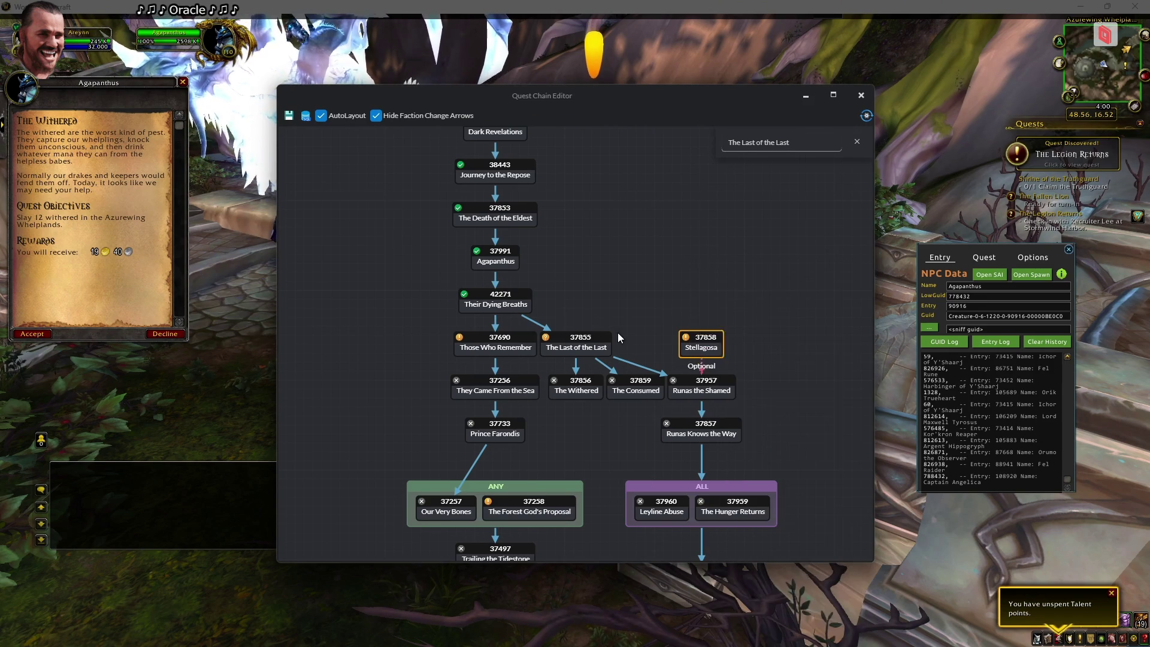
click(702, 368)
Make Stellagosa a required step before Runas the Shamed and save the quest chain
click(705, 386)
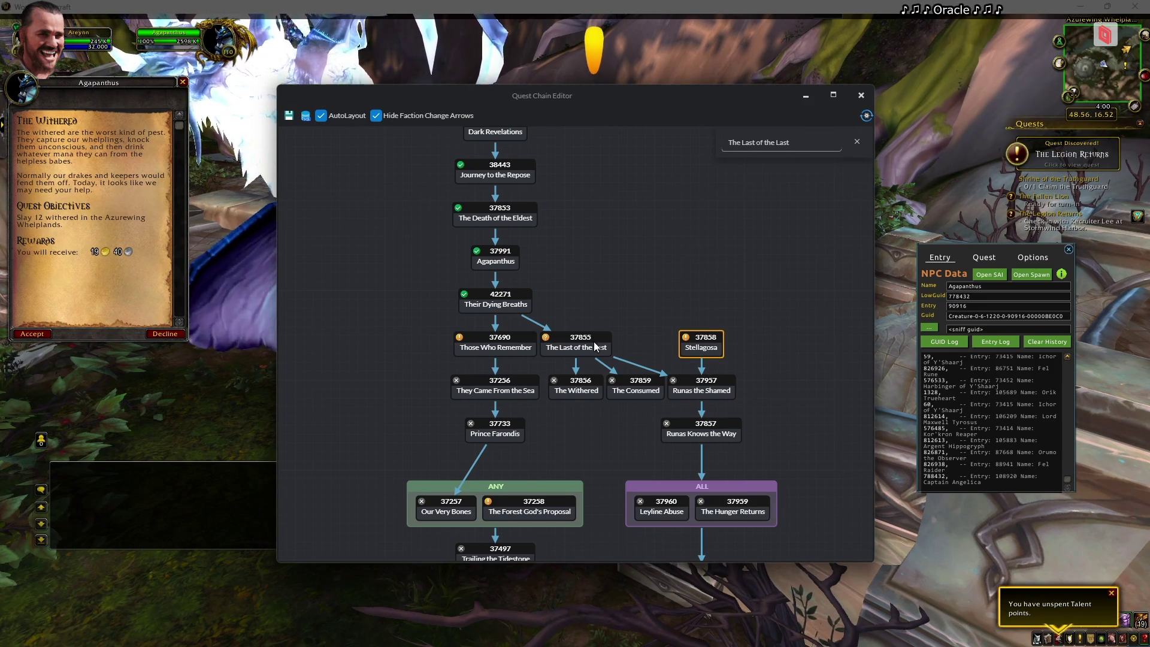
key(Delete)
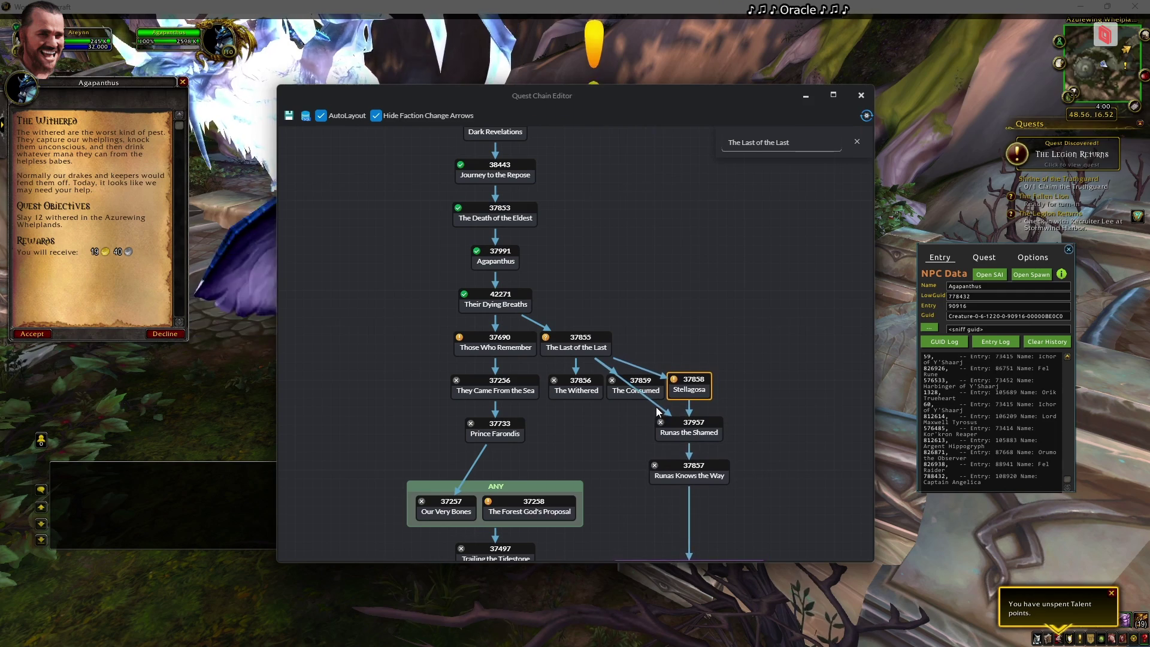
click(287, 115)
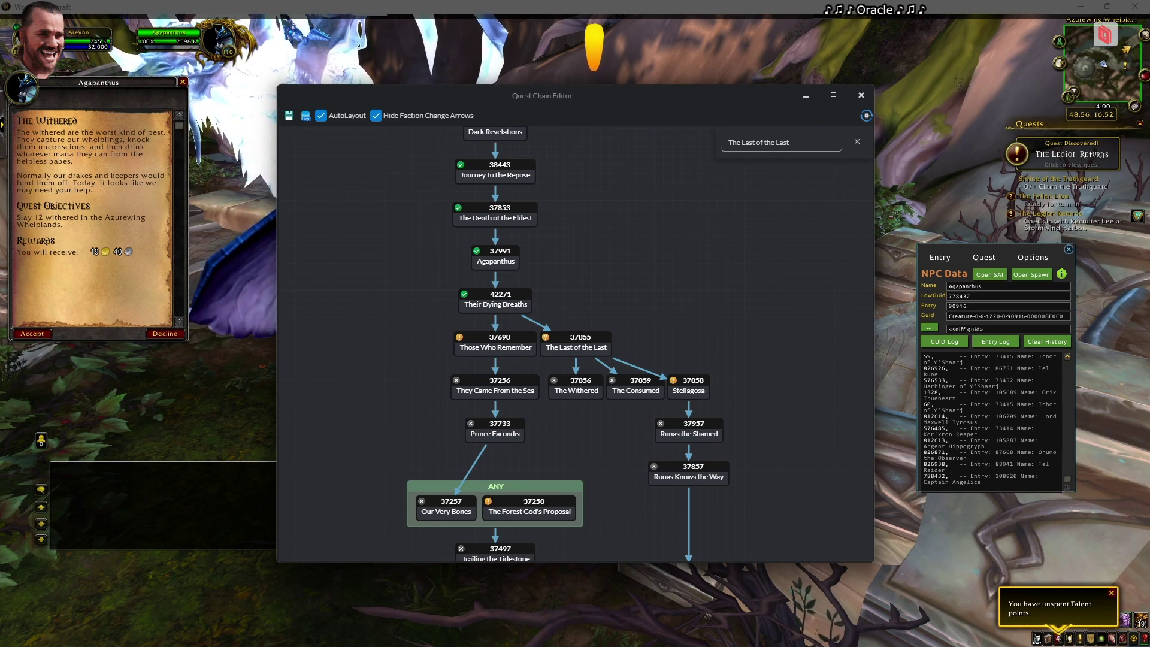
Search 'sni' in the Windows search, then dismiss it
key(super)
text(sni)
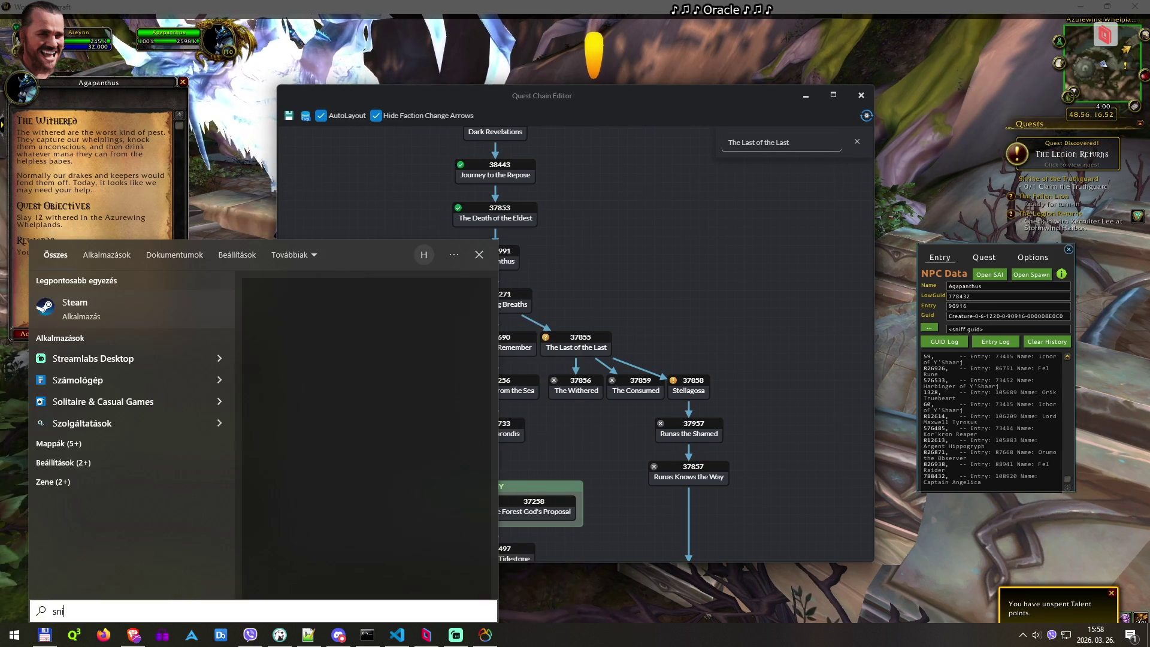
key(Return)
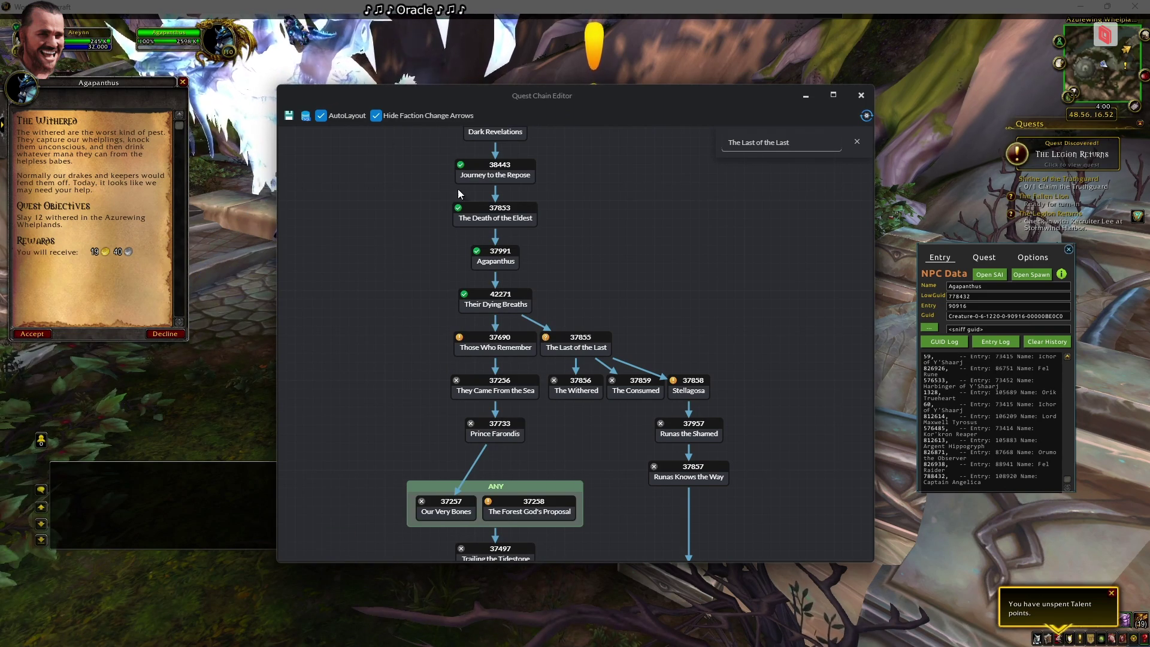
Back in the game, accept Stellagosa from the Projection of Senegos
click(281, 113)
drag(599, 95, 599, 95)
right_click(599, 94)
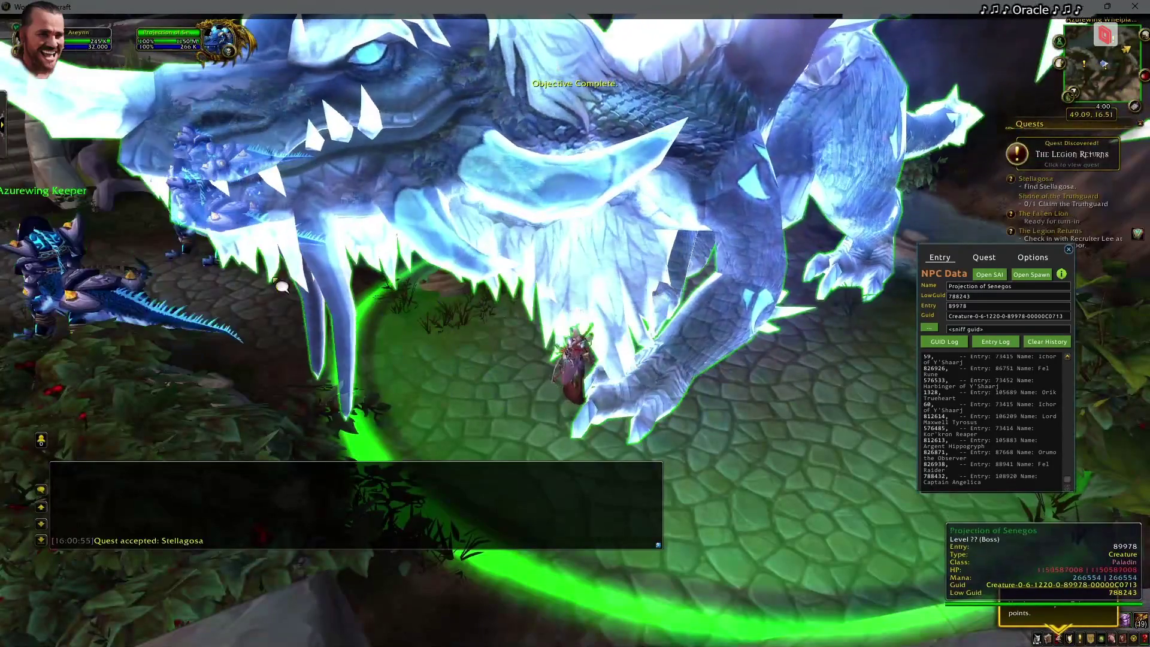
Turn in Stellagosa, accept Runas the Shamed, and clear the current target
key(w)
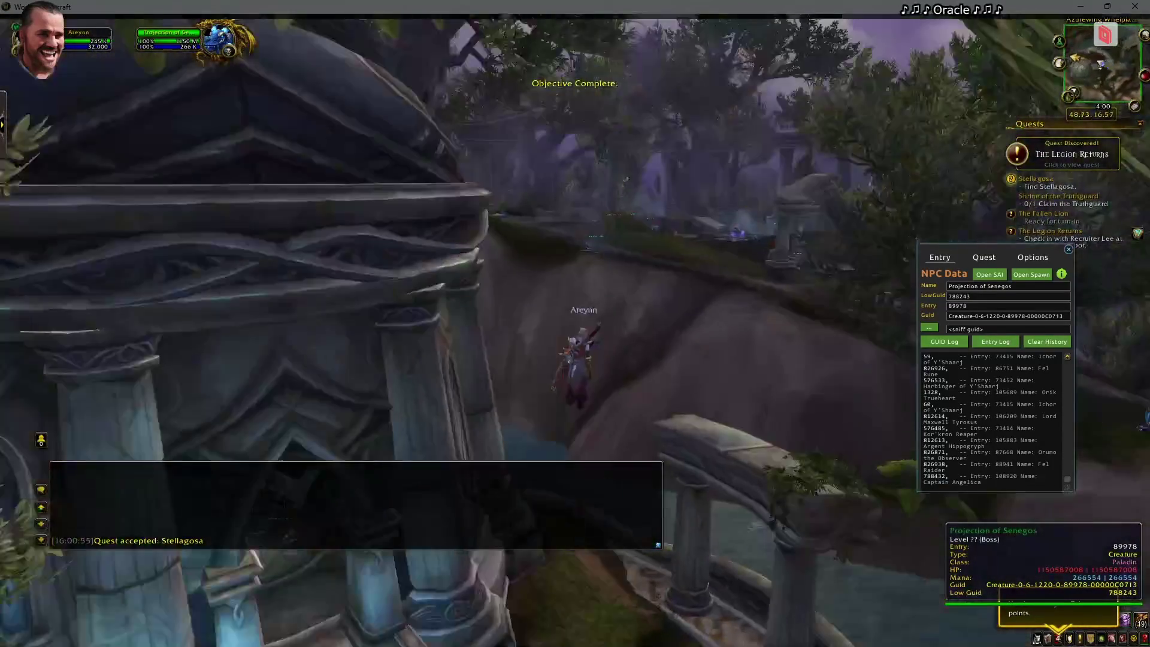
key(w)
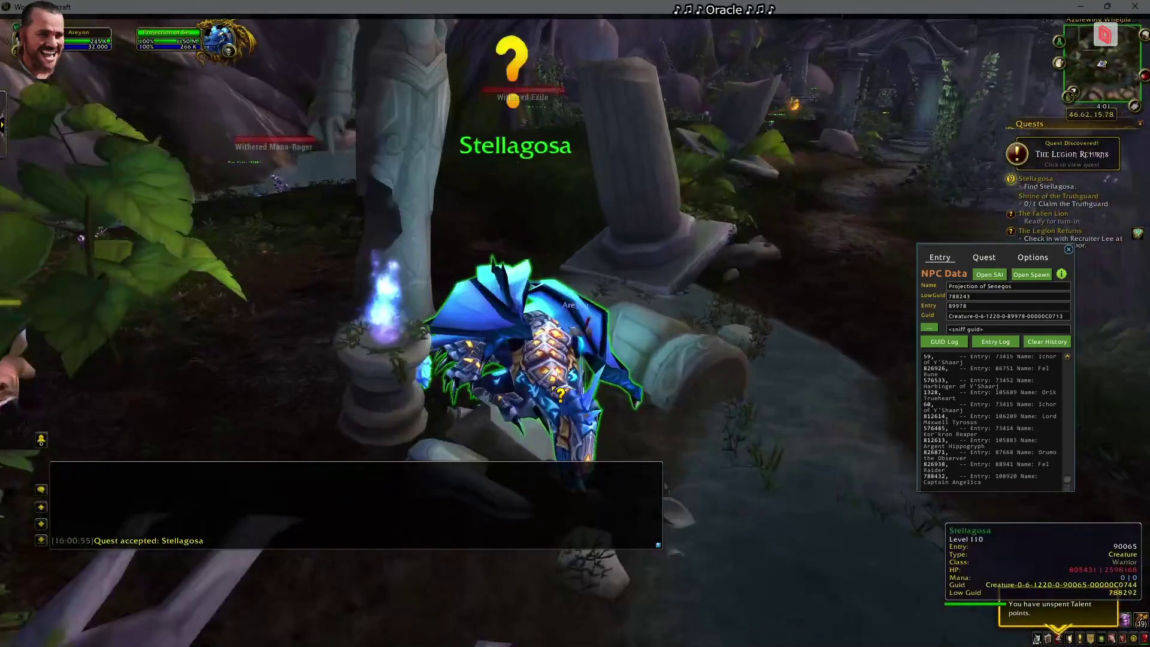
right_click(560, 393)
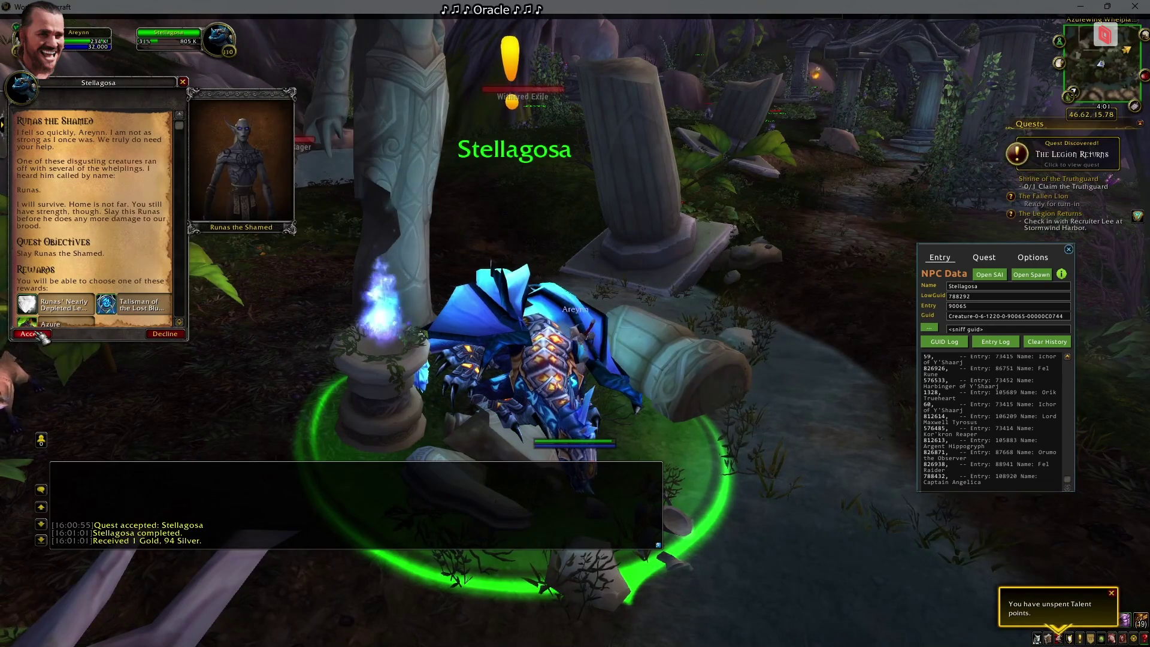
click(32, 334)
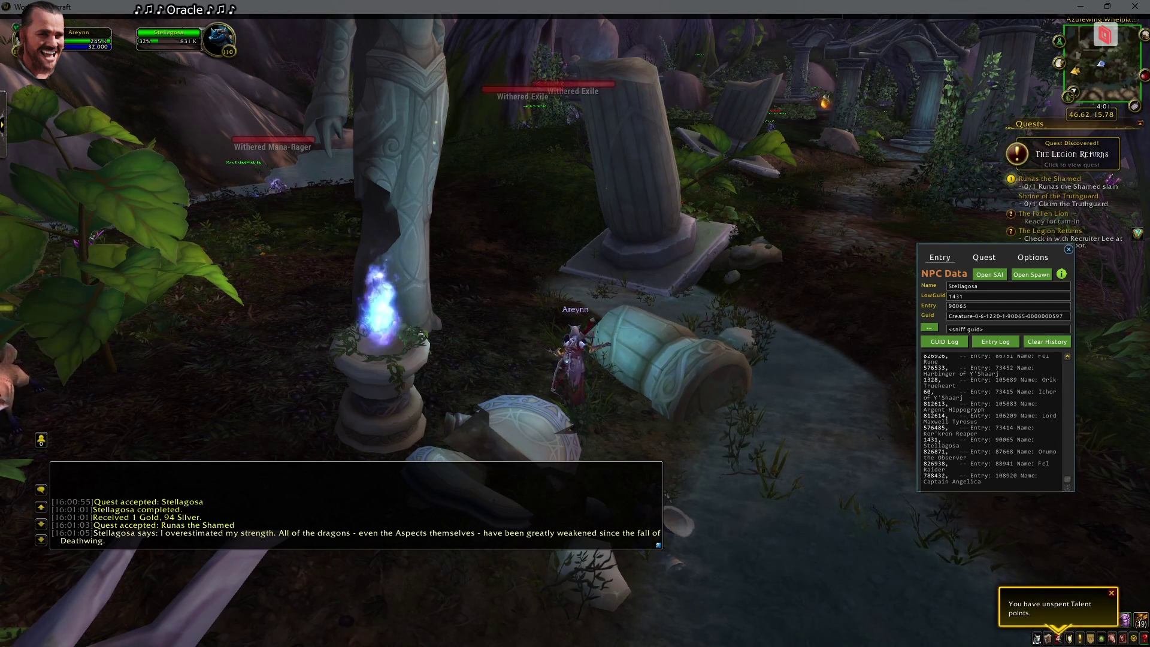
key(Escape)
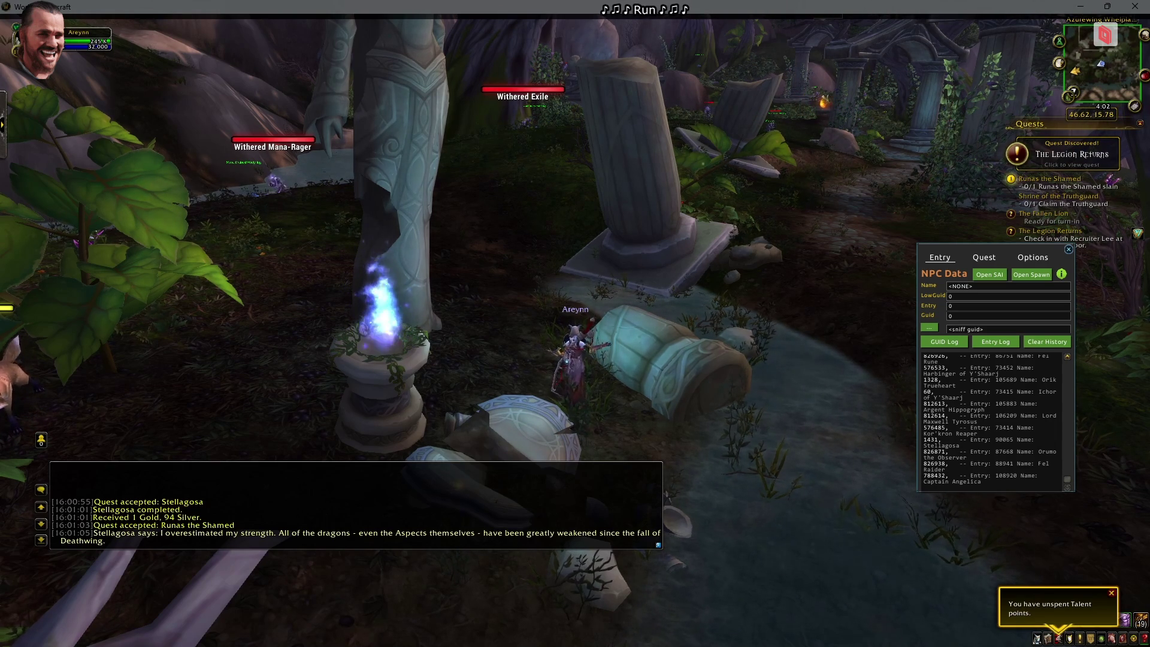
Bring up the taskbar to pick another open window
mouse_move(442, 632)
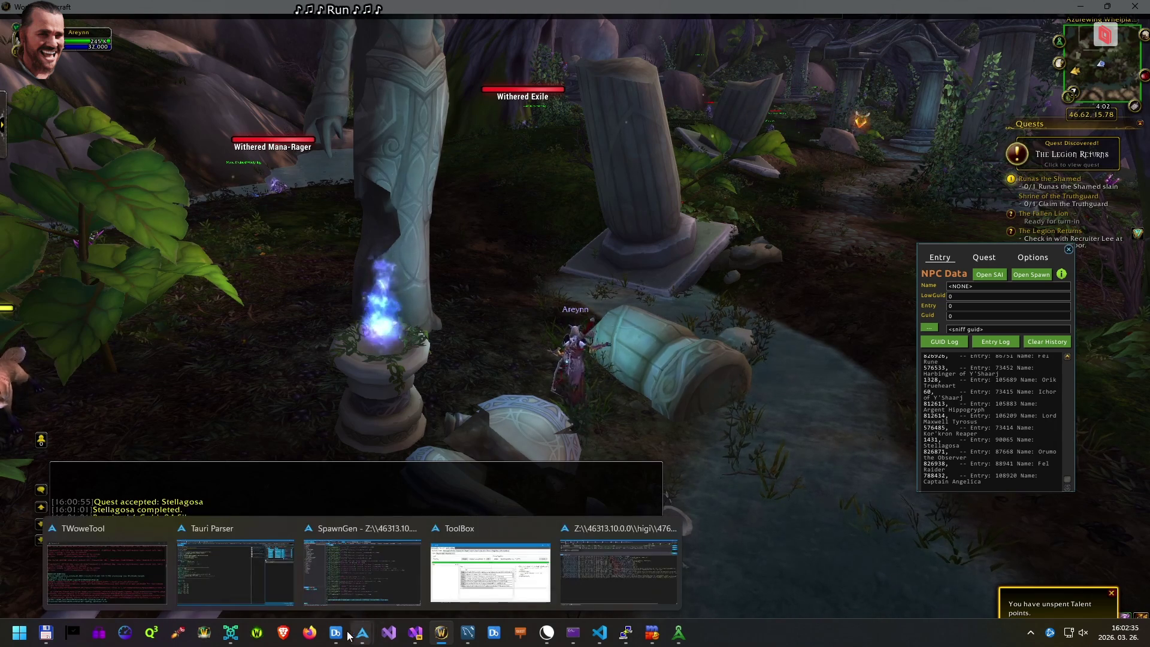
In the database editor, close the conditions dialog and load the Quest script for 42213
mouse_move(336, 632)
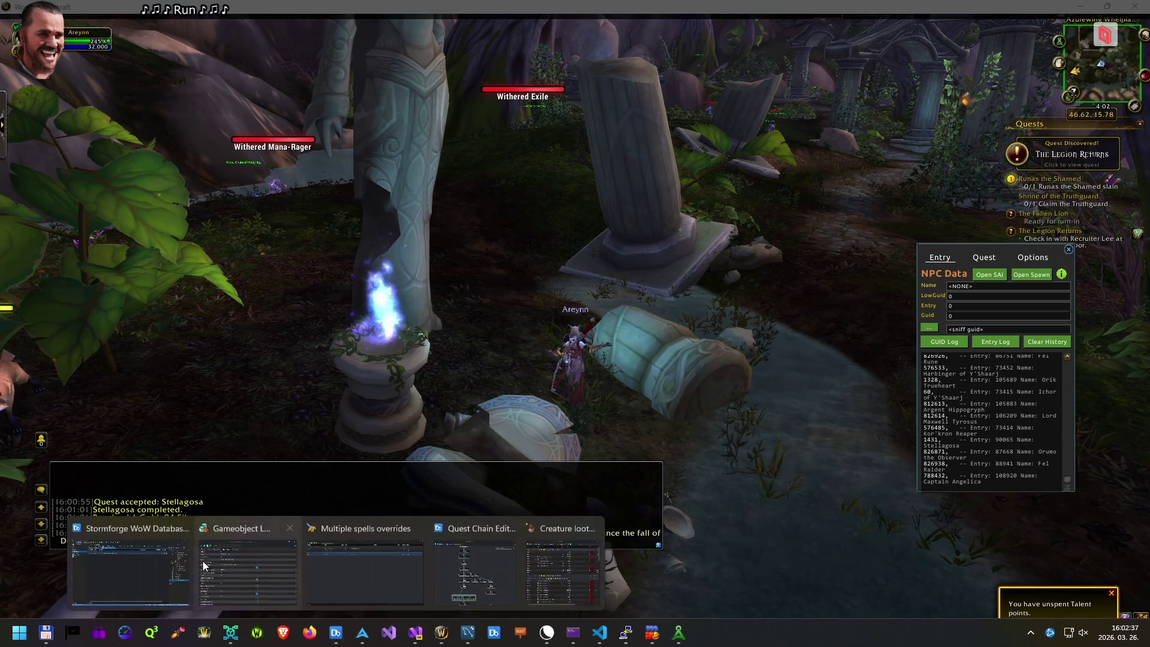
click(170, 558)
key(Escape)
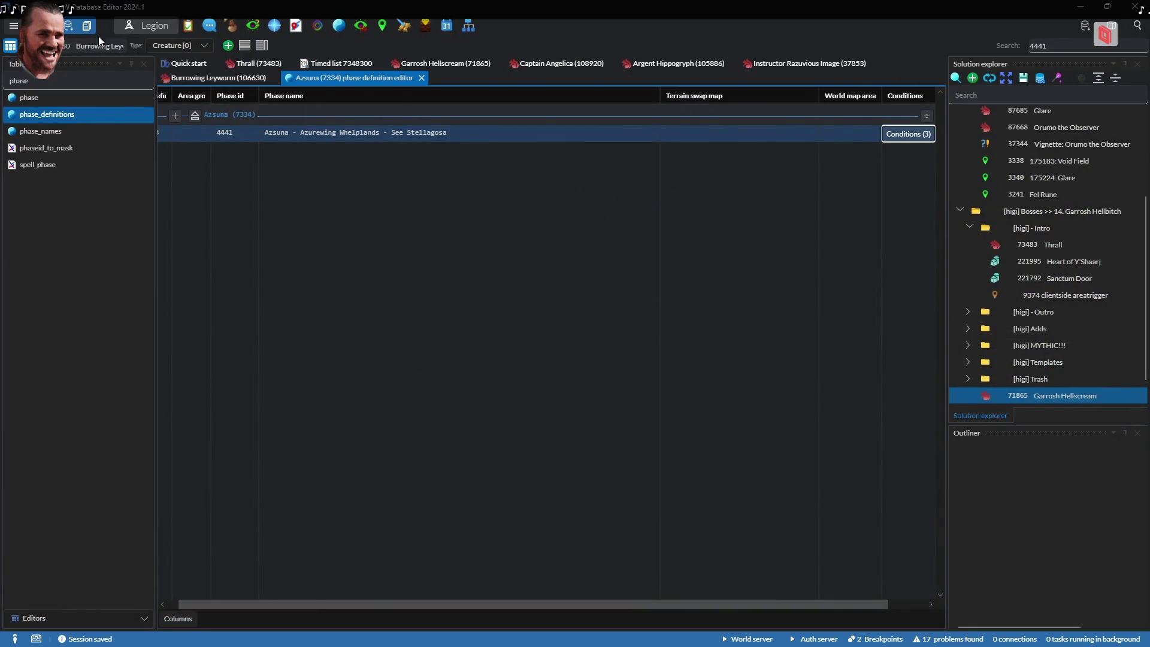
click(171, 45)
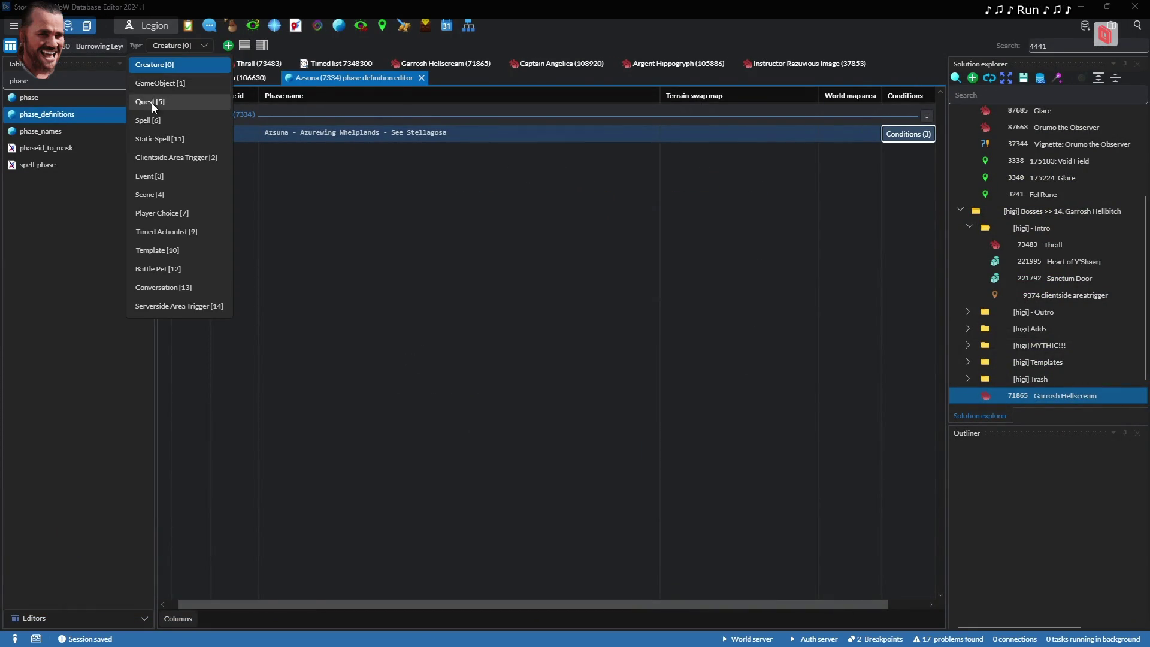
click(152, 101)
text(42213)
key(Return)
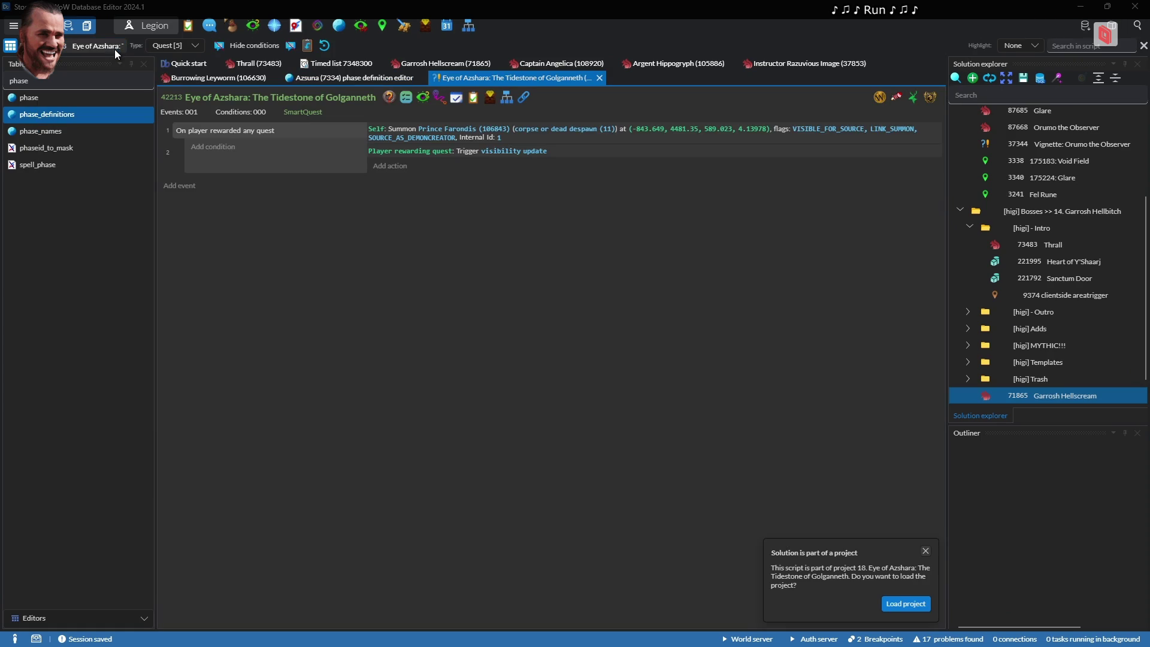
Check quest 42213's Start & Required Item fields and Objectives table, then edit the Start Item
click(389, 97)
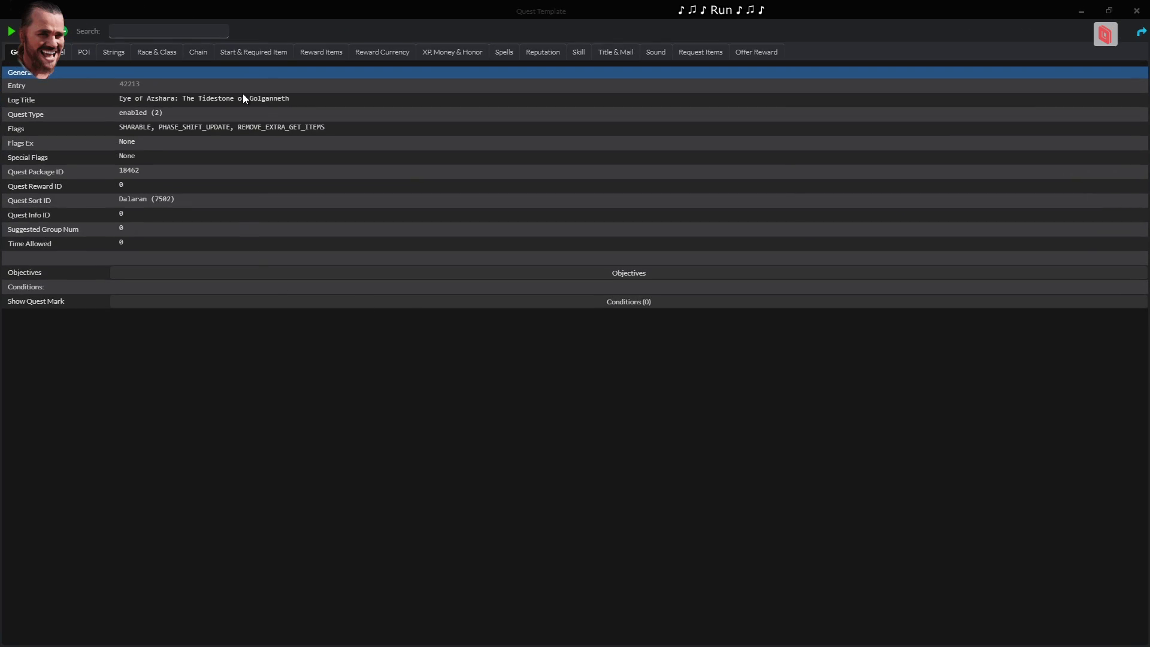
click(255, 51)
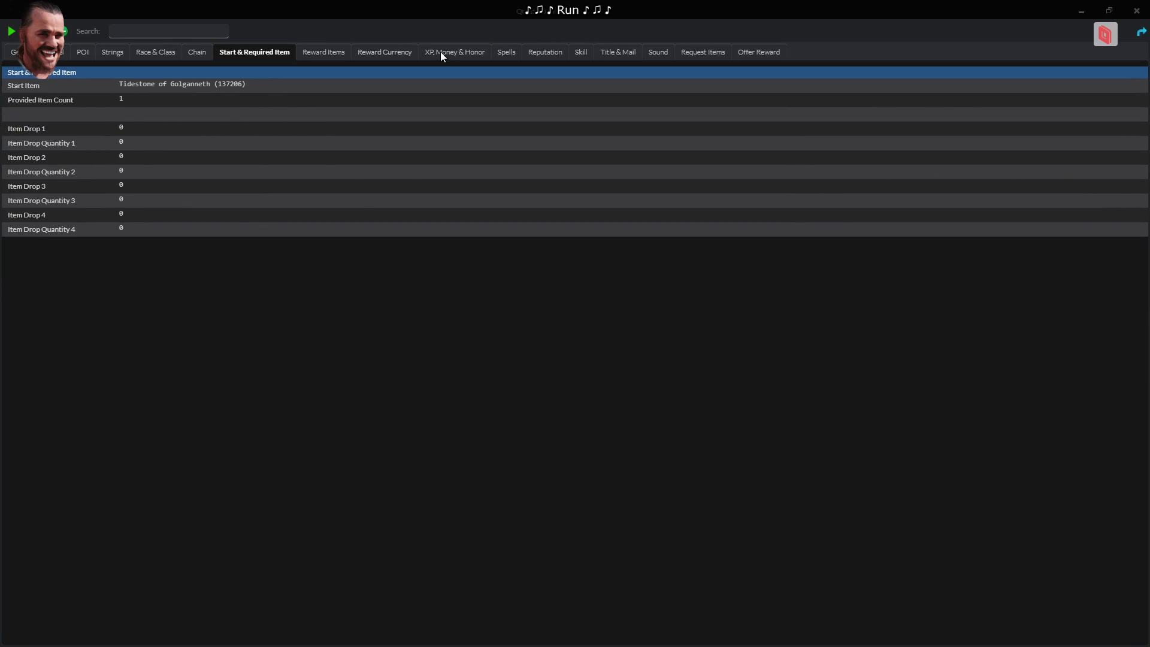
key(Escape)
click(406, 97)
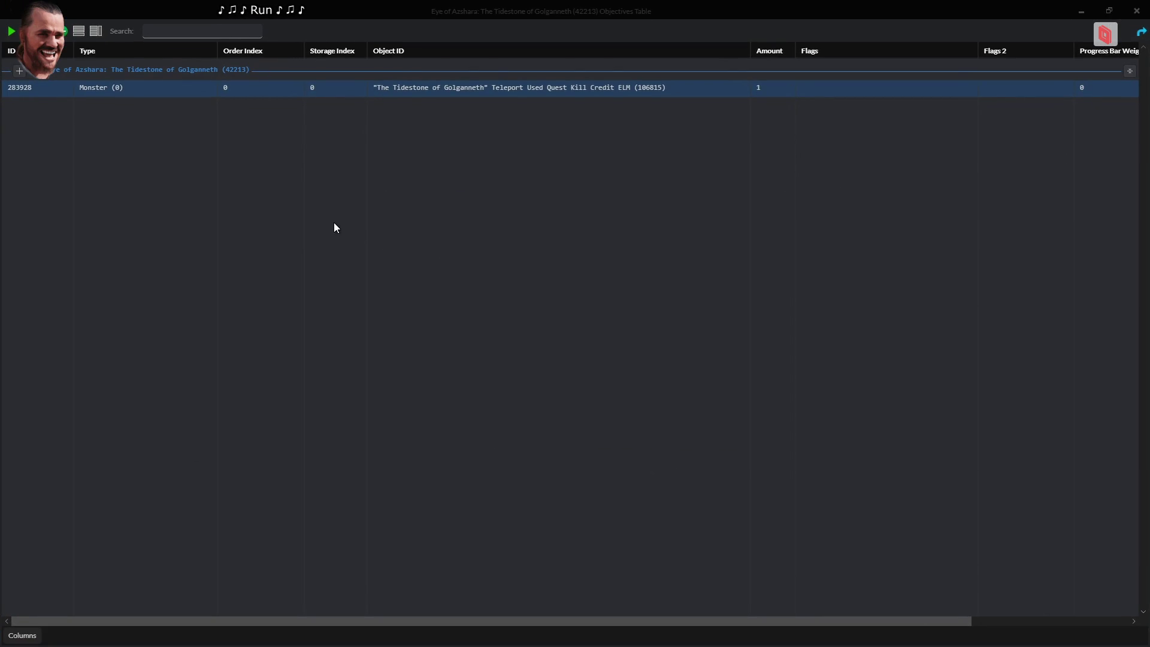
key(Escape)
click(387, 97)
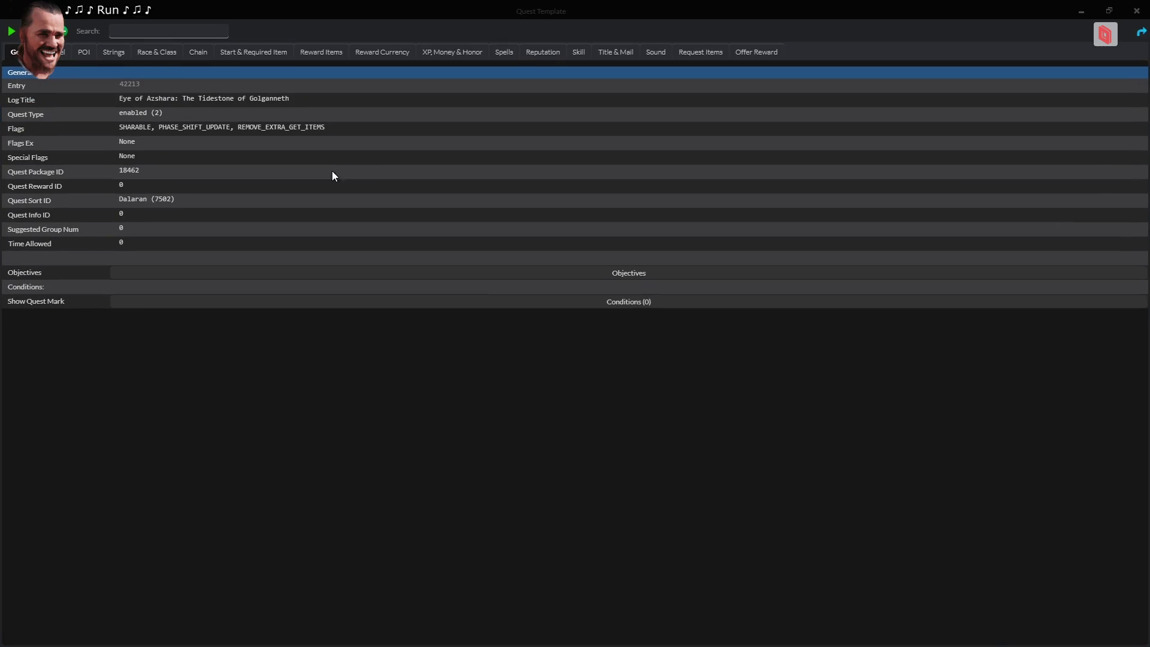
click(259, 55)
click(232, 85)
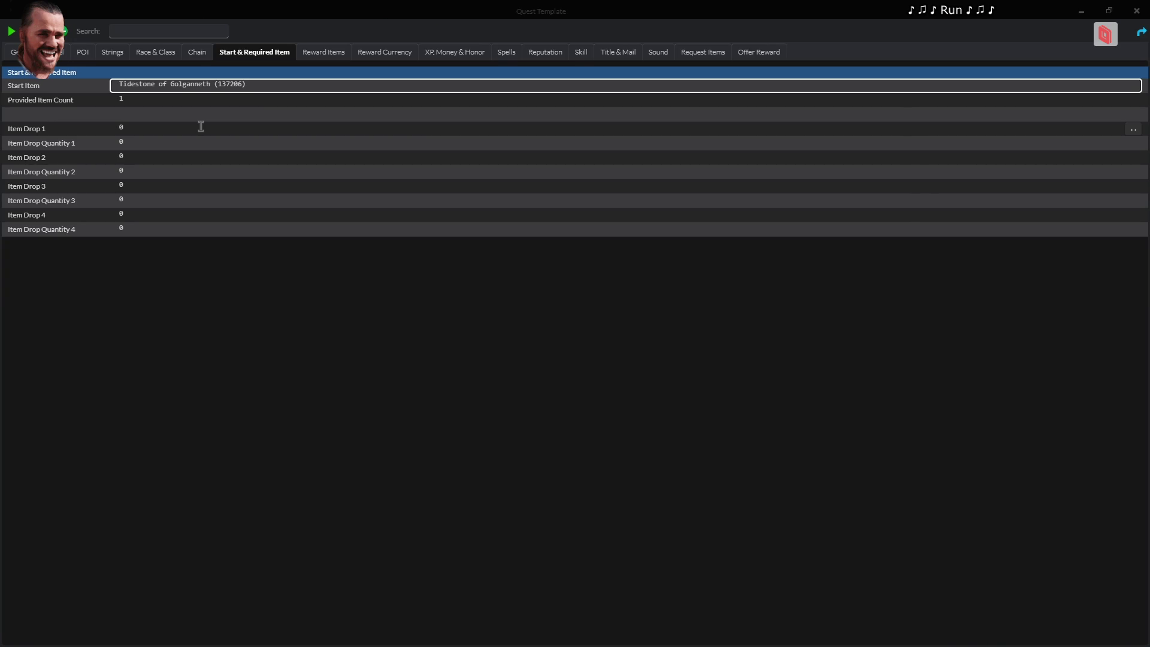
Set Item Drop 1 to Tidestone of Golganneth (137206), quantity 1, save, and close the template
click(161, 129)
click(163, 142)
text(1)
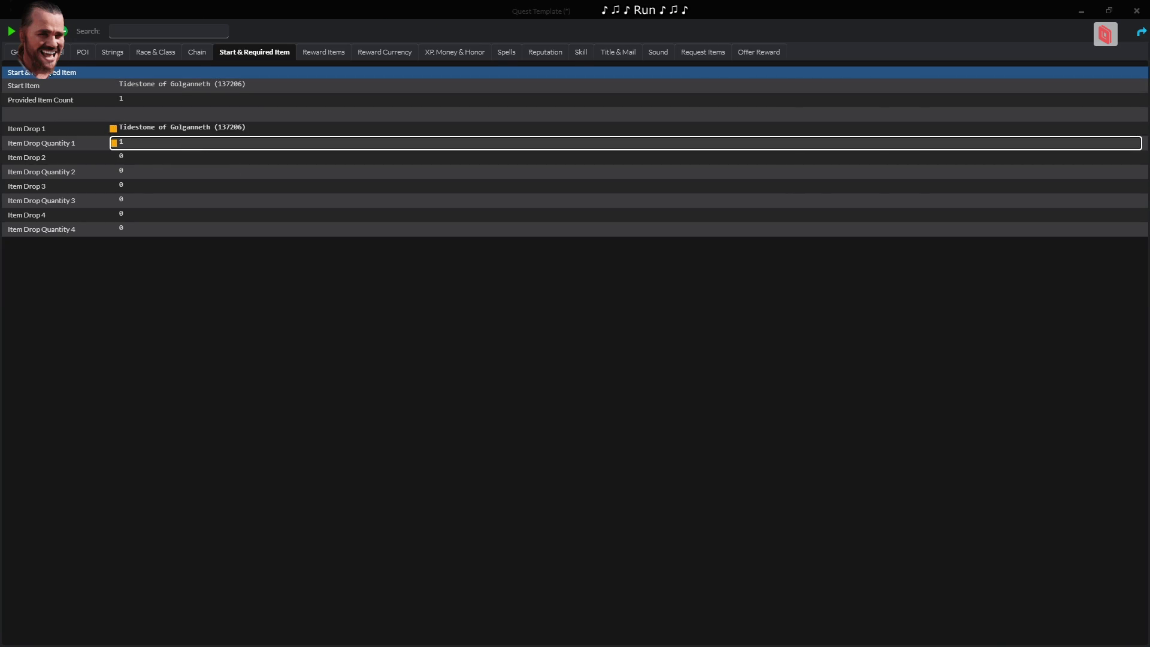
click(13, 34)
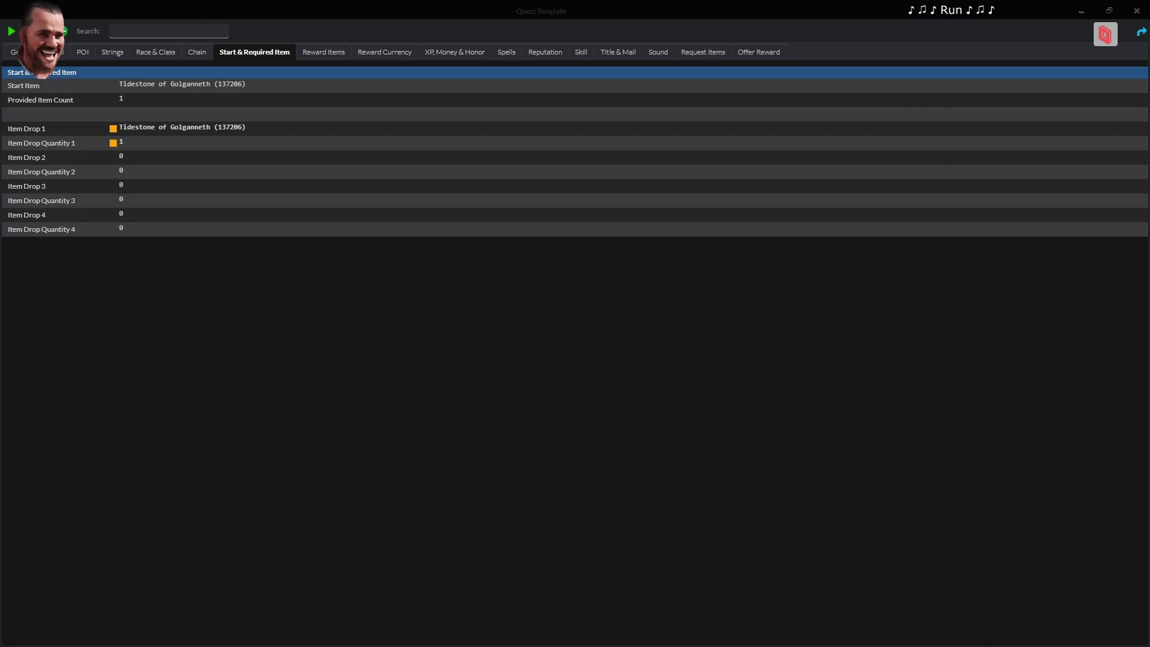
click(1136, 10)
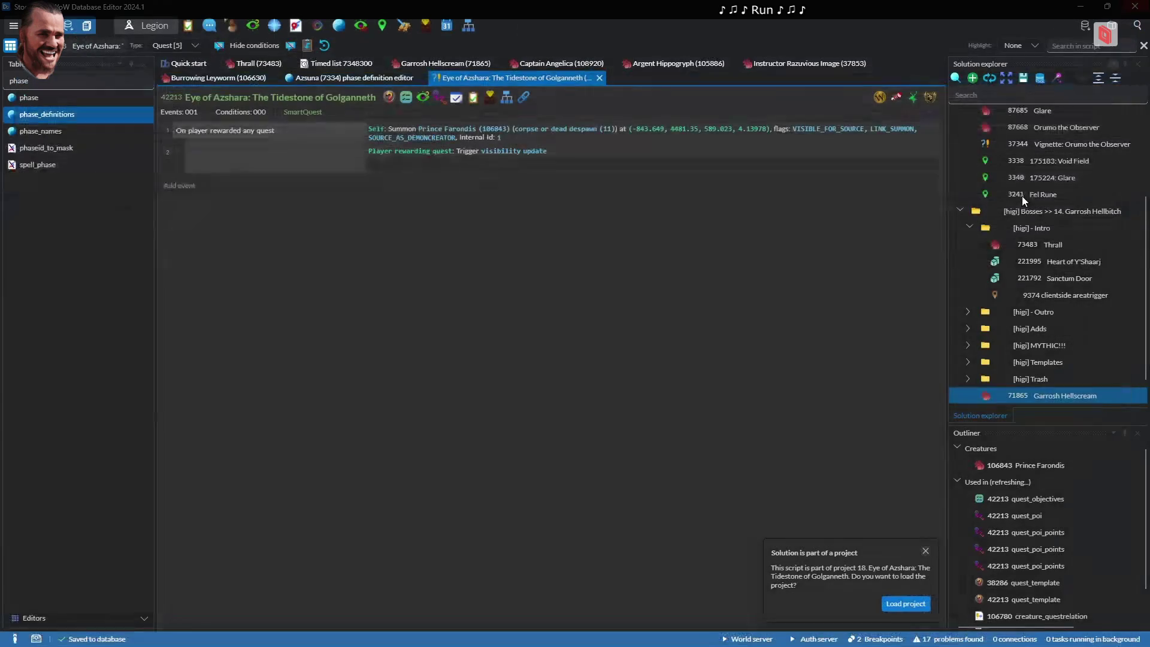
Load the '02. Demon Souls' project and open the 86963 Soul Gem script under [higi] Summon
click(956, 78)
text(Demon Soul)
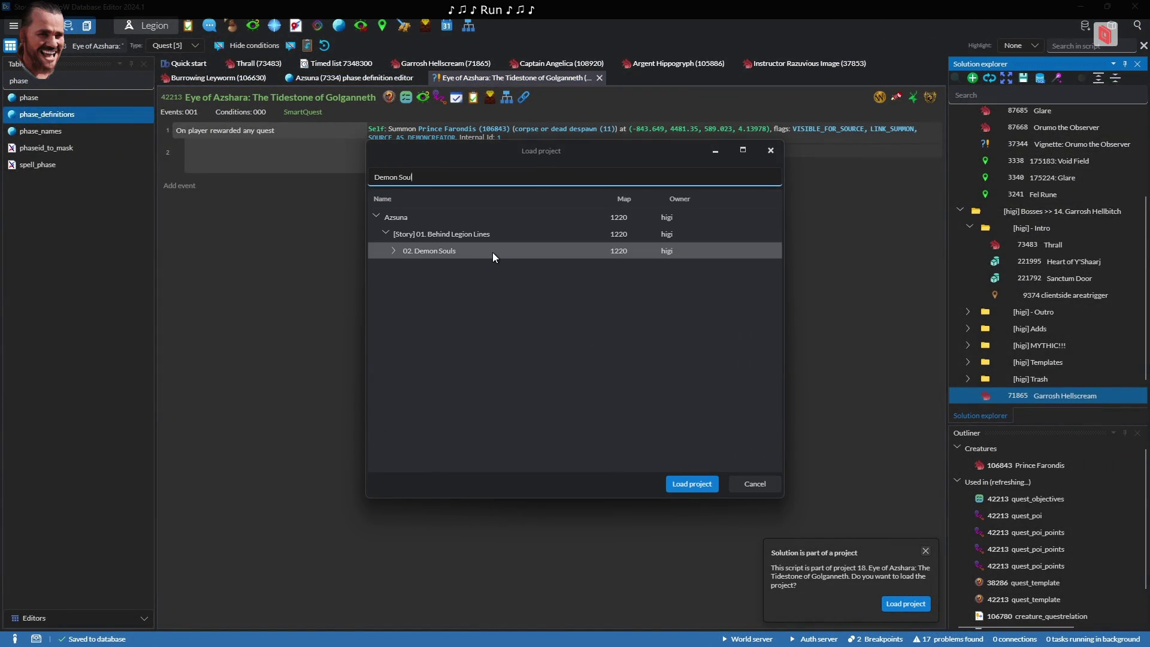
double_click(493, 252)
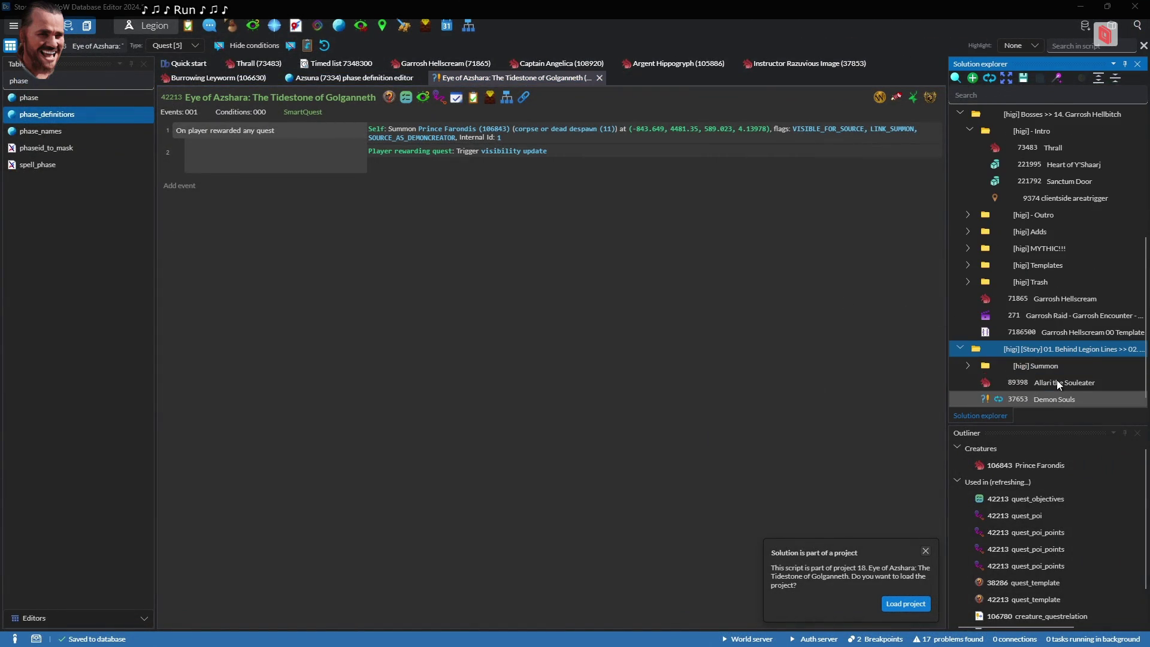
click(1054, 368)
click(1059, 397)
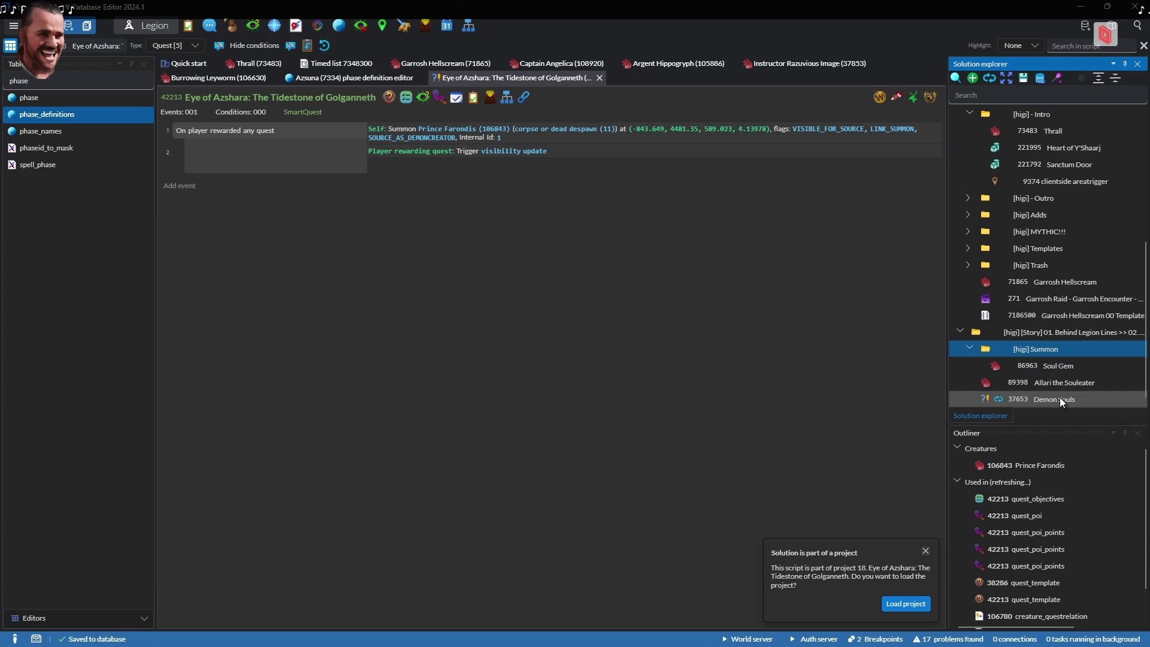
click(1059, 387)
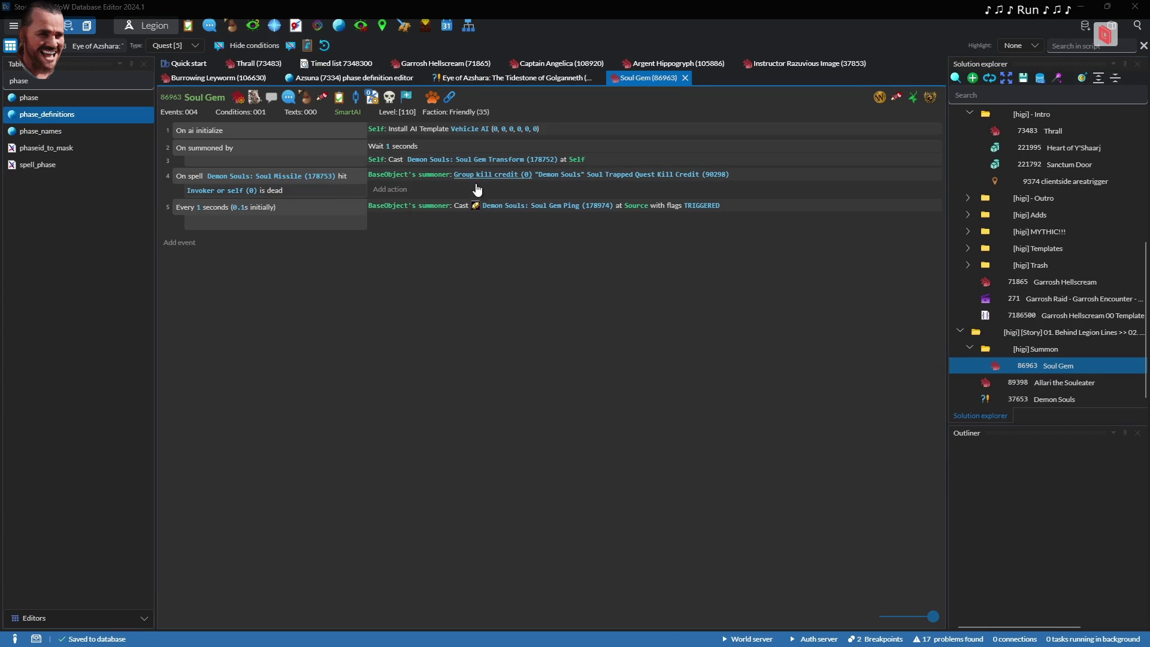
Copy the Soul Gem Ping spell ID and view spell 178974 in Tauri Parser
right_click(527, 211)
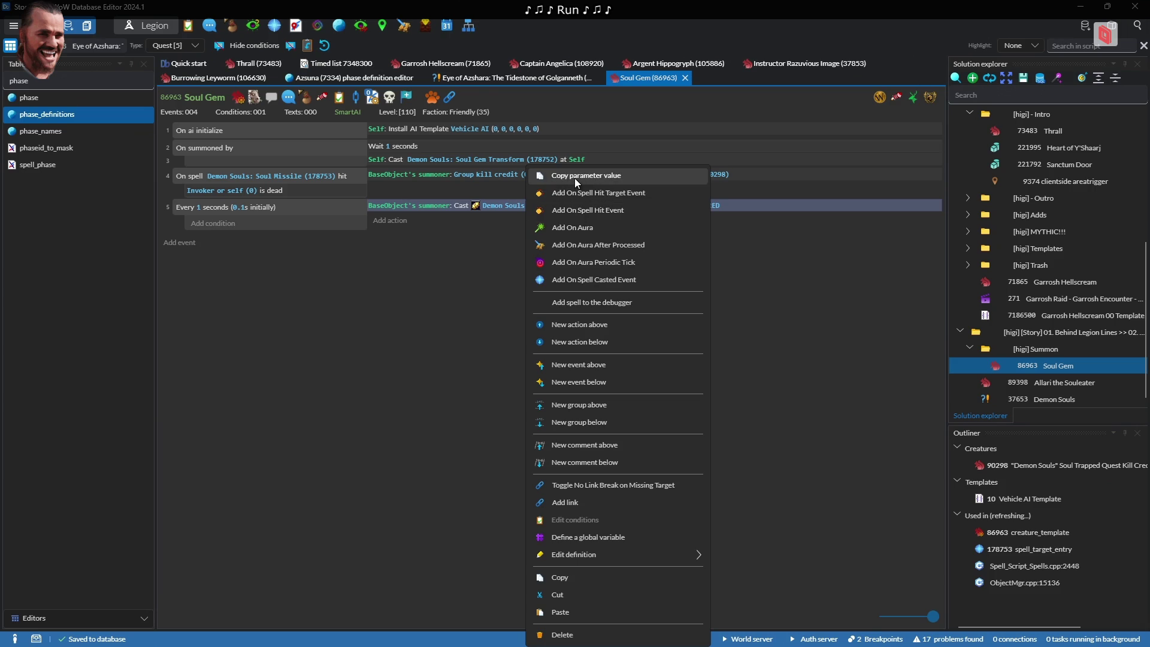
click(574, 175)
key(alt+Tab)
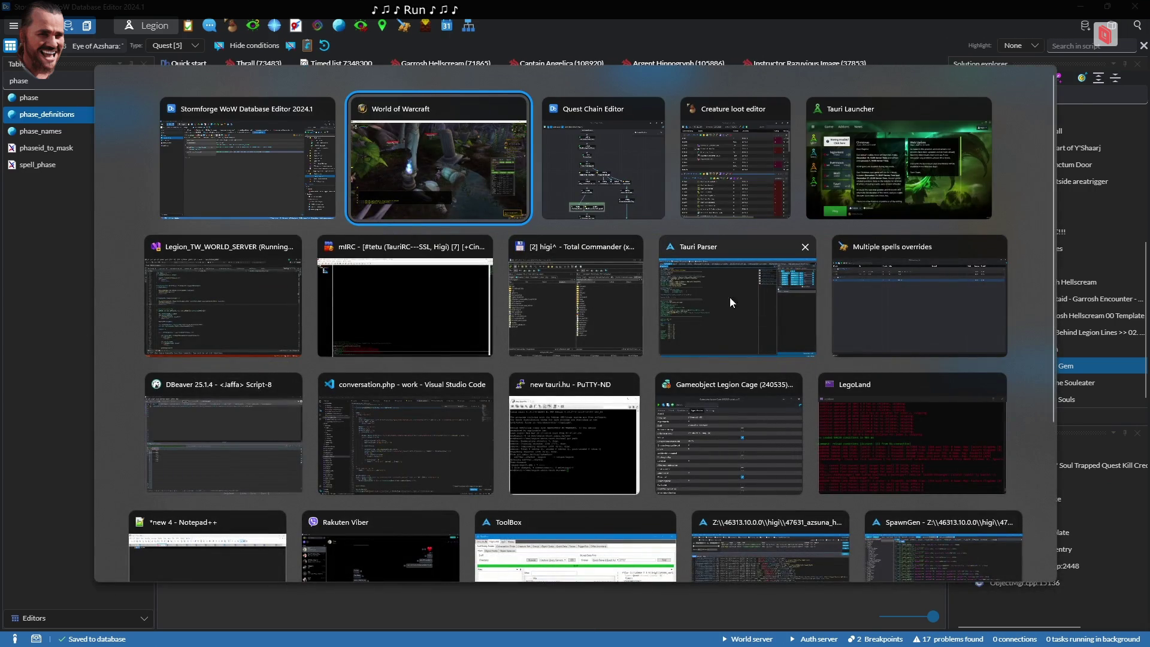
click(706, 294)
click(1028, 52)
click(986, 217)
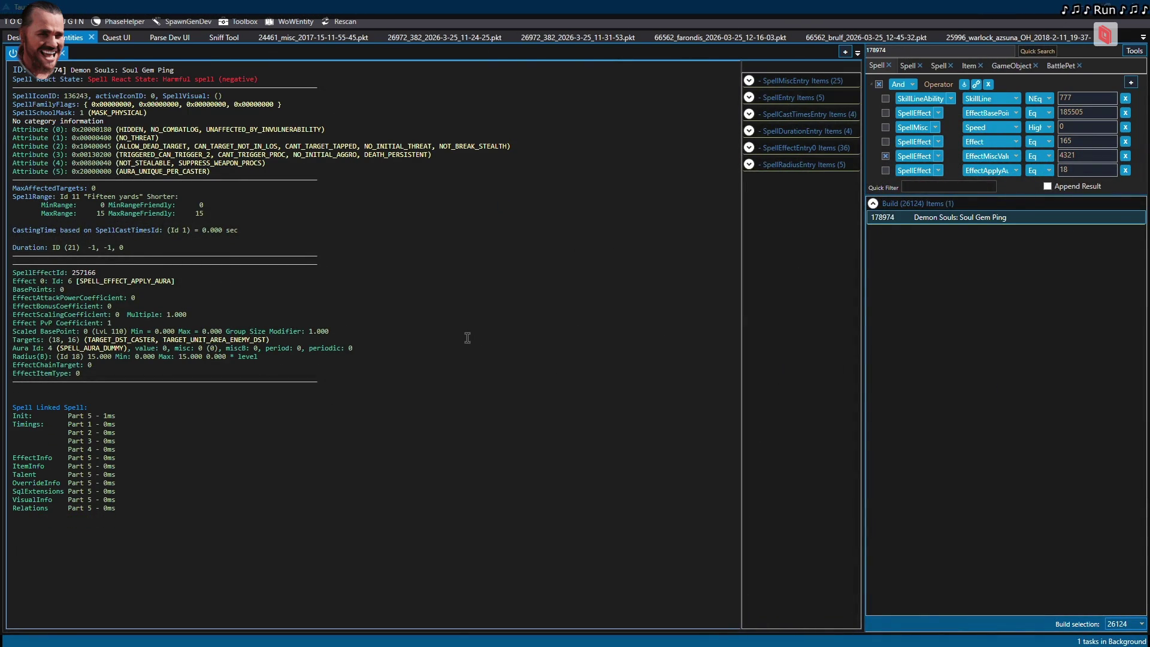
Copy the Soul Missile spell ID from event 4 in the Soul Gem script
key(alt+Tab)
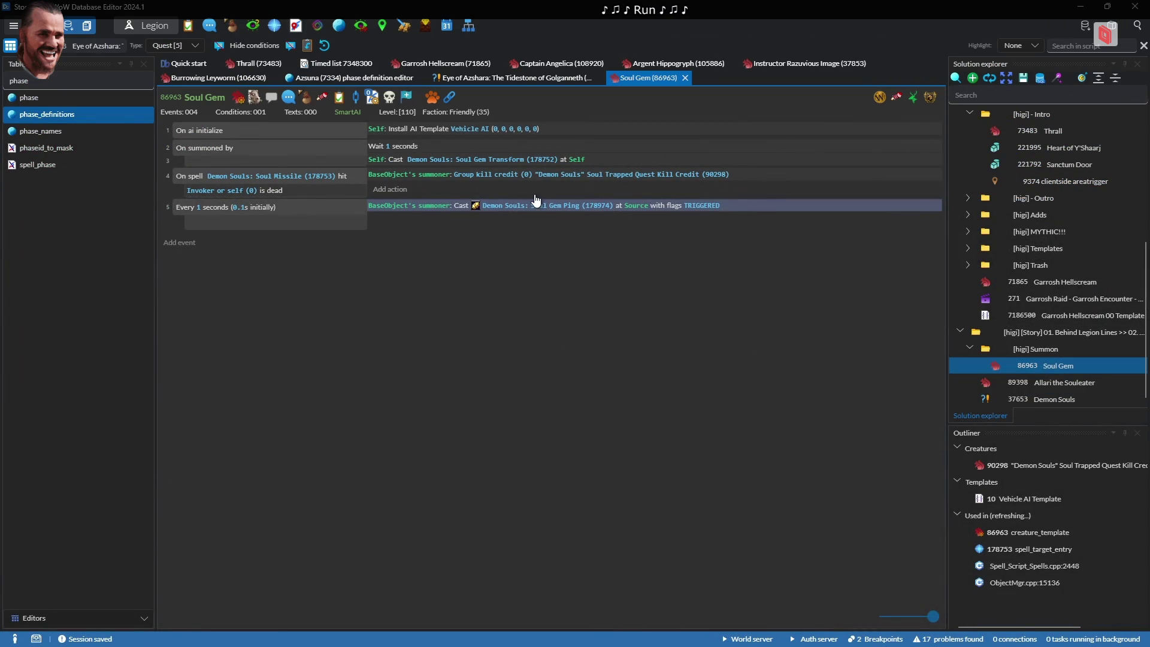
right_click(466, 160)
click(306, 181)
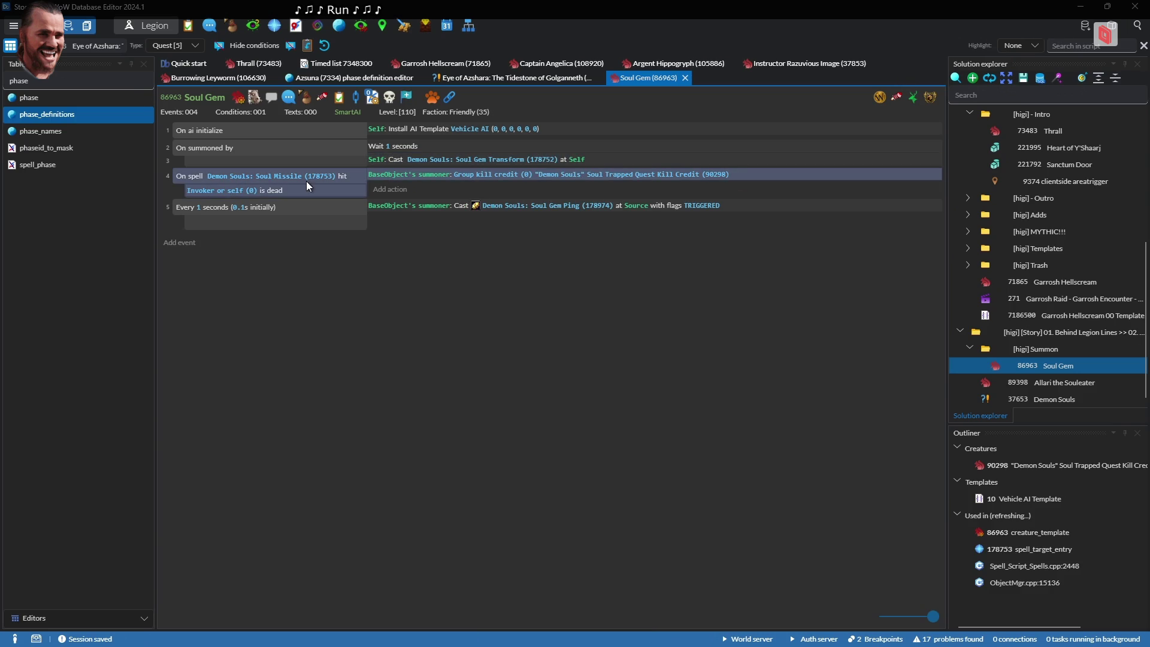
right_click(328, 185)
click(328, 187)
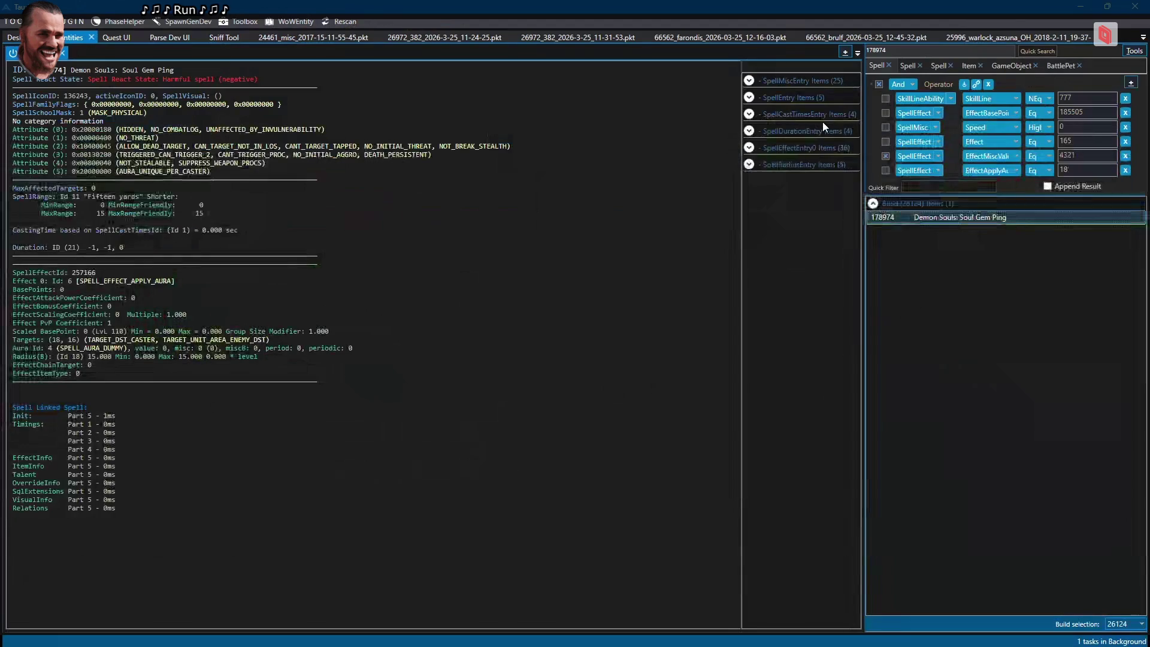
text(178753)
View spell 178753 Demon Souls: Soul Missile in Tauri Parser, then switch to Visual Studio
click(1044, 53)
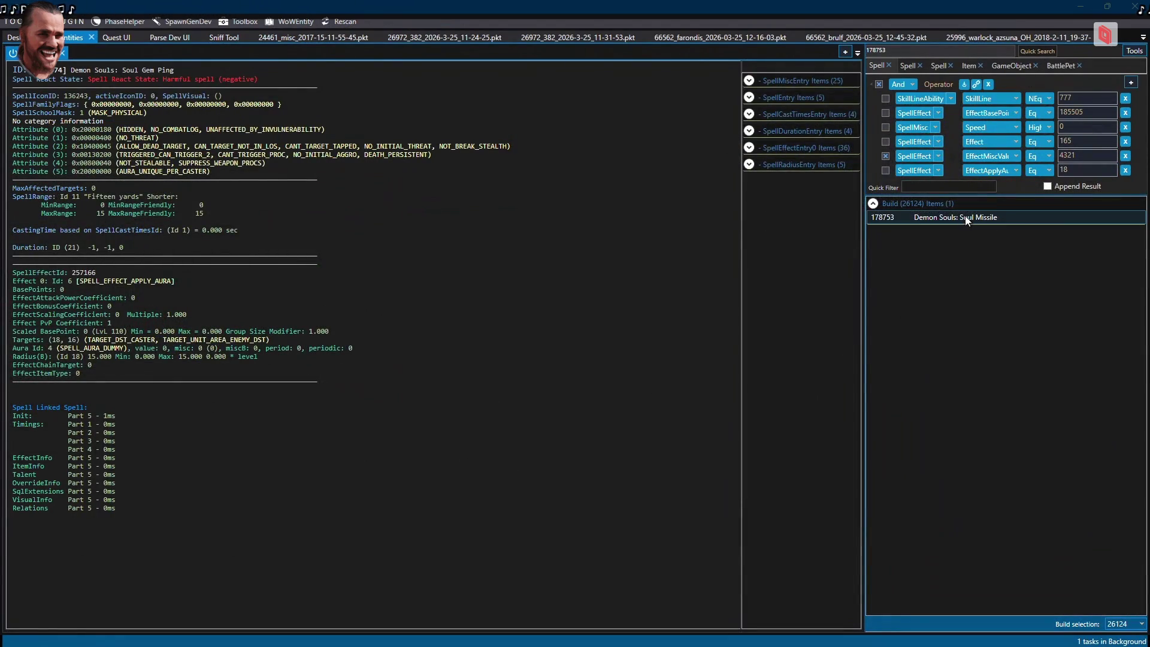
click(965, 216)
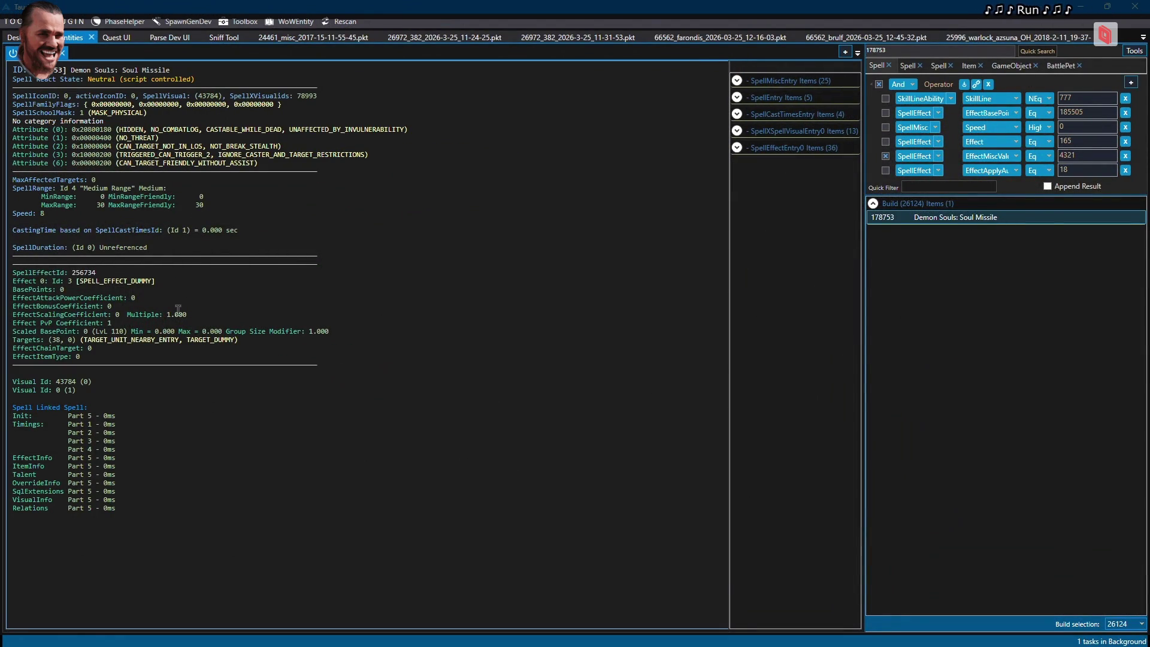
key(alt+Tab)
Find all uses of 178753 across the entire solution and open the Spell_Azsuna.cpp match
click(404, 324)
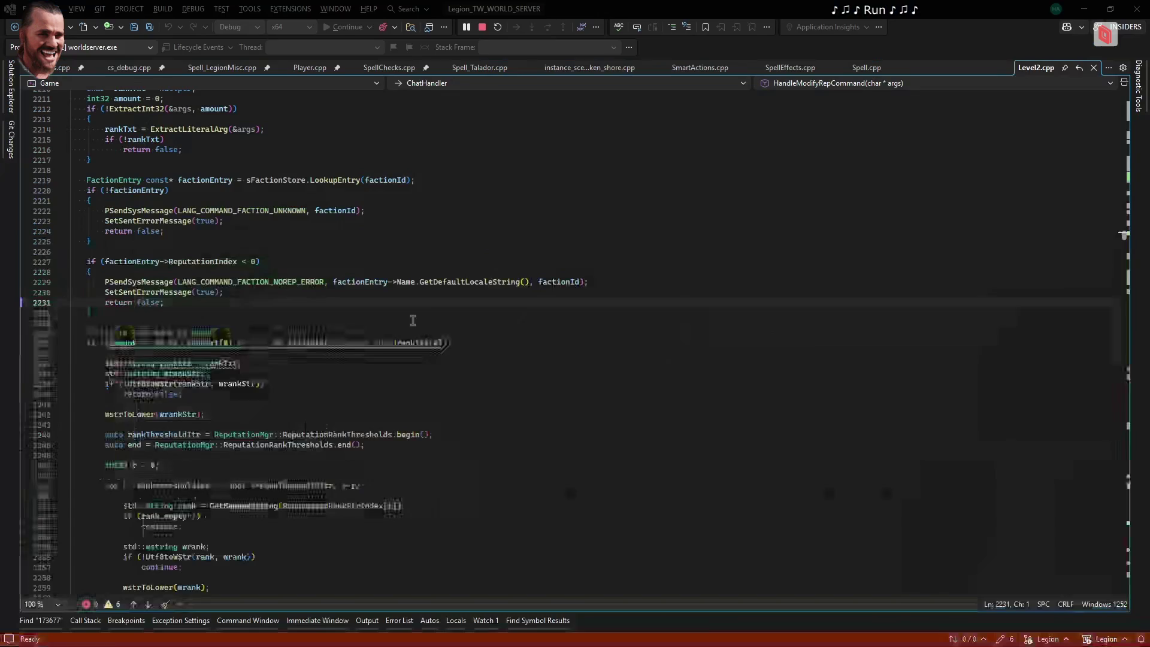
click(607, 242)
key(ctrl+f)
key(ctrl+v)
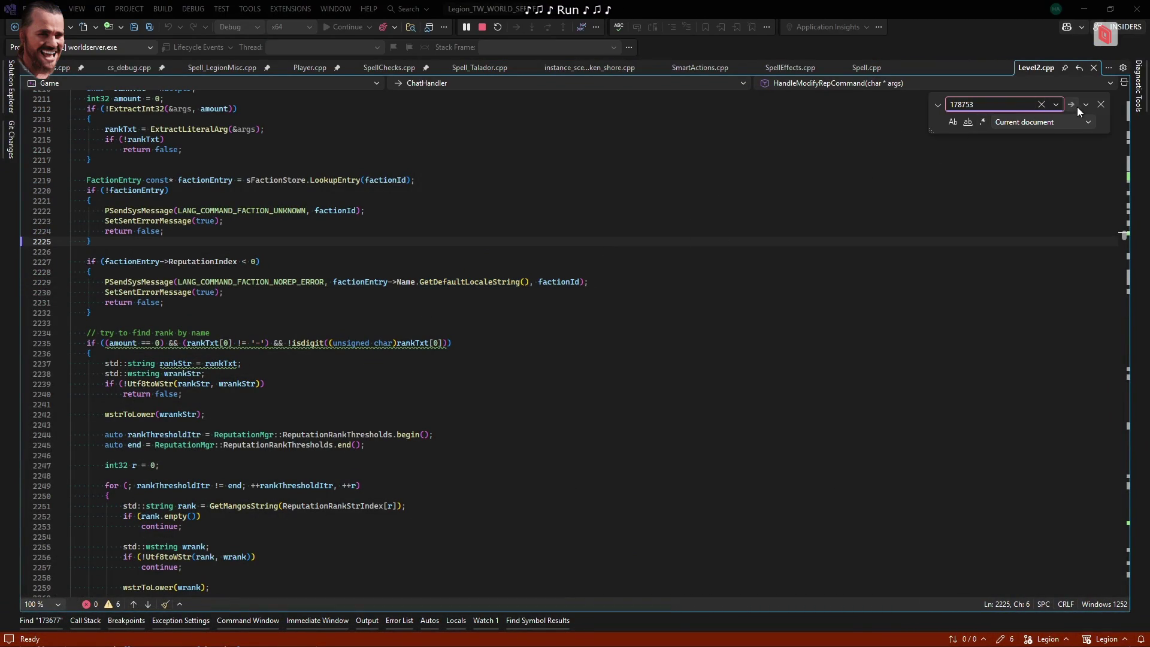
click(1047, 122)
click(1033, 192)
click(1085, 104)
click(1063, 151)
click(152, 307)
double_click(316, 369)
Look up spell 178974, Demon Souls: Soul Gem Ping, in the spell viewer
key(alt+Tab)
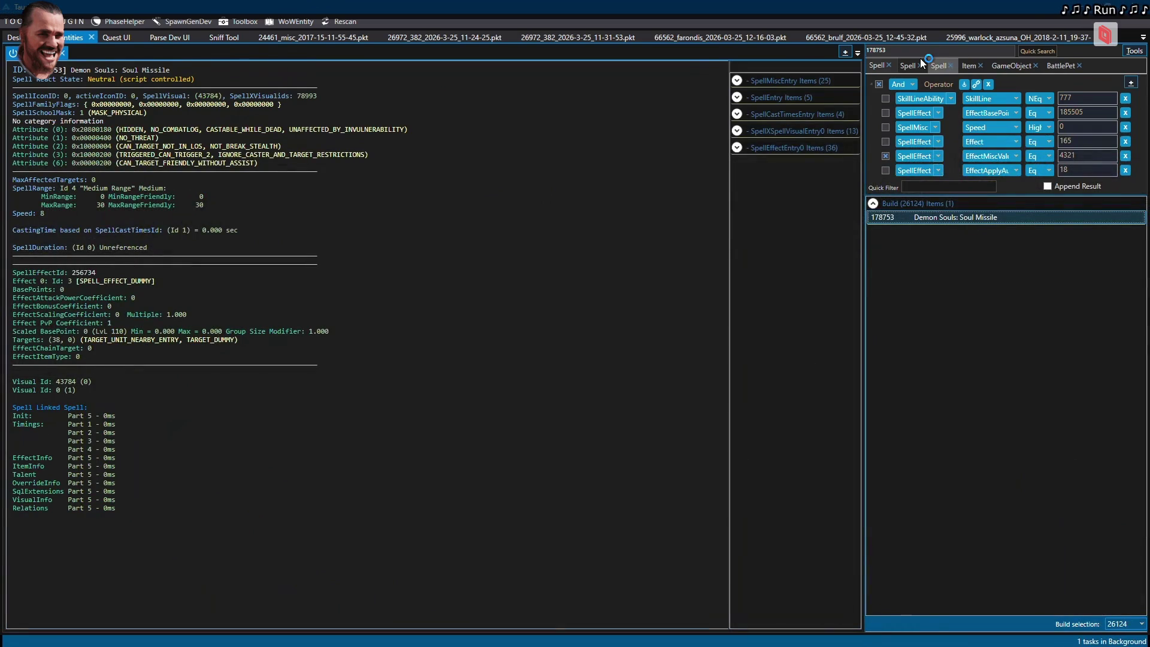
double_click(910, 51)
key(ctrl+v)
click(1036, 54)
click(980, 216)
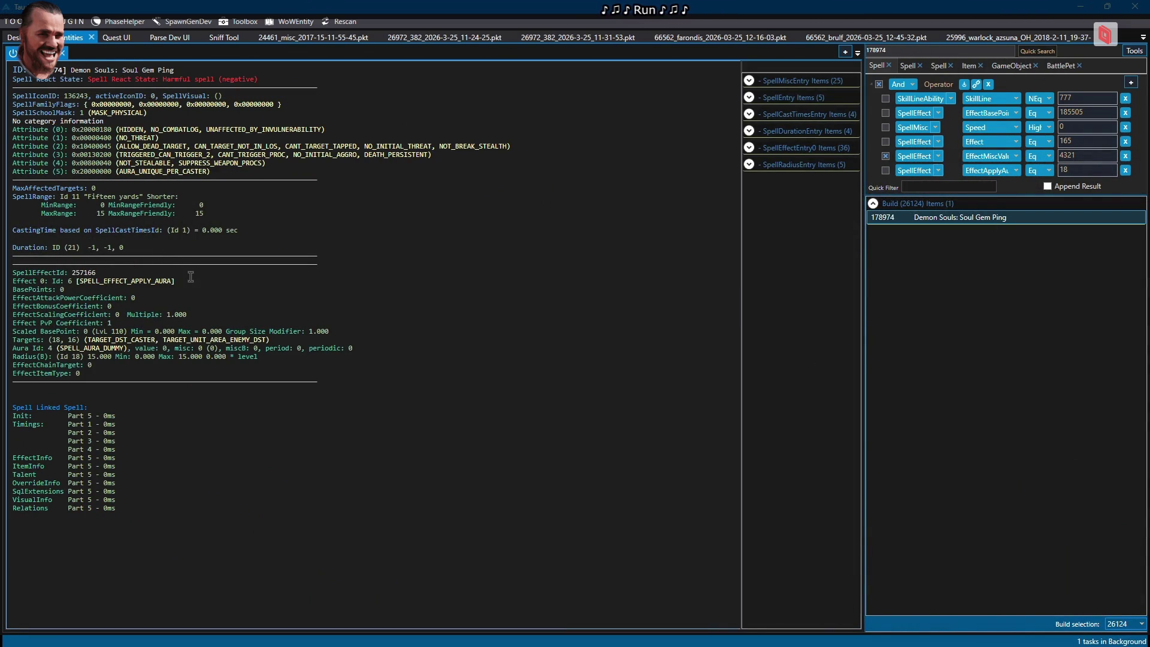
Inspect the GetCreatureFromSummonList call in the 178974 script around line 37
key(alt+Tab)
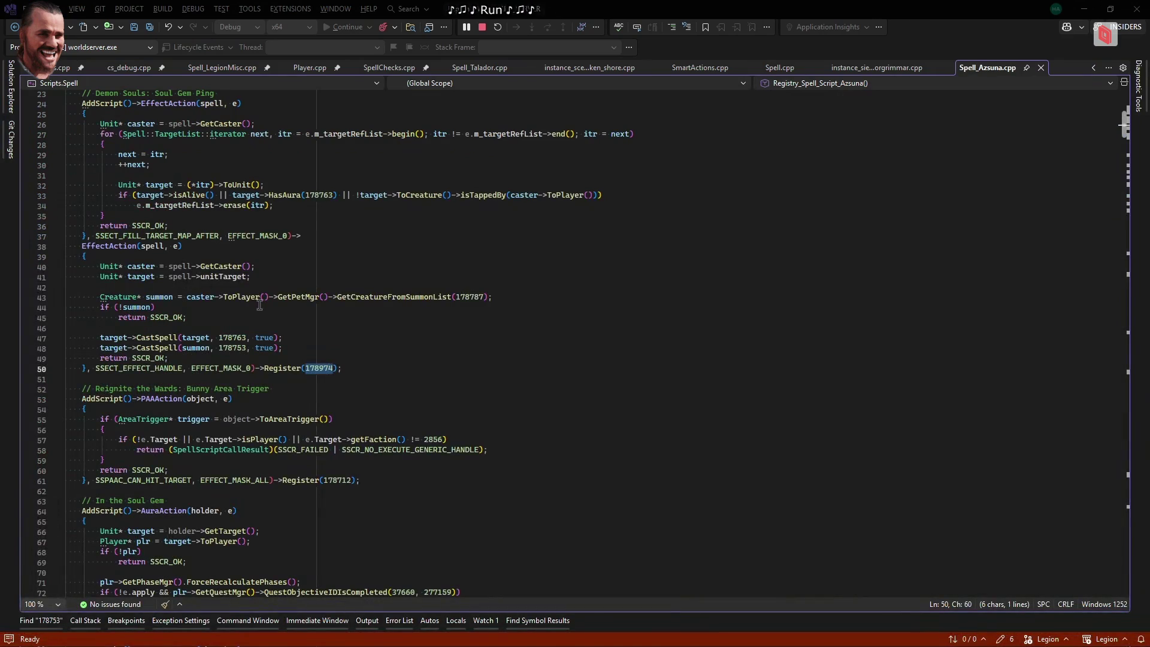
key(ctrl+f)
double_click(353, 297)
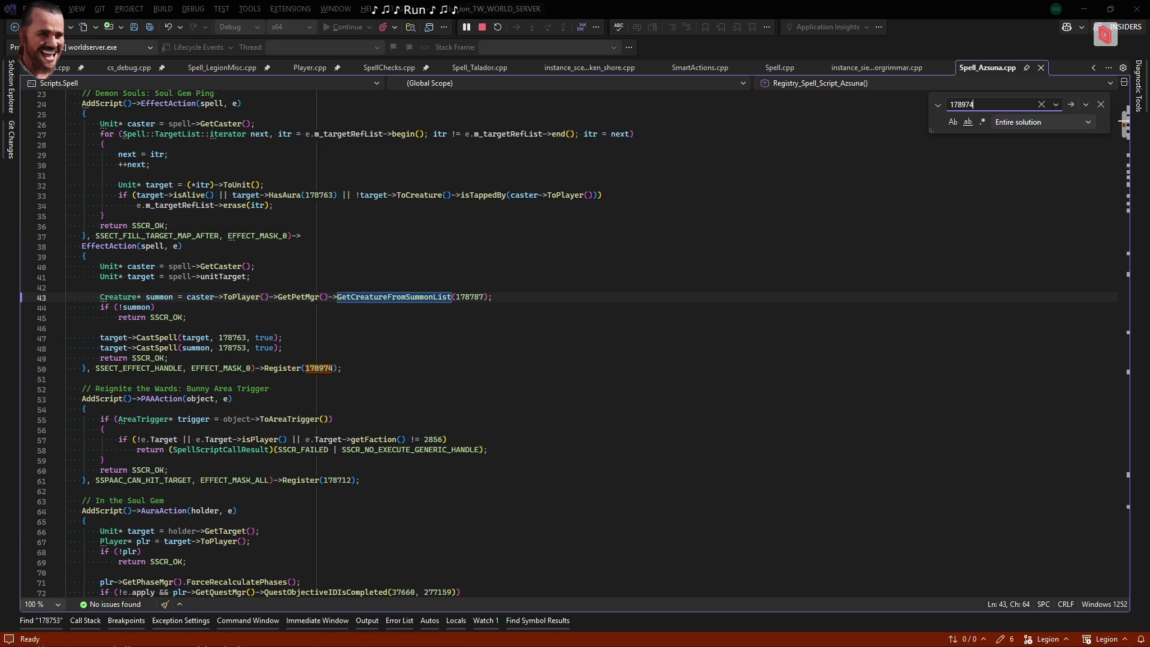
click(675, 240)
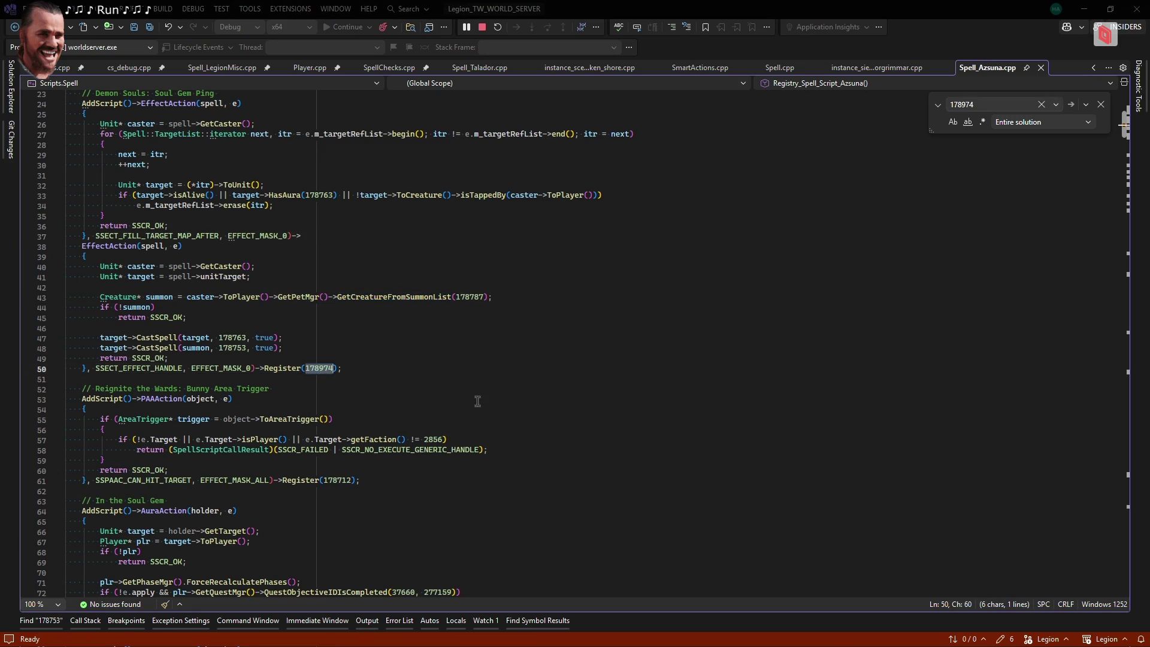
key(alt+Tab)
key(alt+Tab)
Run up the cliff and boost the character's speed to 100 with .mod aspeed
key(w)
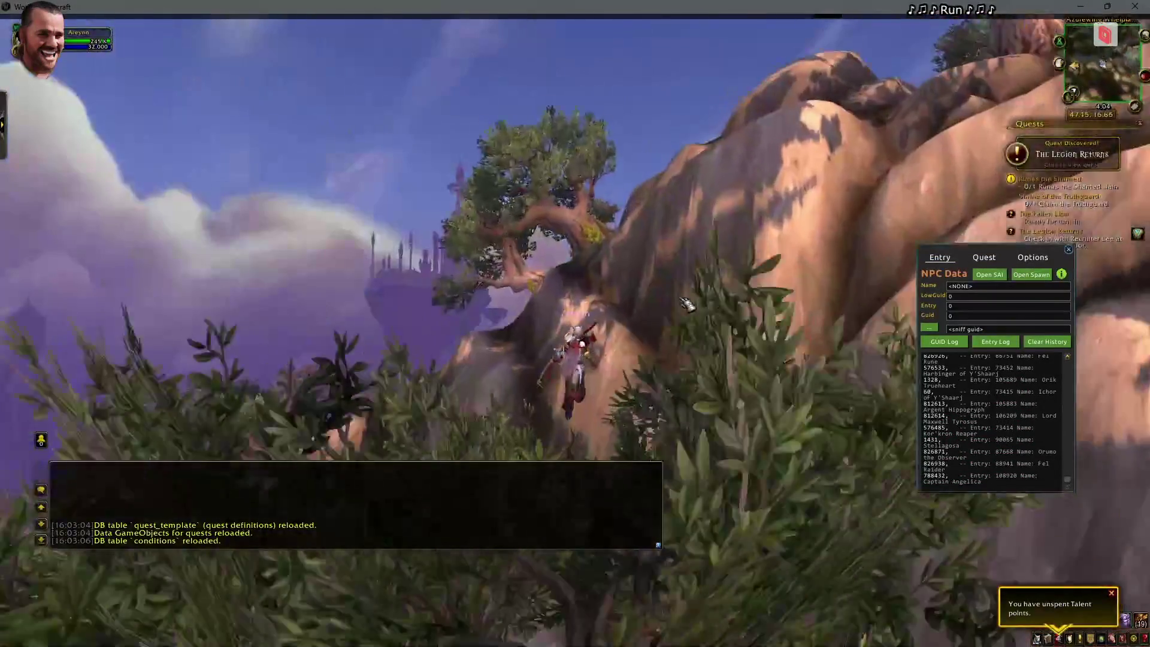
key(w)
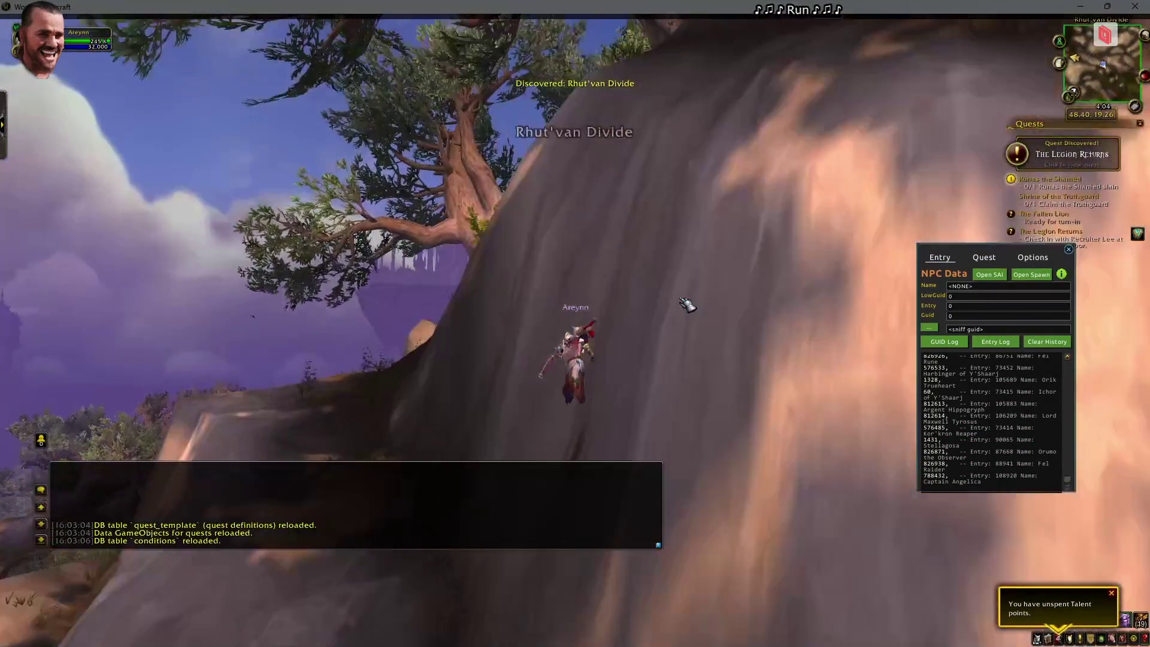
key(w)
key(Return)
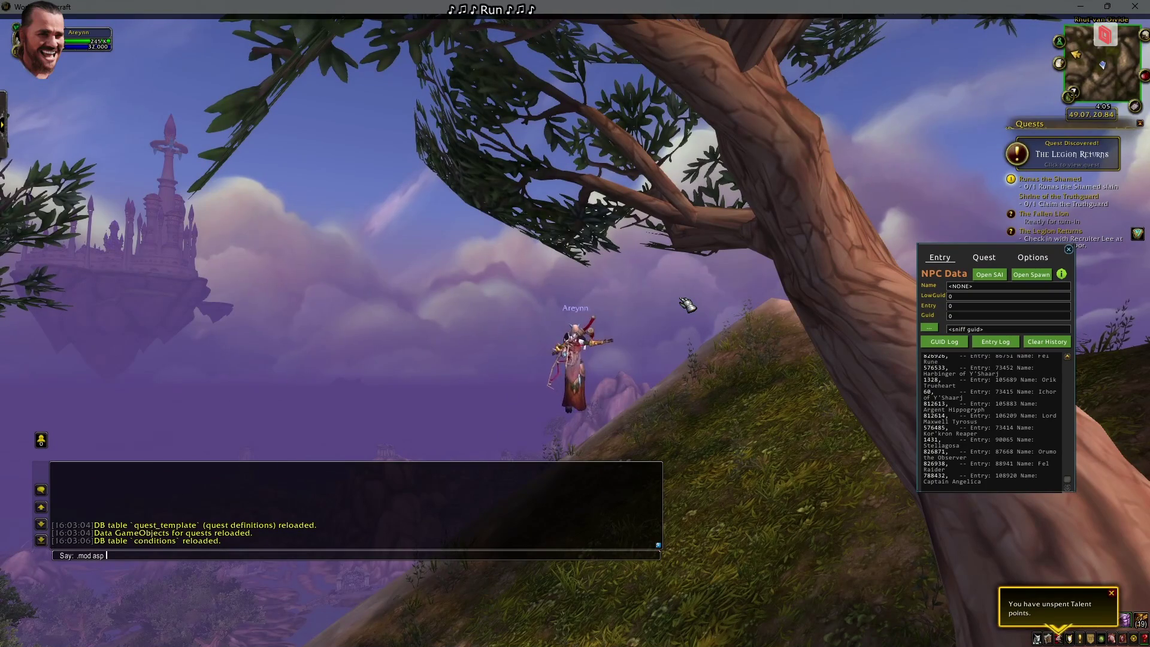
key(Return)
Fly over Azsuna to Faronaar Front, land, target yourself and face the demon camp
key(w)
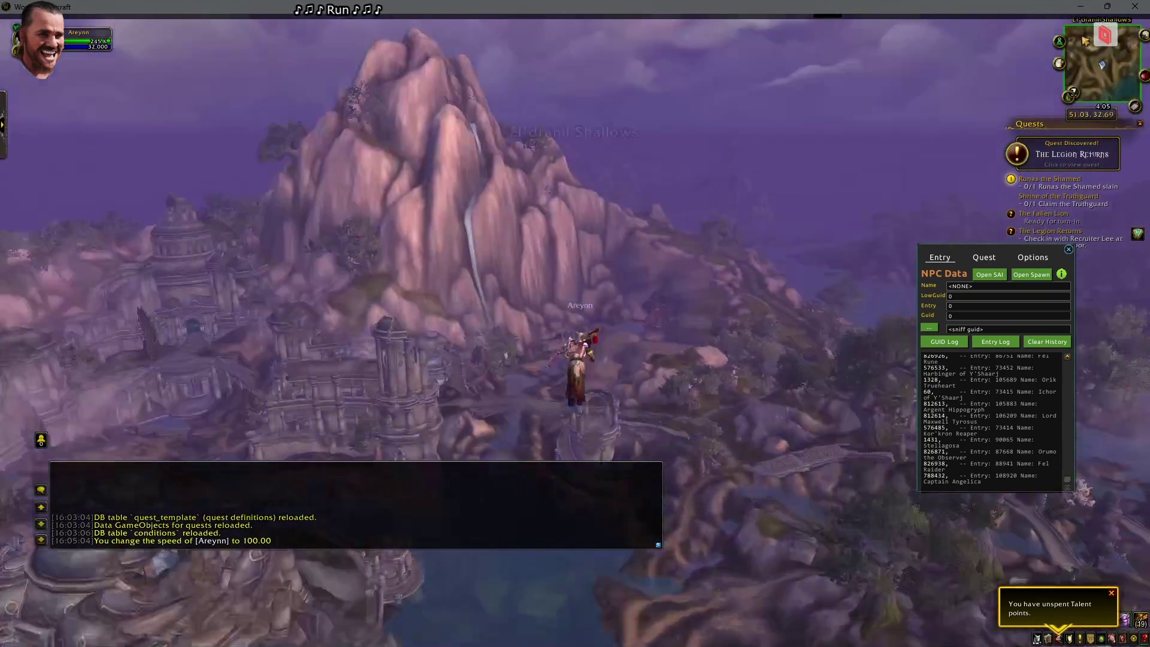
key(w)
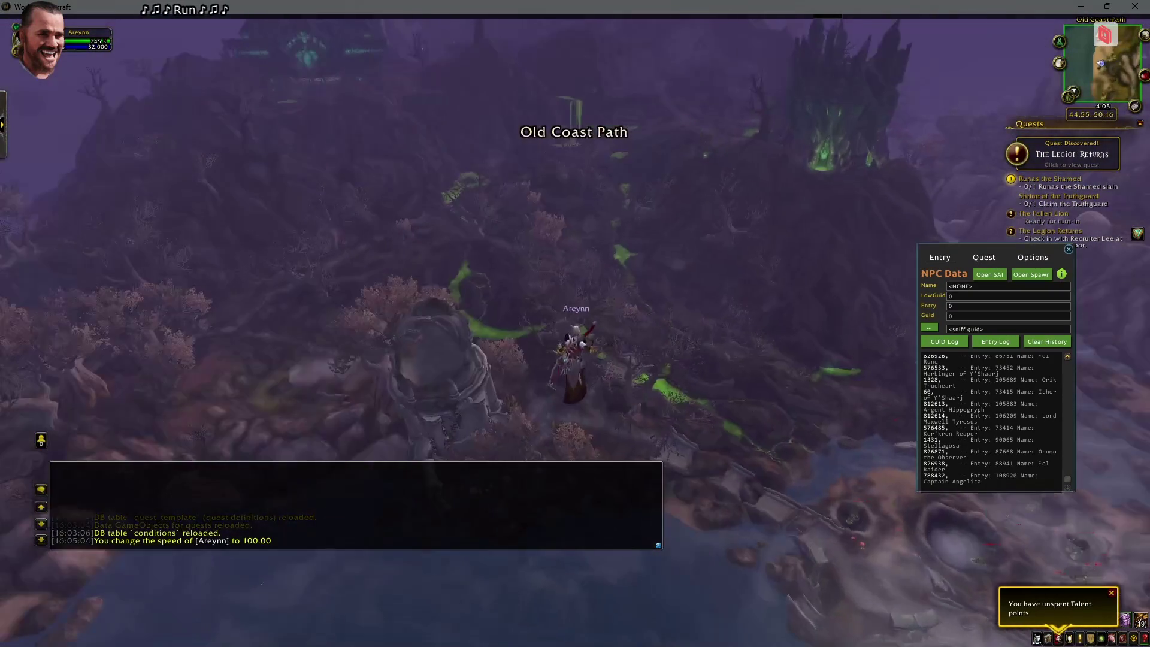
key(w)
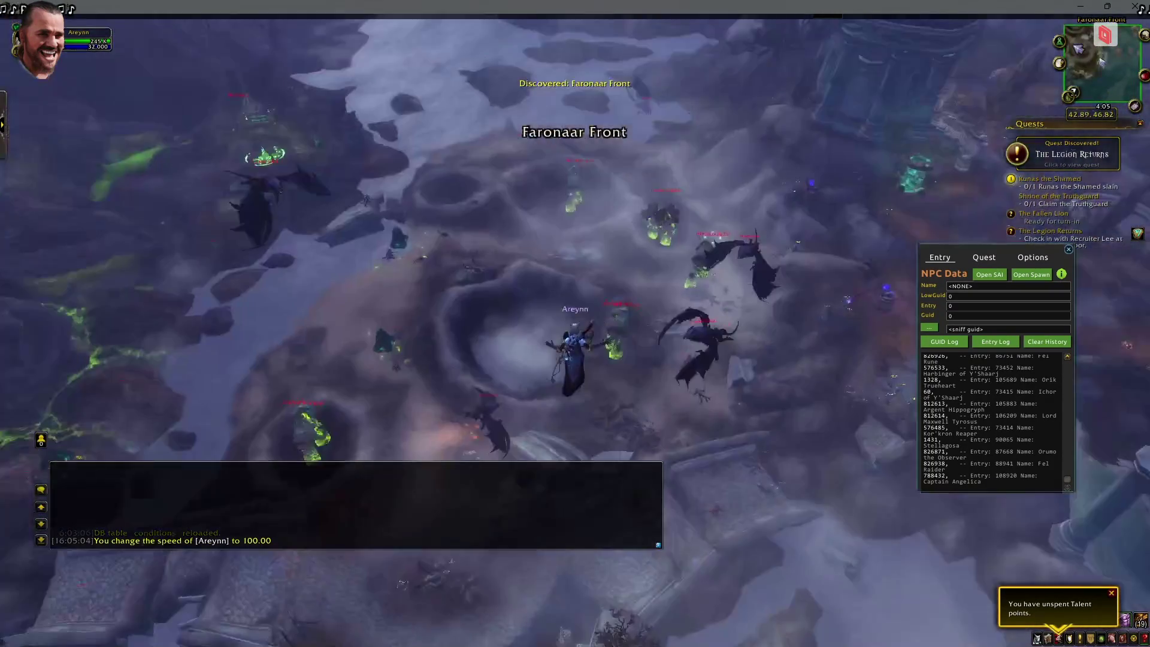
key(w)
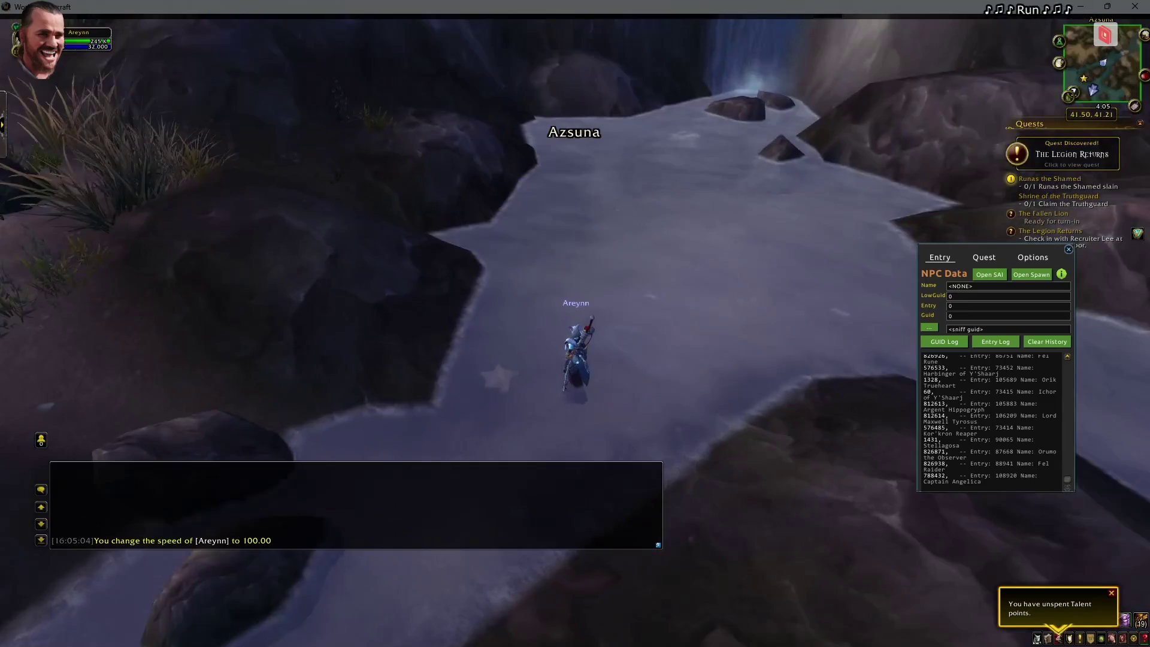
key(F1)
key(d)
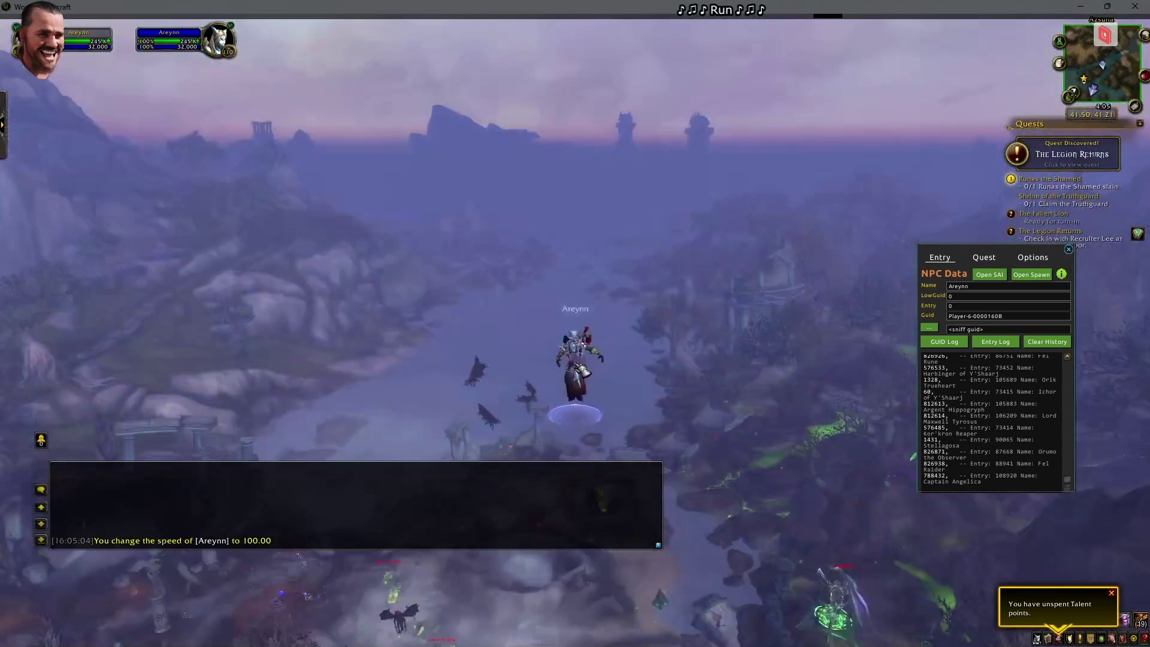
key(alt+Tab)
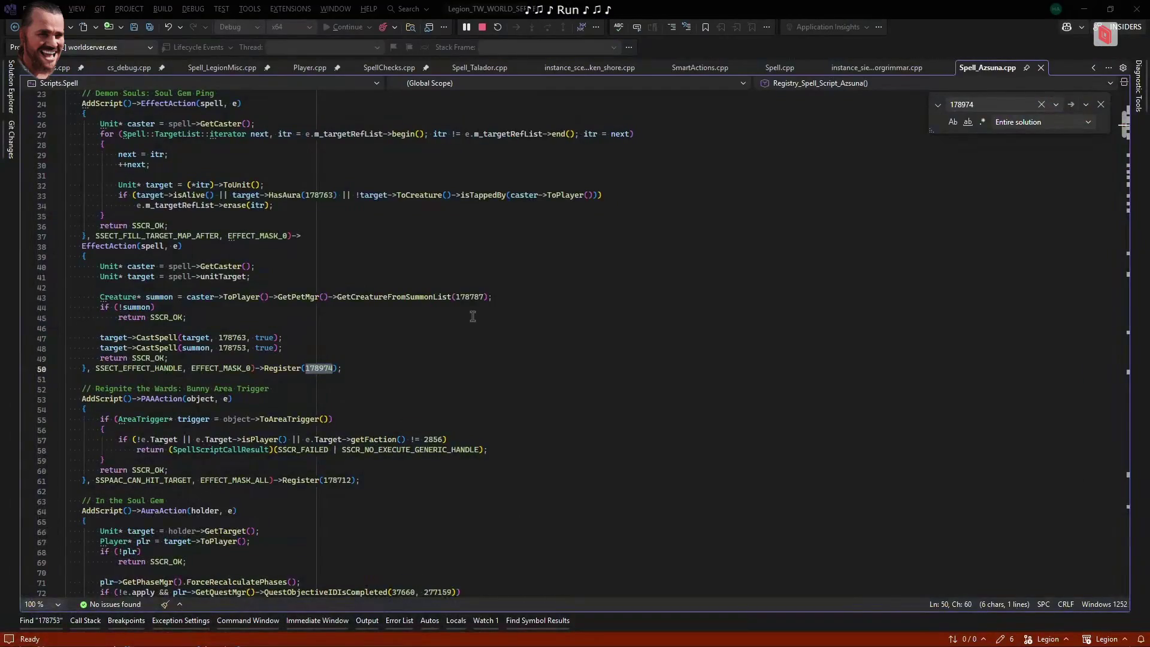
key(alt+Tab)
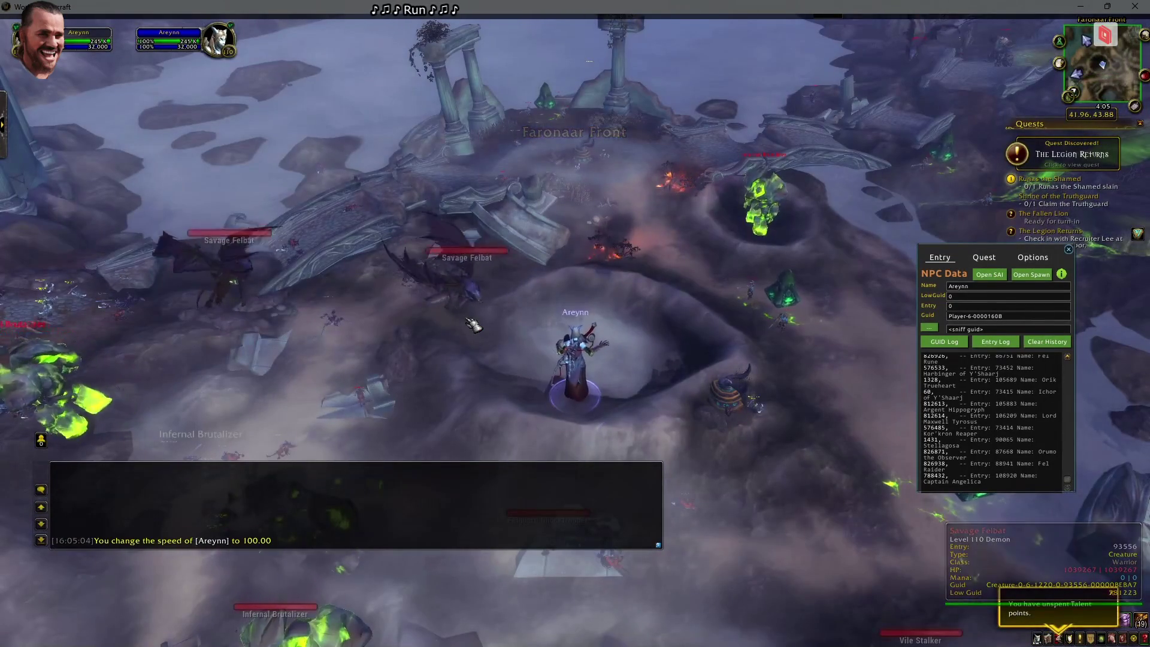
Switch the character's specialization to Holy
click(118, 143)
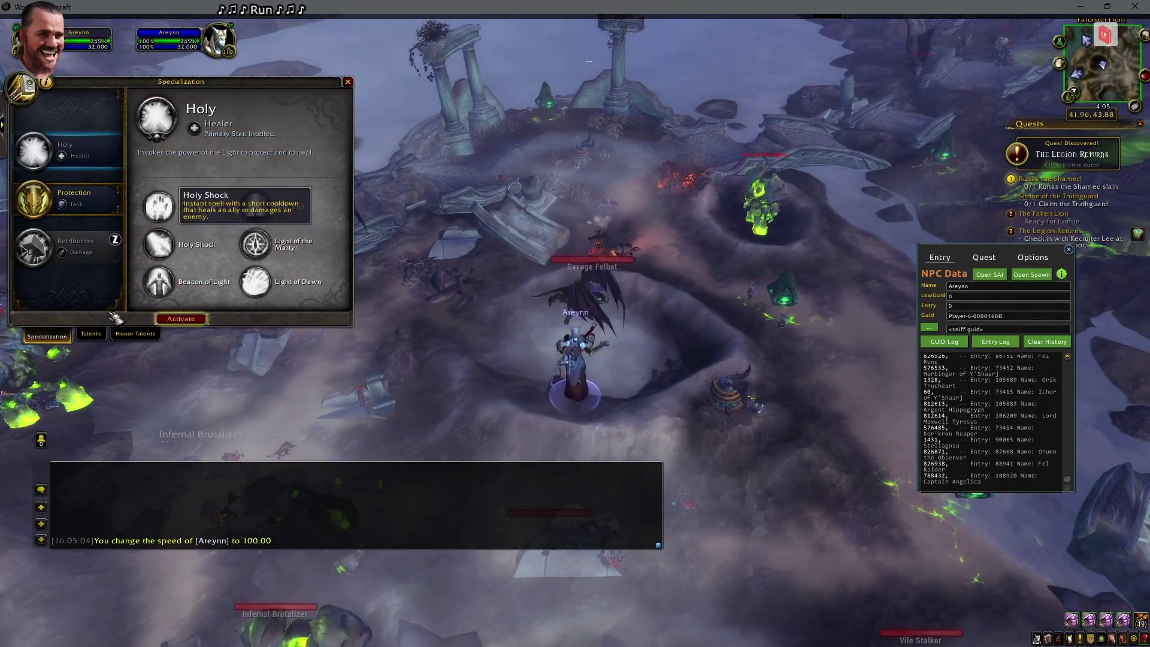
click(181, 319)
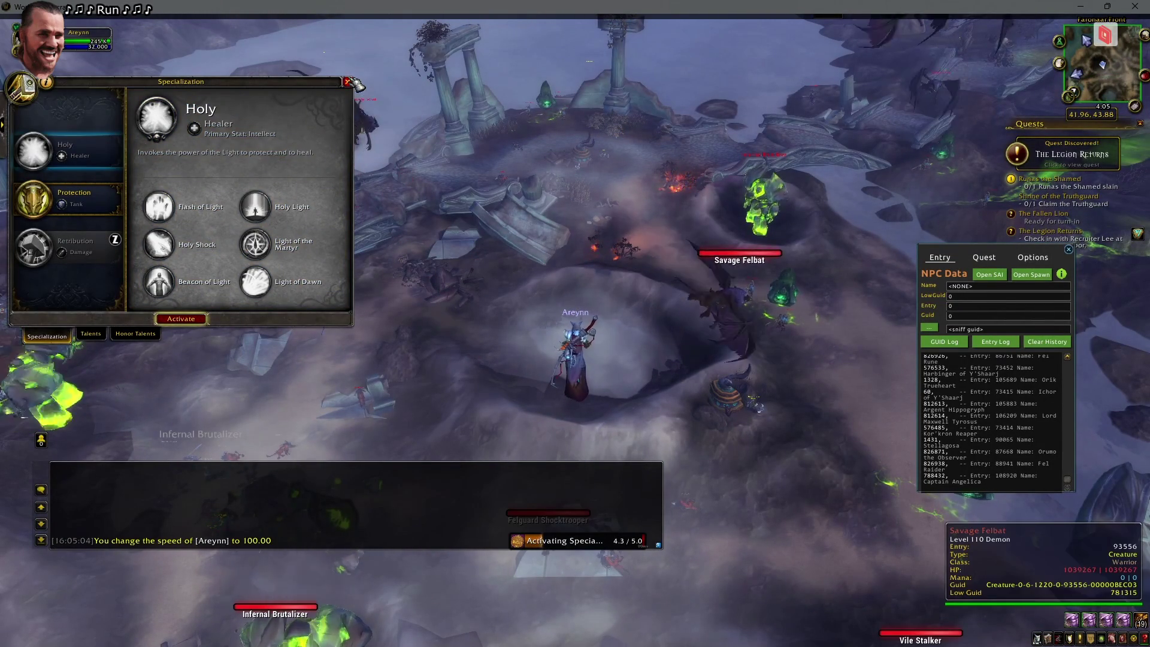
key(Escape)
Engage and kill a Savage Felbat in the demon camp
mouse_move(575, 324)
mouse_down()
mouse_move(539, 327)
mouse_move(569, 329)
mouse_up()
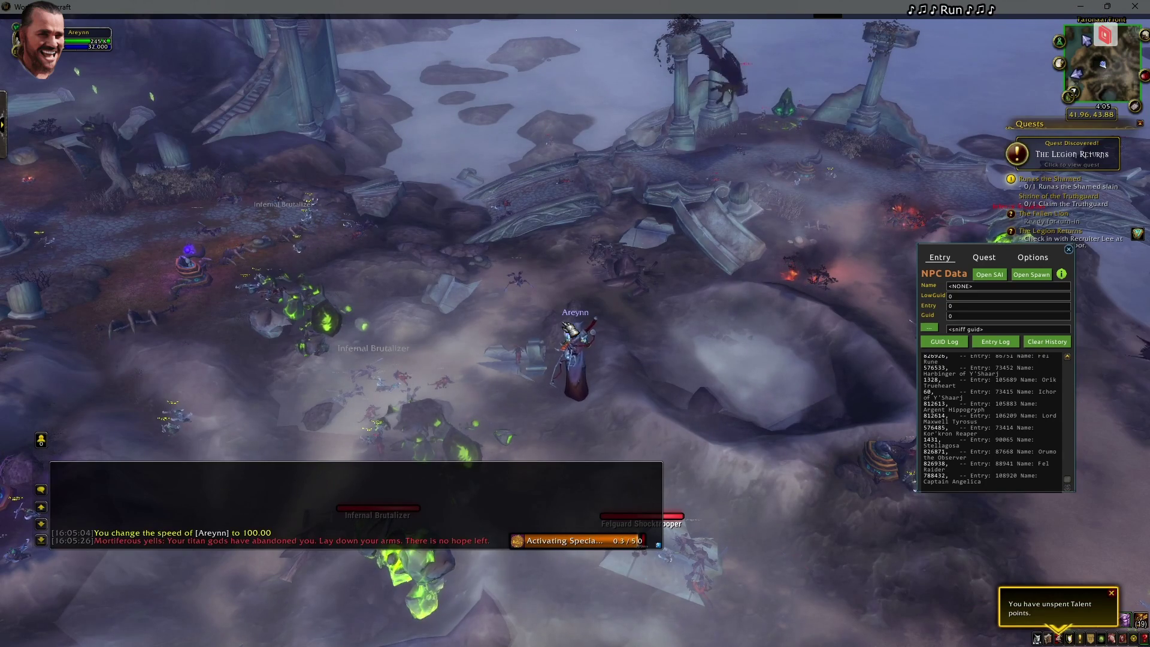
drag(529, 345, 530, 328)
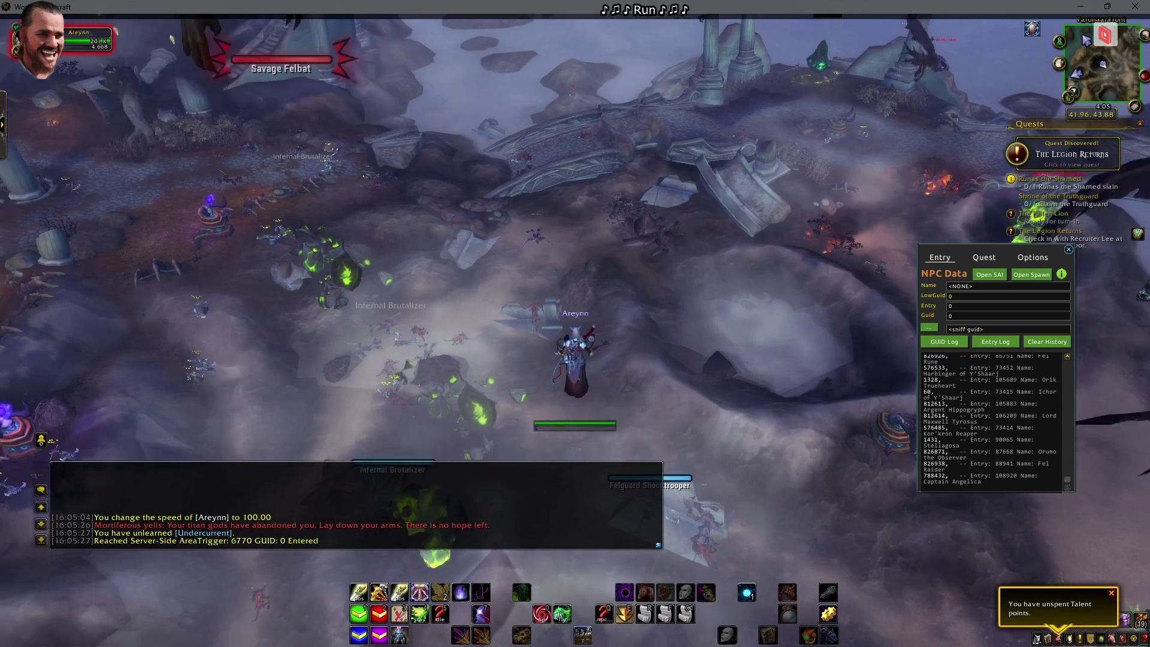
key(Tab)
mouse_move(529, 328)
mouse_down()
mouse_move(529, 357)
mouse_move(530, 329)
mouse_up()
key(Escape)
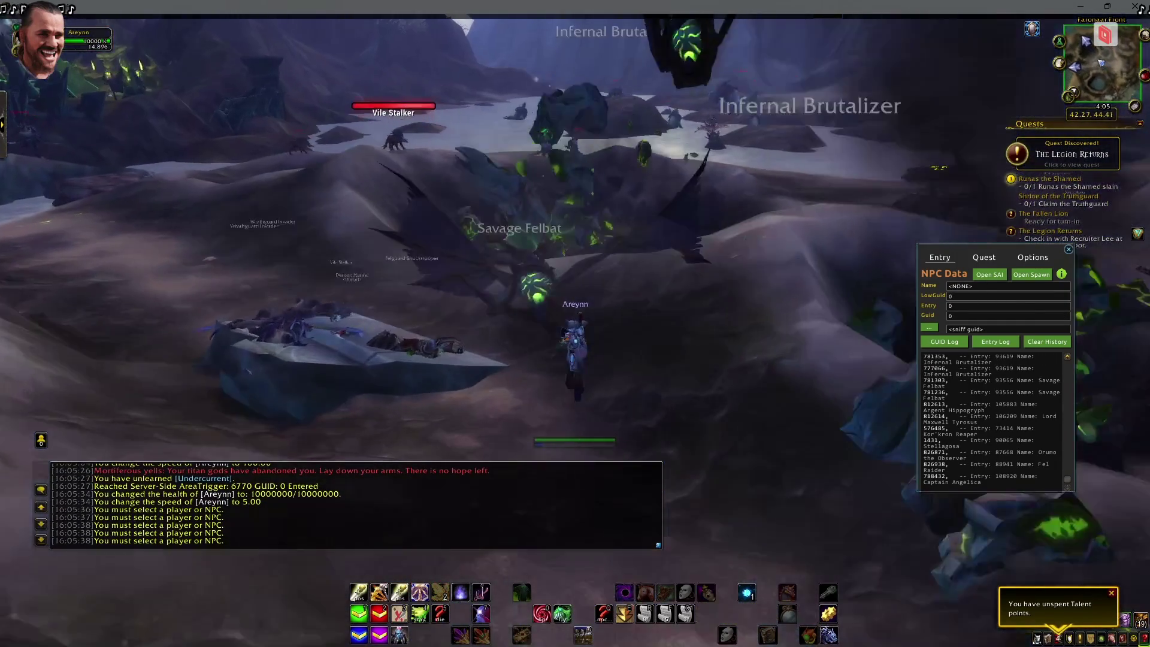
Cast Soul Gem Ping 178974 on the character and check its script in Visual Studio
key(Return)
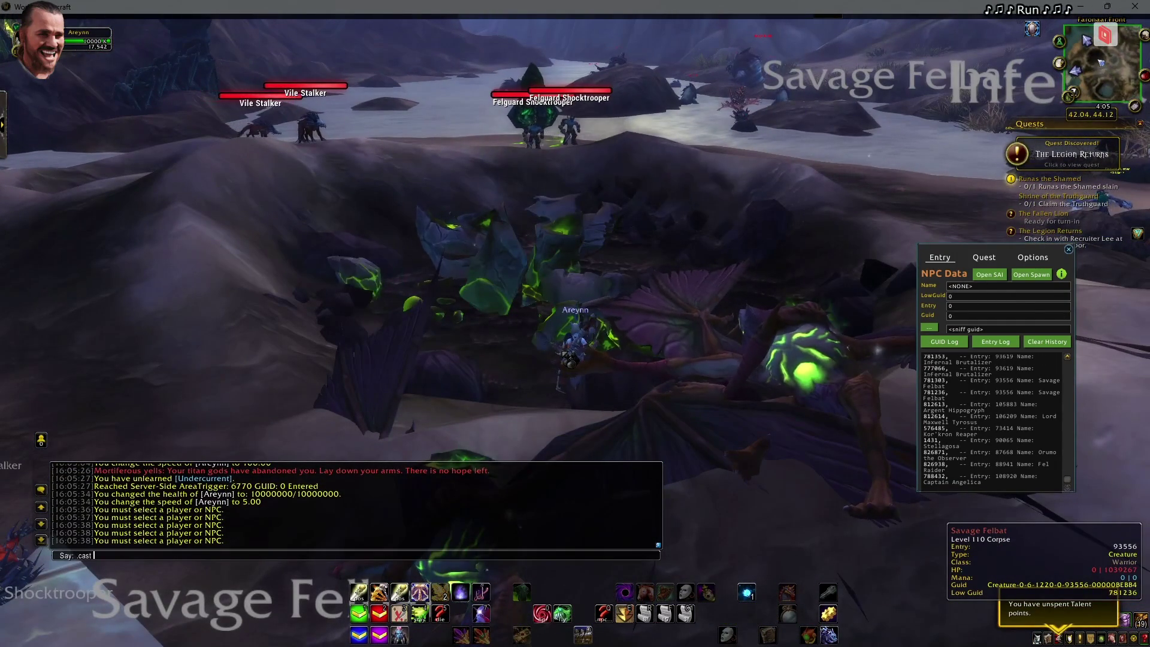
key(Escape)
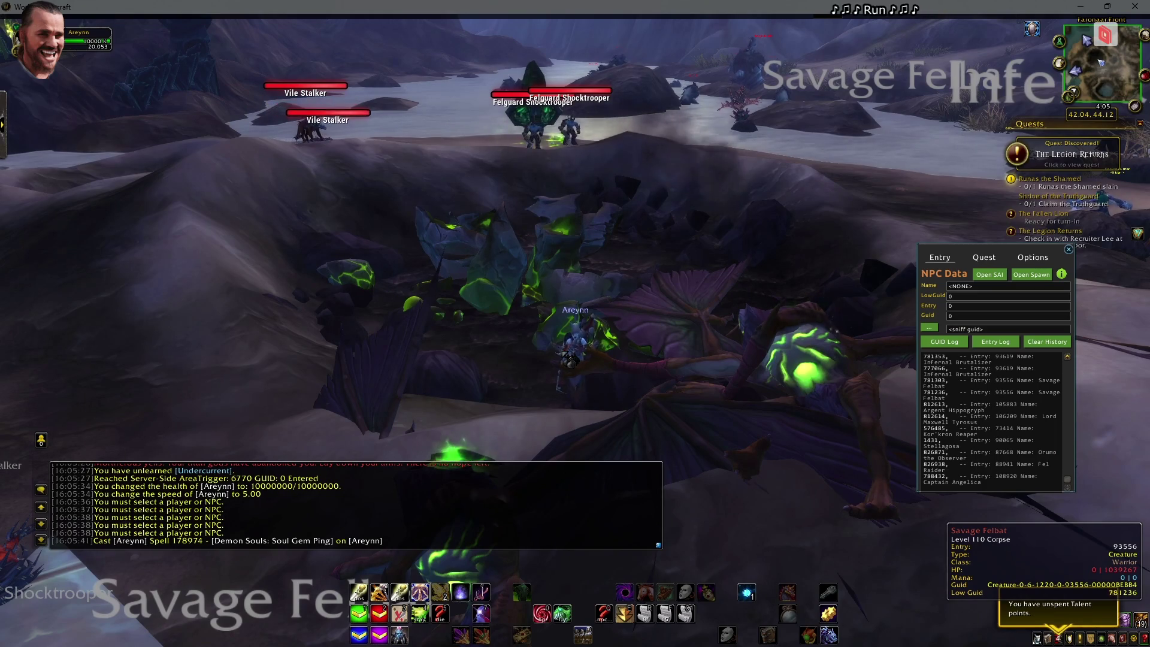
key(alt+Tab)
key(alt+Tab)
key(alt+Tab)
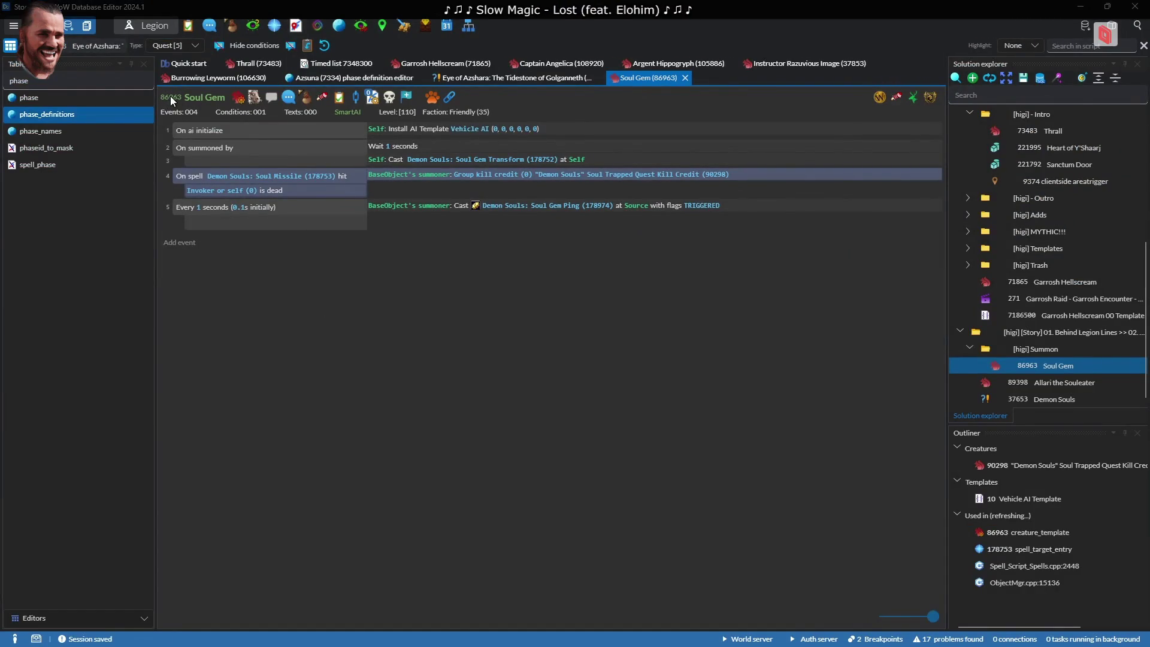
key(alt+Tab)
key(alt+Tab)
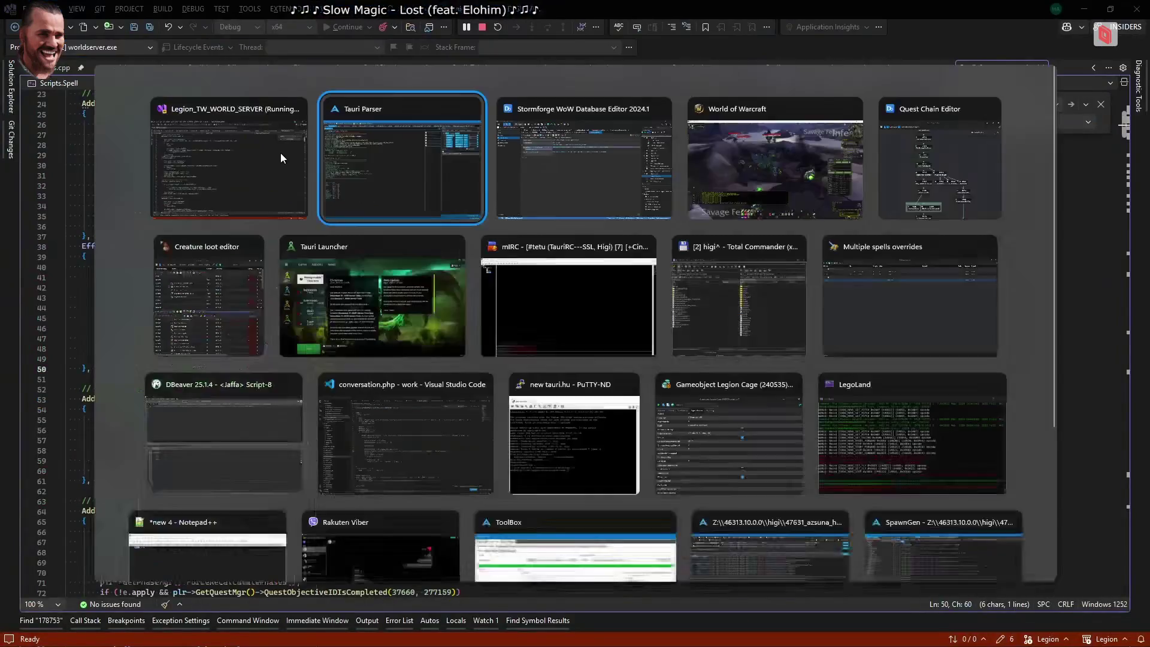
key(alt+Tab)
text(.npc)
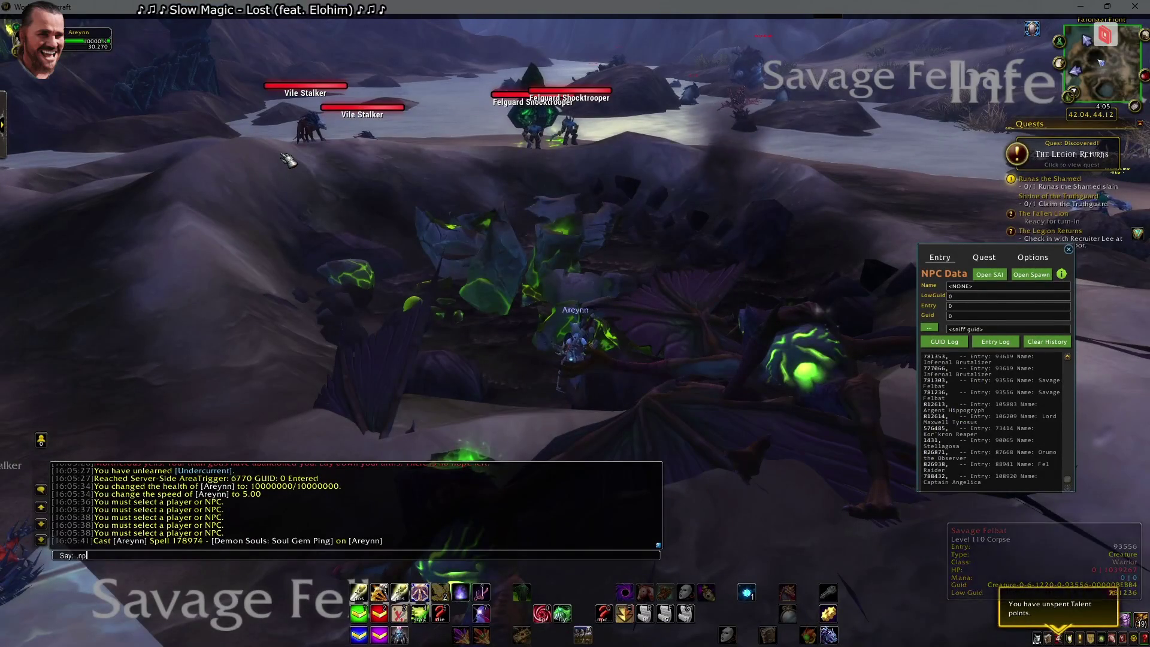
key(Escape)
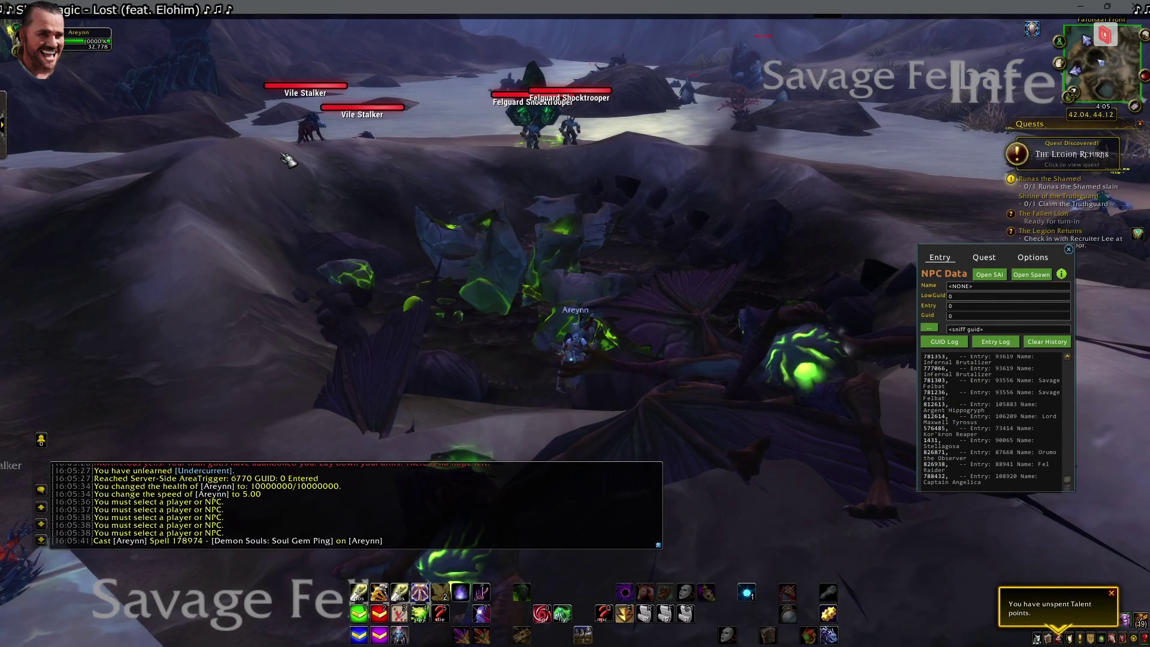
Target the Savage Felbat corpse and review the 178974 script again
mouse_move(542, 332)
mouse_down()
mouse_move(590, 391)
mouse_move(650, 372)
mouse_up()
click(590, 391)
key(alt+Tab)
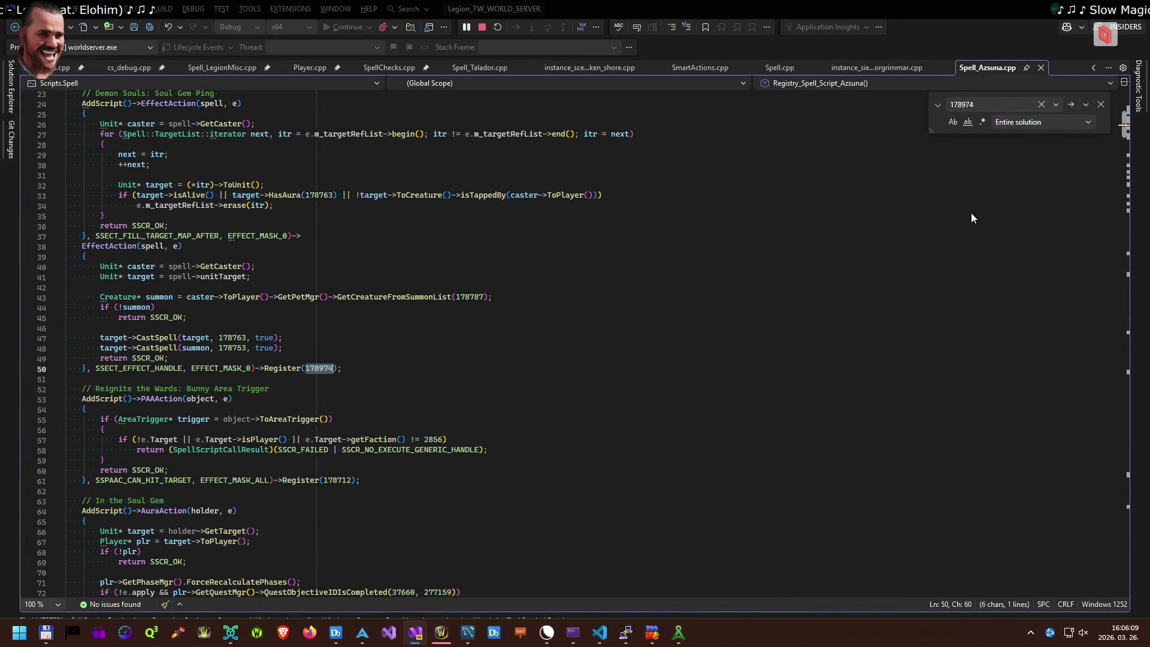
key(alt+Tab)
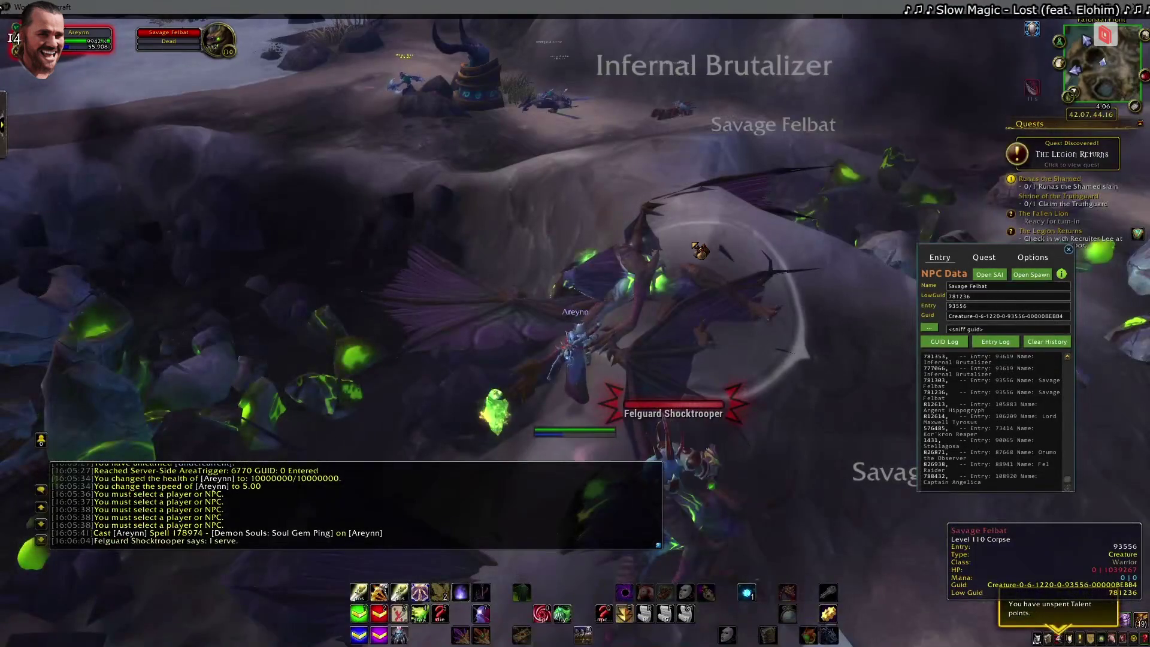
Add a Soul Gem with .add and use it from the bags on the Savage Felbat corpse
key(Escape)
key(Return)
text(.add)
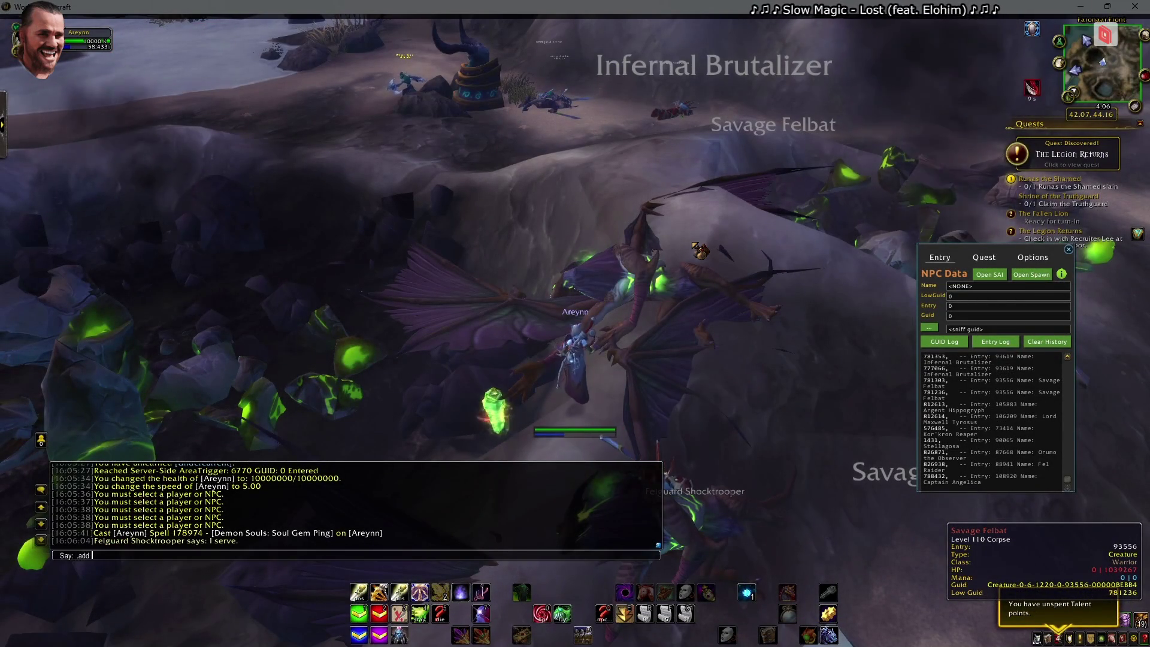
key(ctrl+v)
key(Return)
key(b)
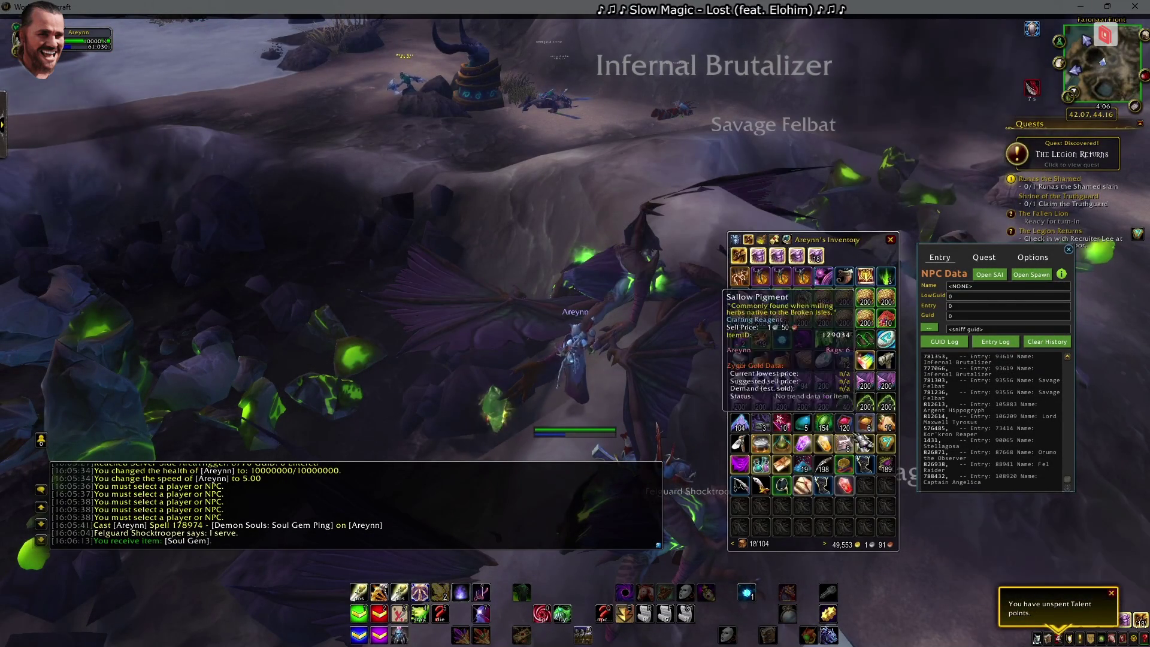
right_click(802, 485)
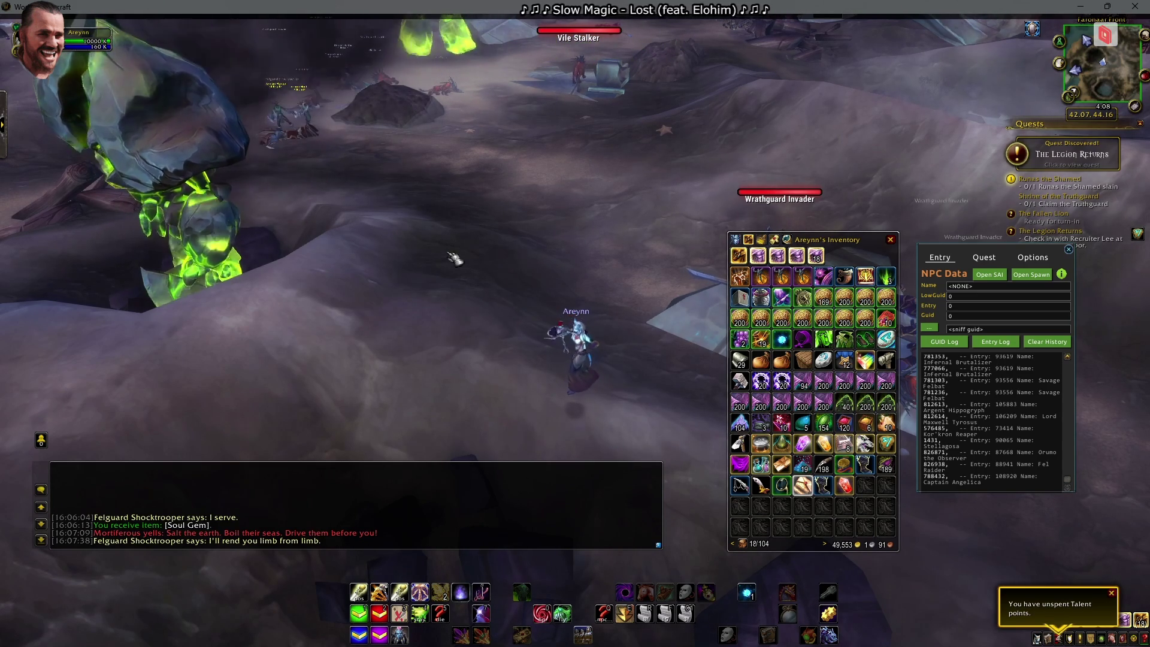
key(Return)
Re-add From Within with .q readd, then abandon it from the quest log
text(.q real)
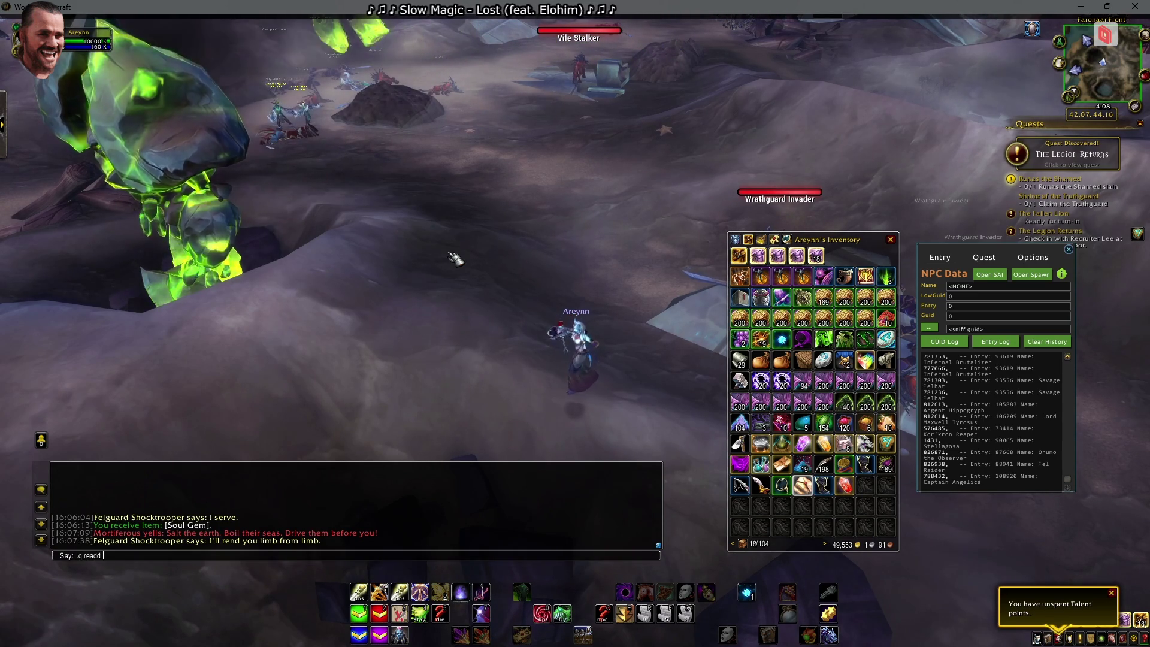
key(Return)
key(m)
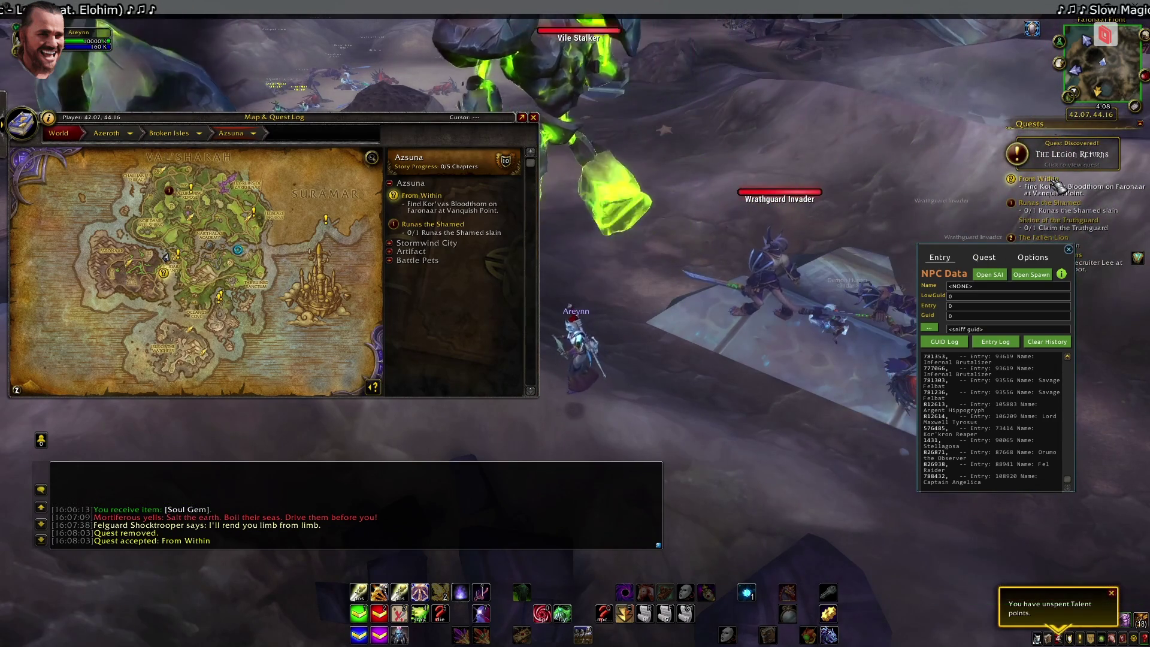
click(1057, 187)
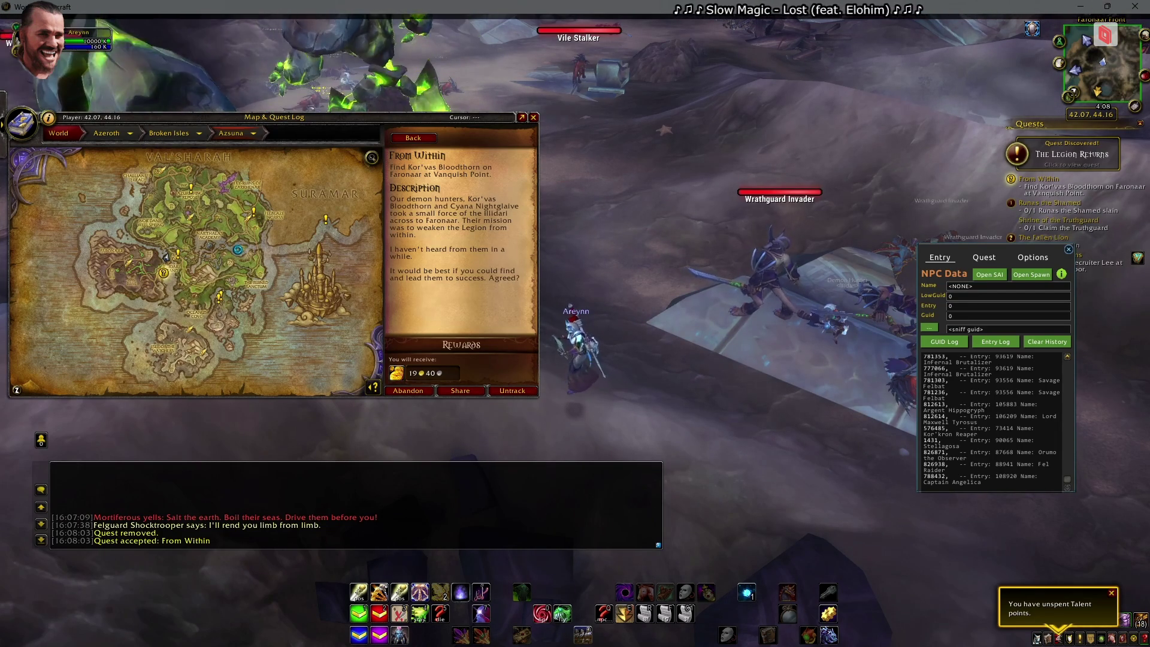
click(420, 386)
click(539, 118)
Resend the From Within re-add commands, including .q readd 44140
key(Return)
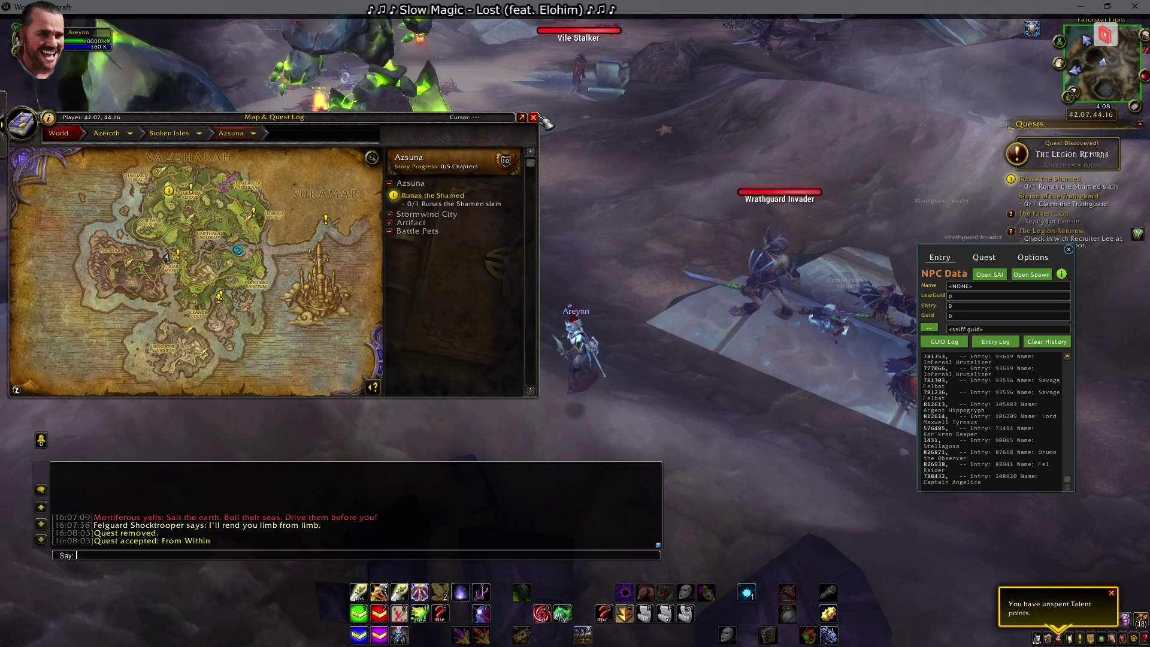
text(.q read)
key(Return)
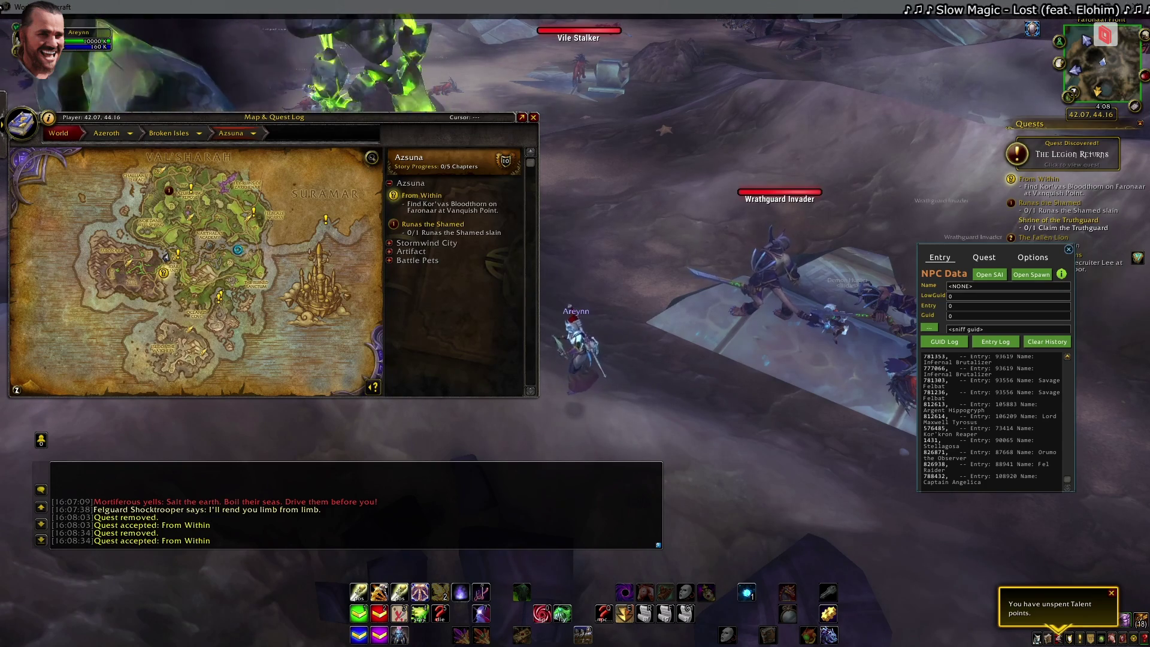
mouse_move(948, 199)
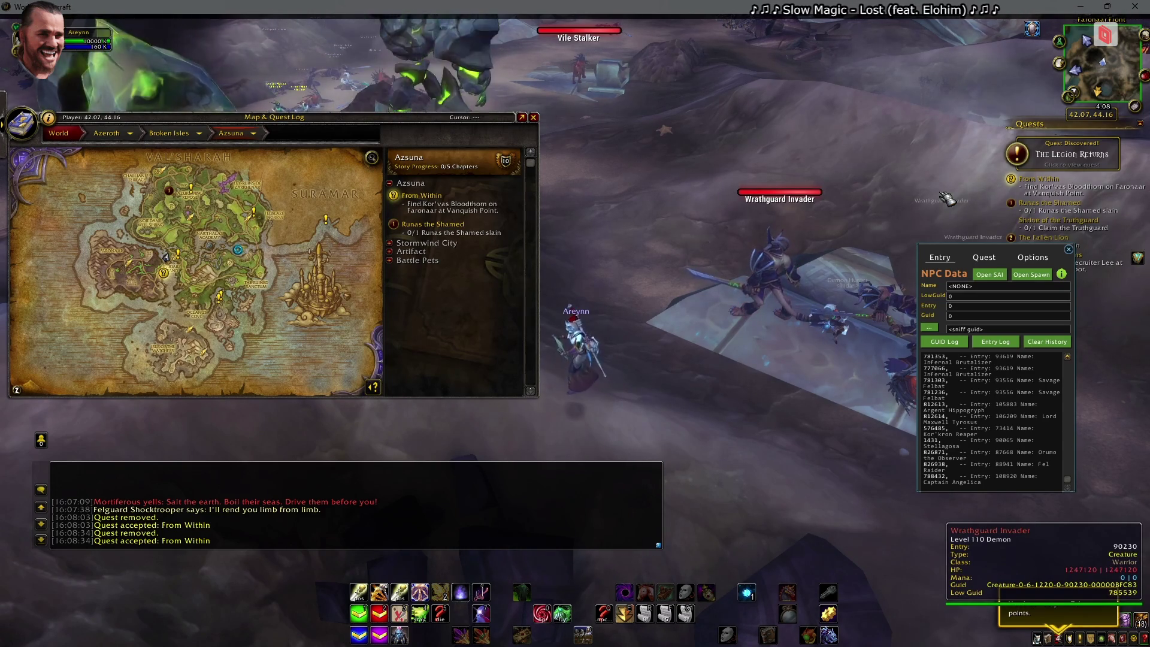
key(Return)
key(Up)
key(Return)
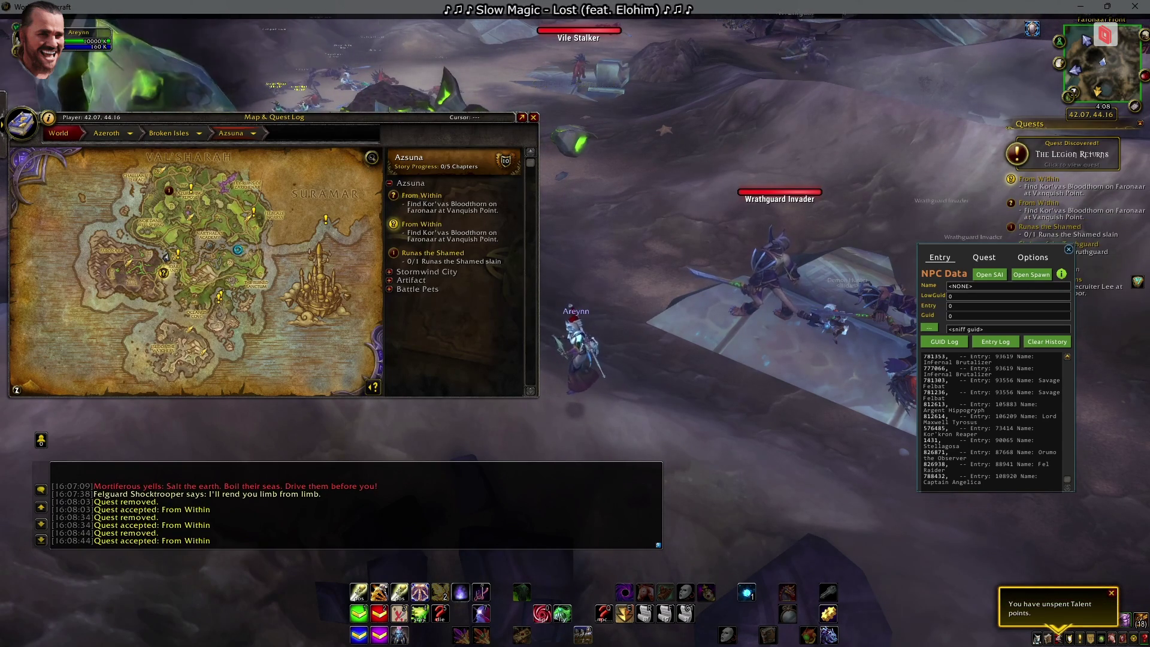
mouse_move(626, 212)
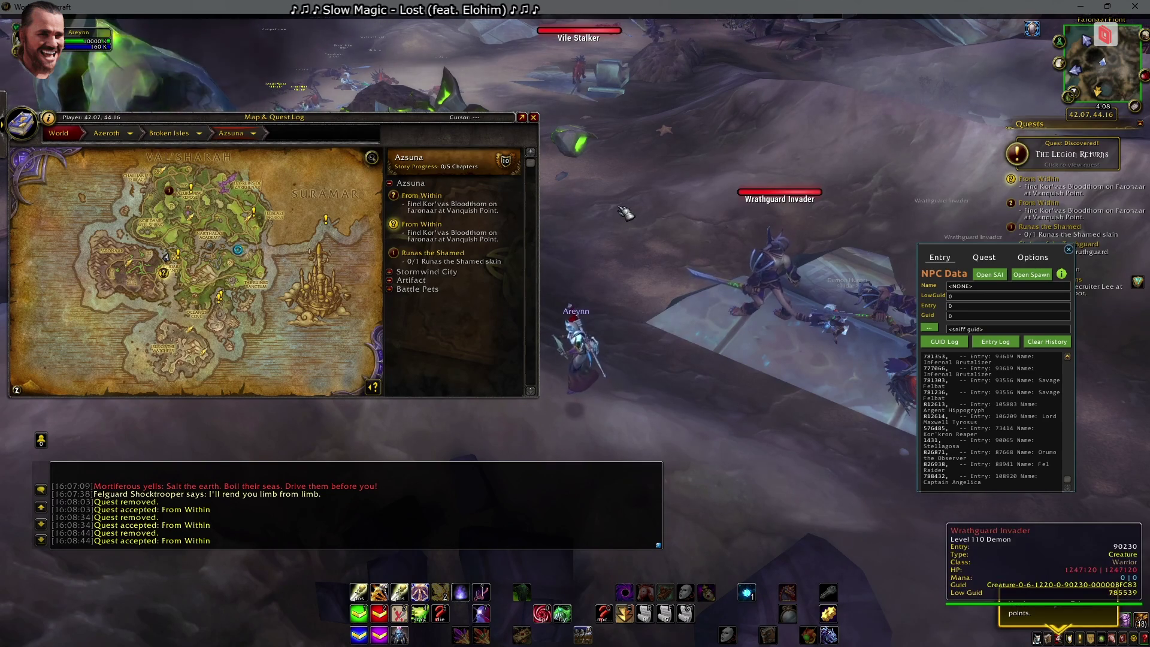
key(Return)
text(.q readd 44140)
key(Return)
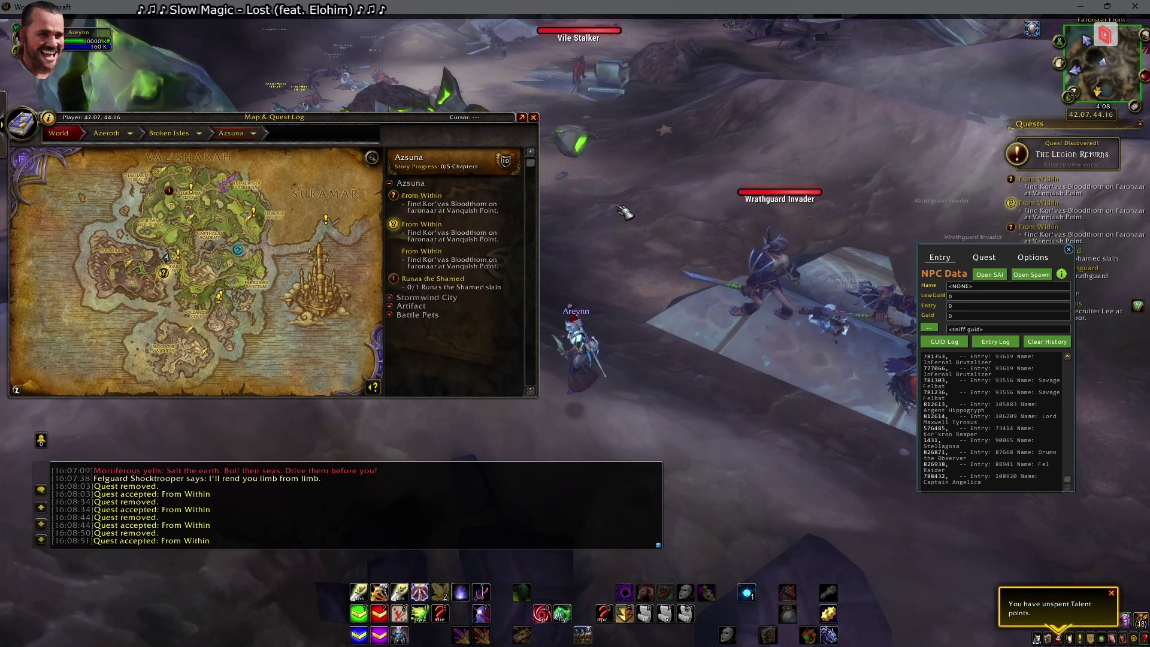
Abandon the three duplicate From Within copies from the quest log
click(1044, 210)
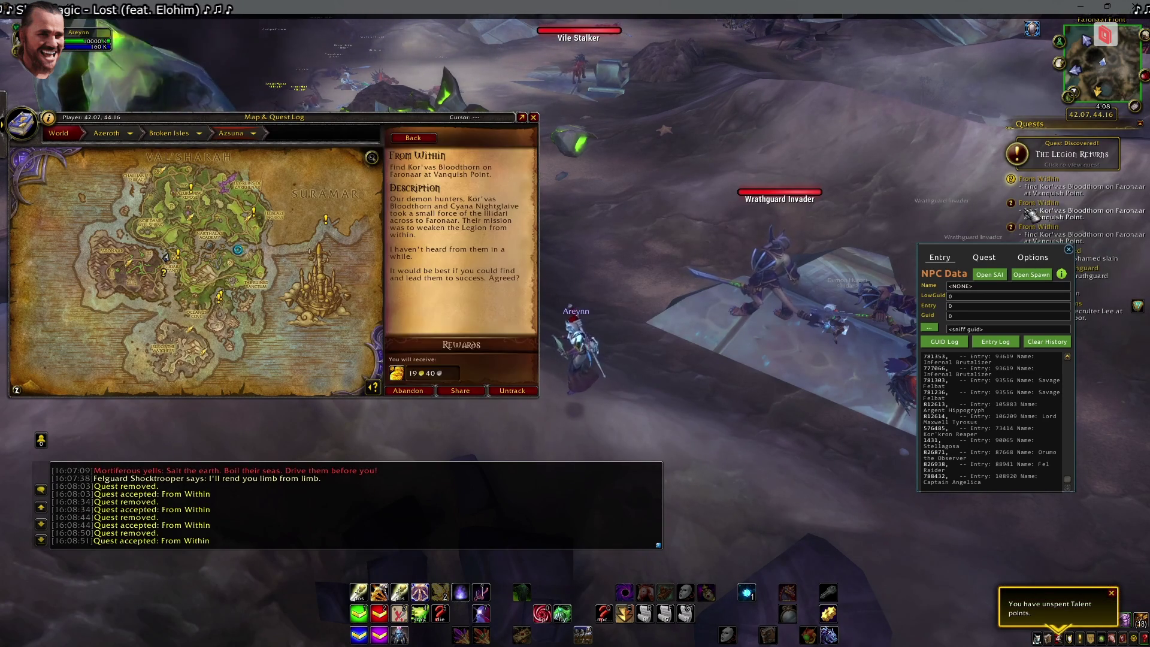
click(402, 390)
click(539, 111)
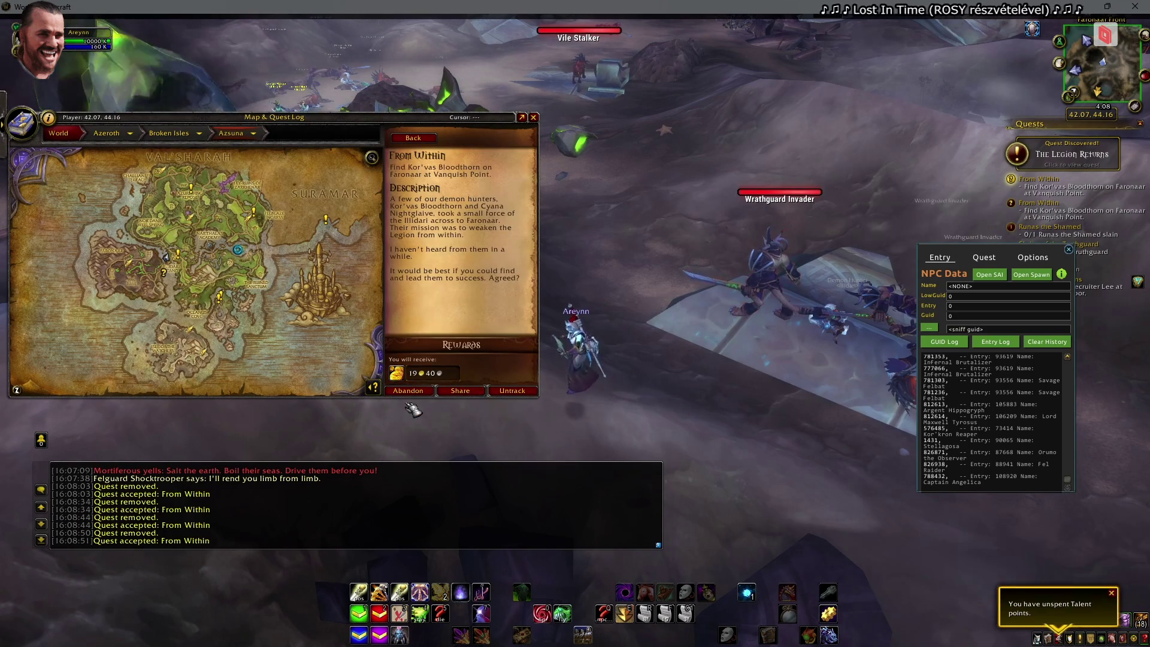
click(407, 391)
click(547, 112)
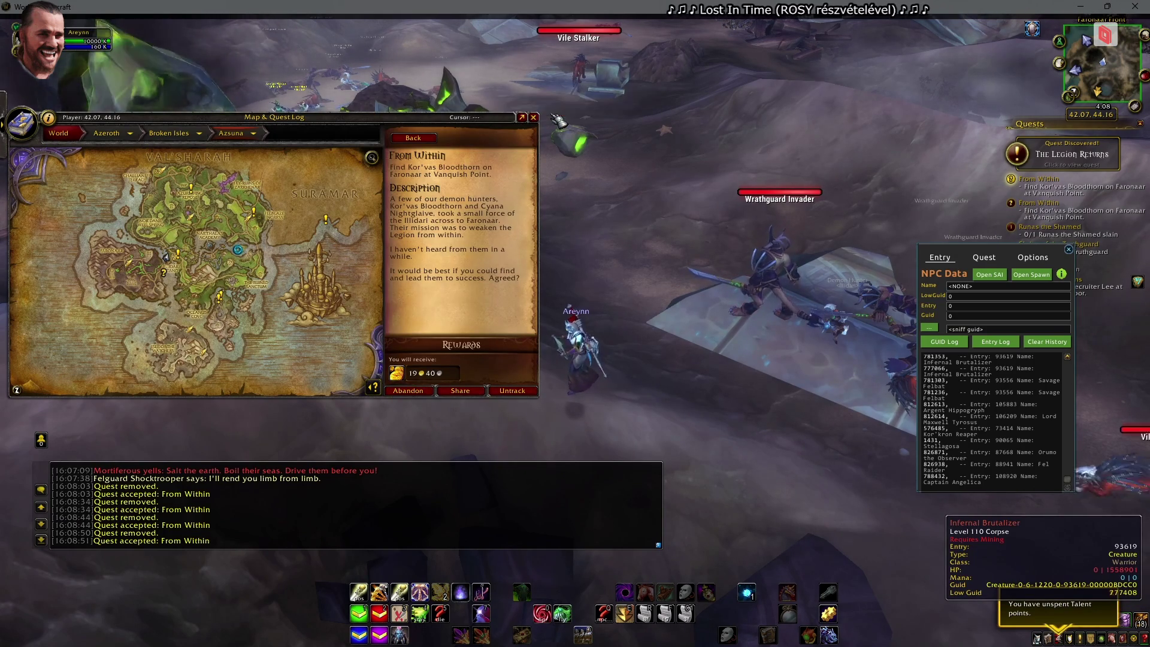
click(1029, 179)
click(408, 391)
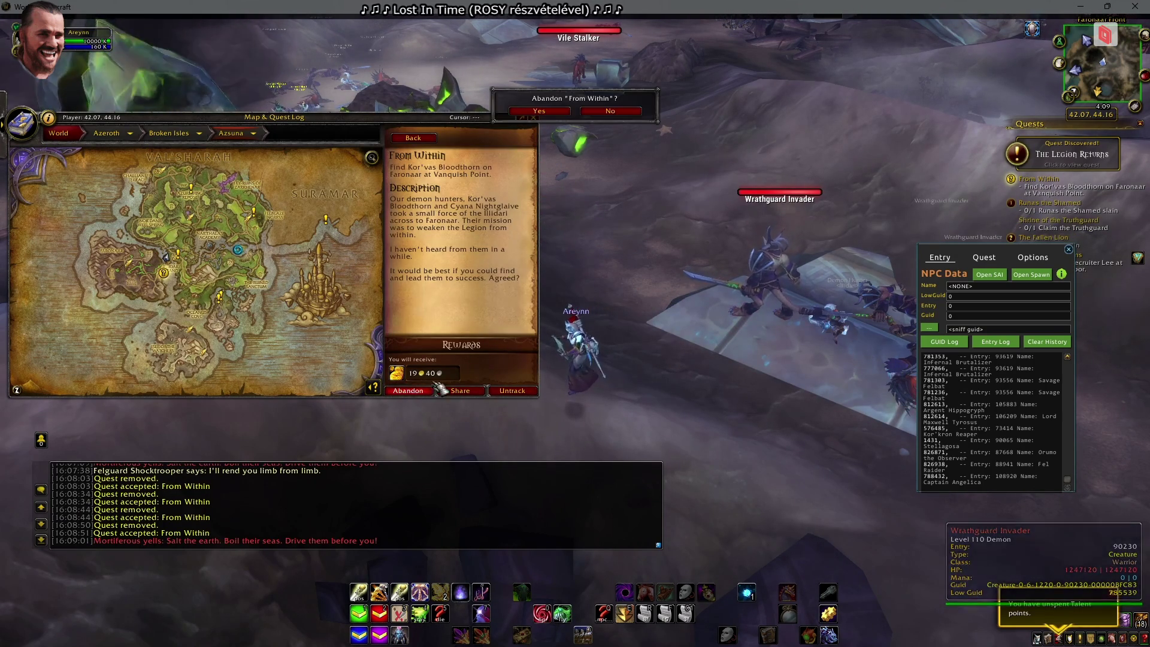
click(557, 114)
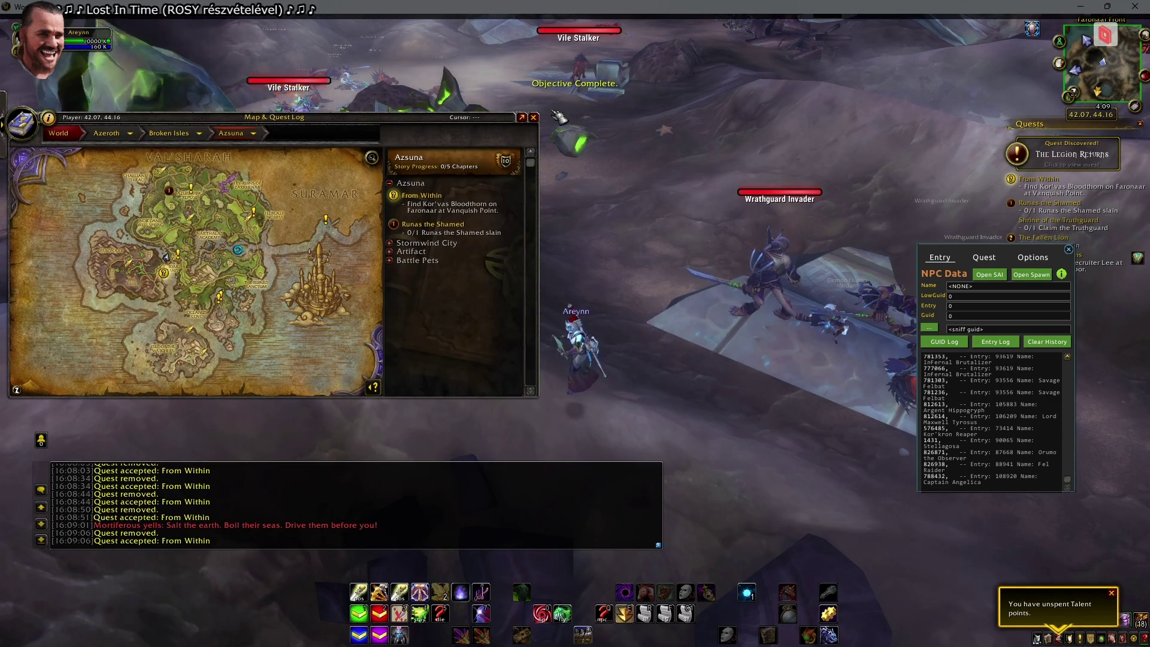
key(alt+Tab)
key(alt+Tab)
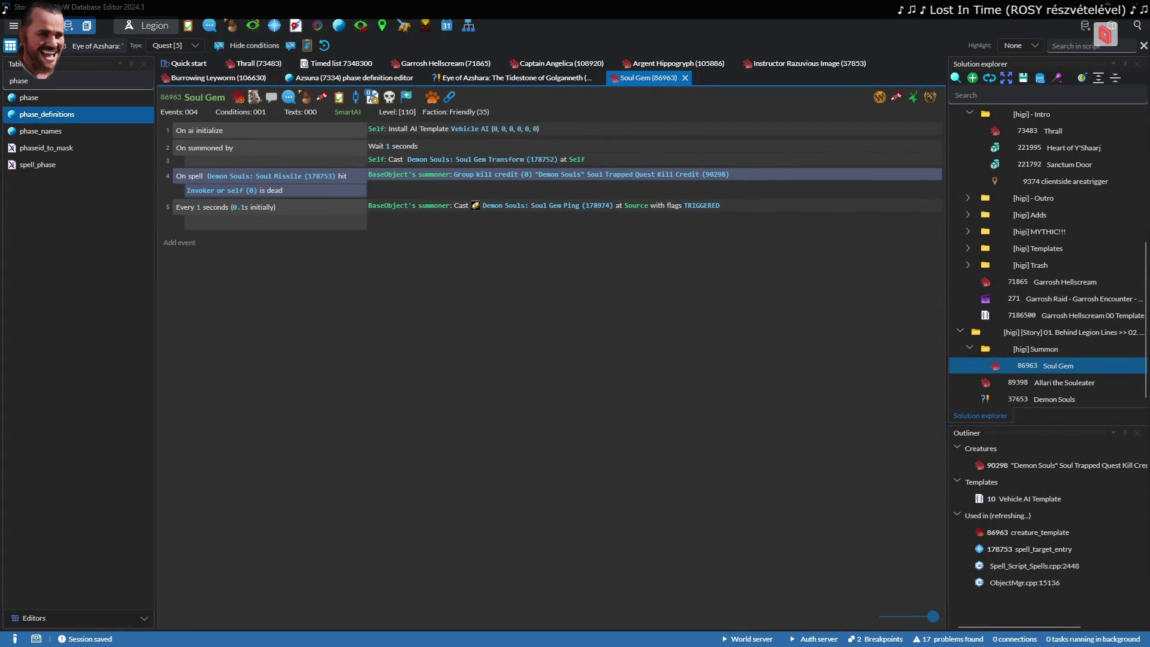
Search 40815 in the project loader and load the Behind Legion Lines 04 project
click(955, 78)
text(40815)
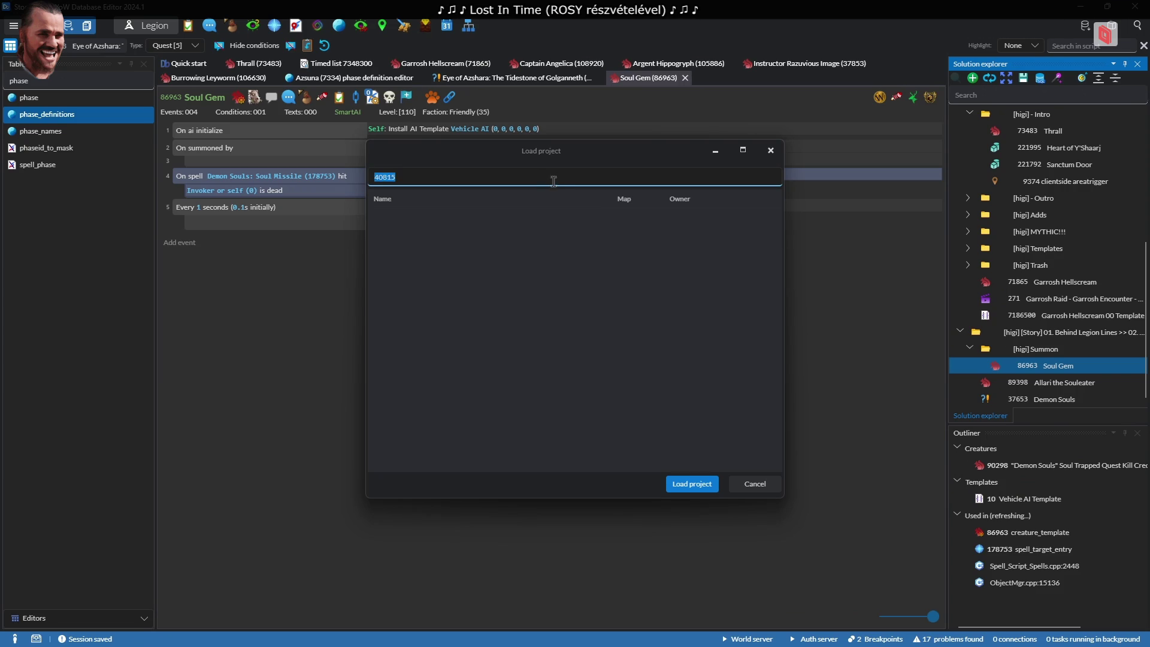
double_click(484, 249)
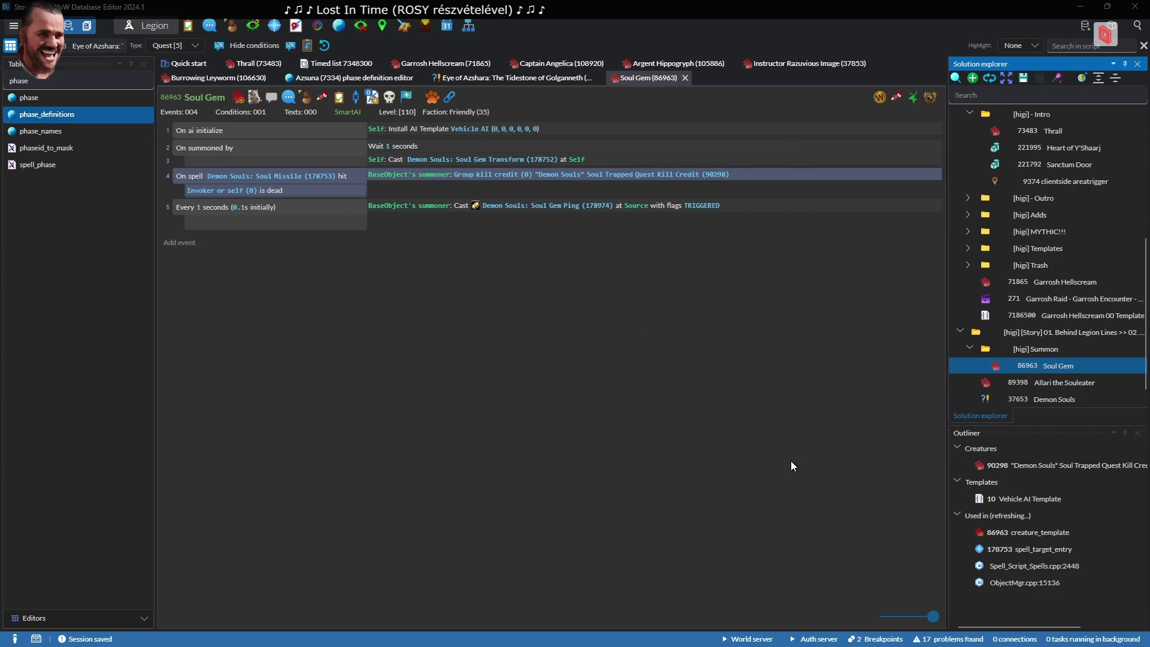
scroll(1096, 307, down, 3)
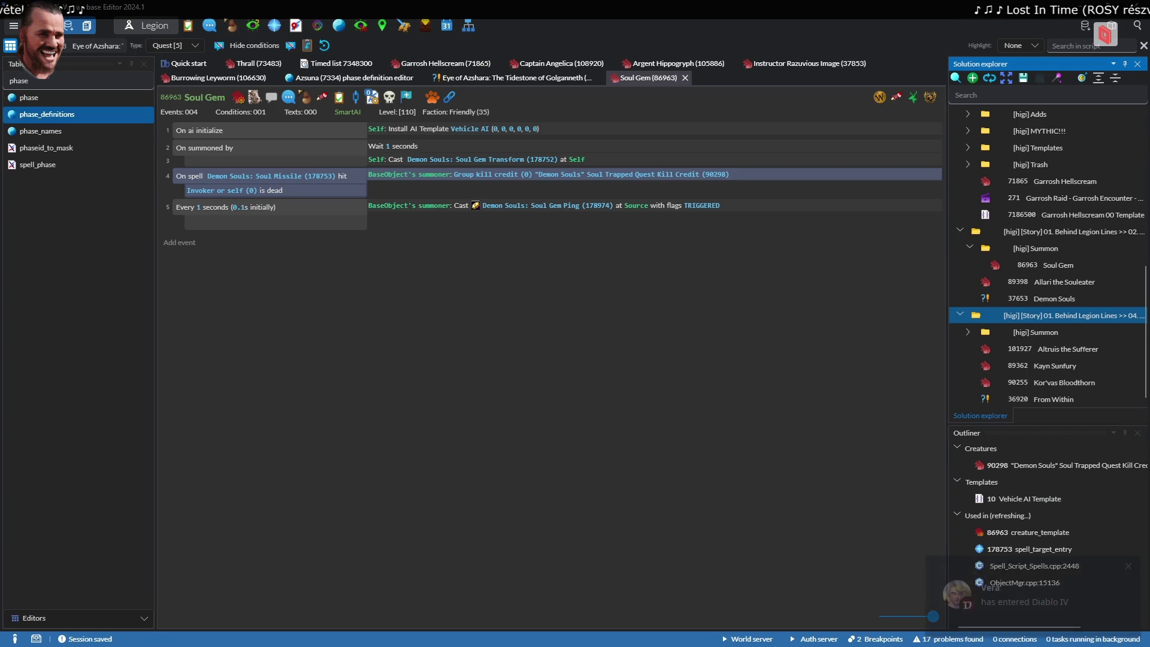
double_click(1053, 329)
Try adding From Within 36920 and 40815 to the project, dismissing the resulting error
right_click(1044, 398)
click(829, 196)
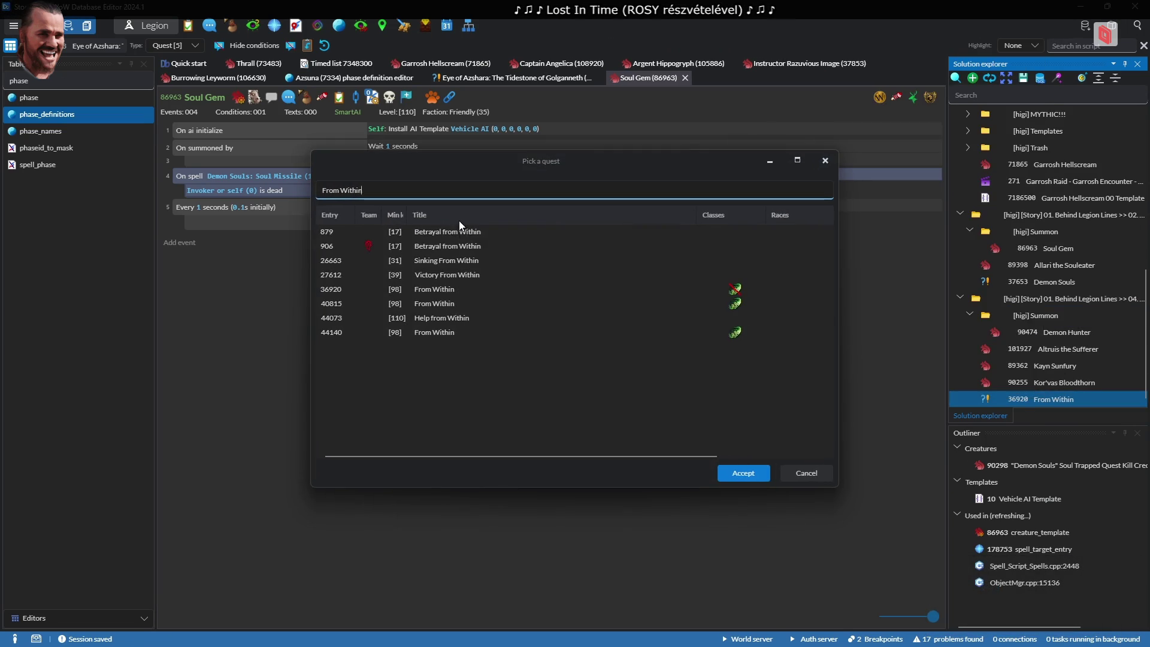
drag(450, 291, 452, 304)
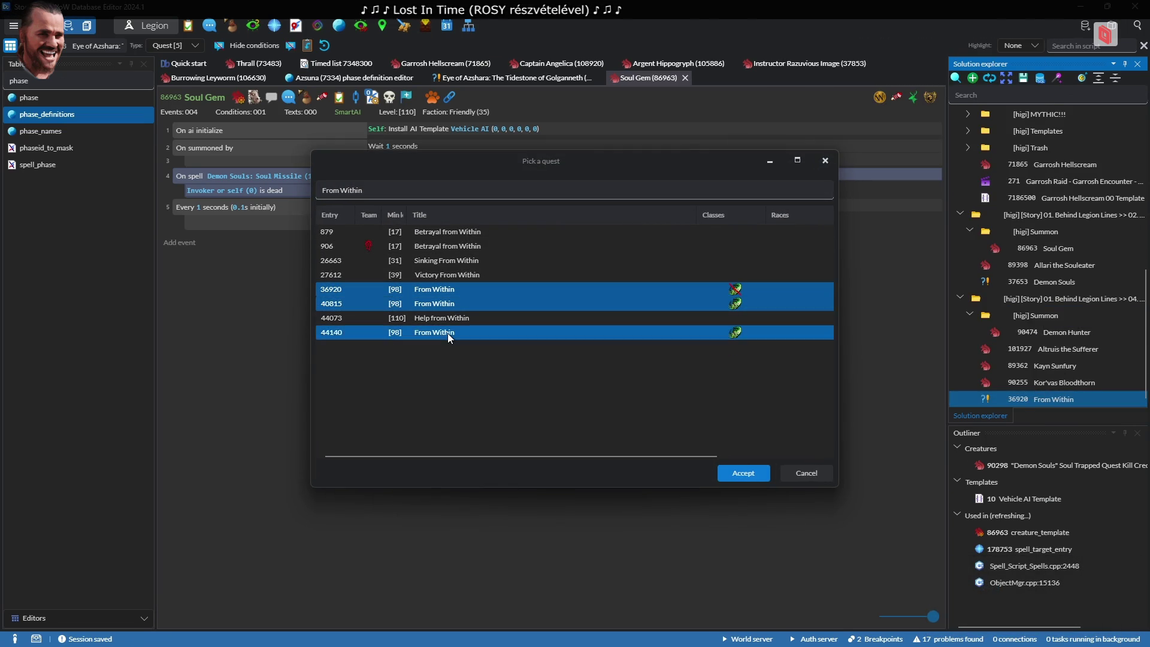
key(Return)
click(580, 361)
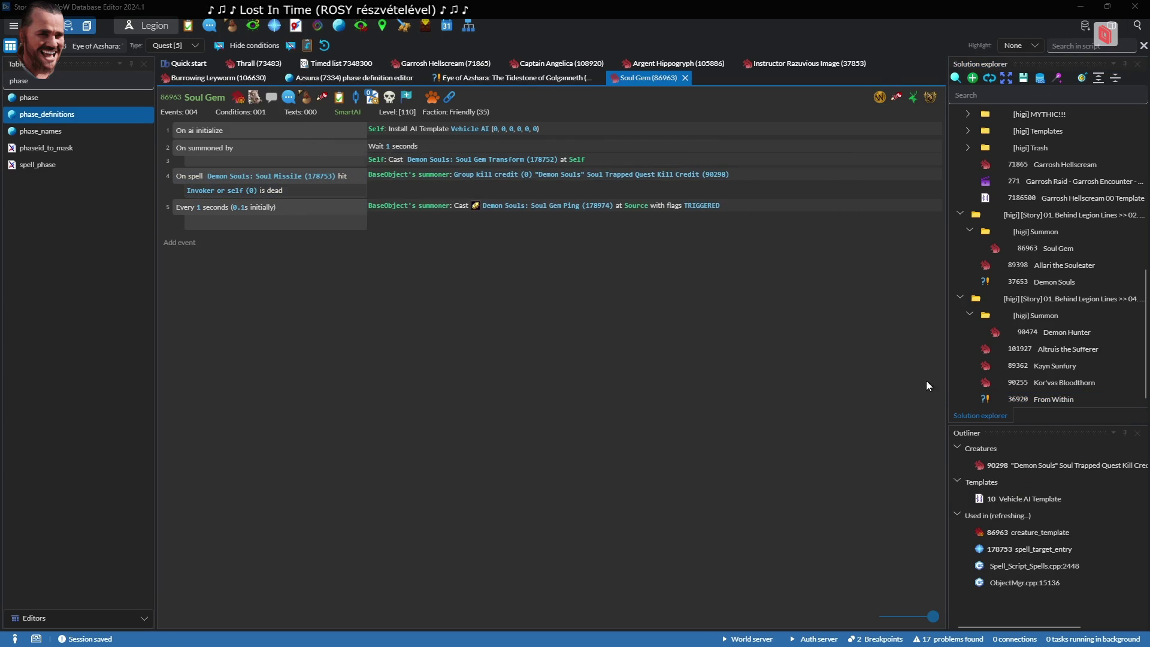
Add From Within quests 40815 and 44140 beside 36920 via Add quest
right_click(1030, 397)
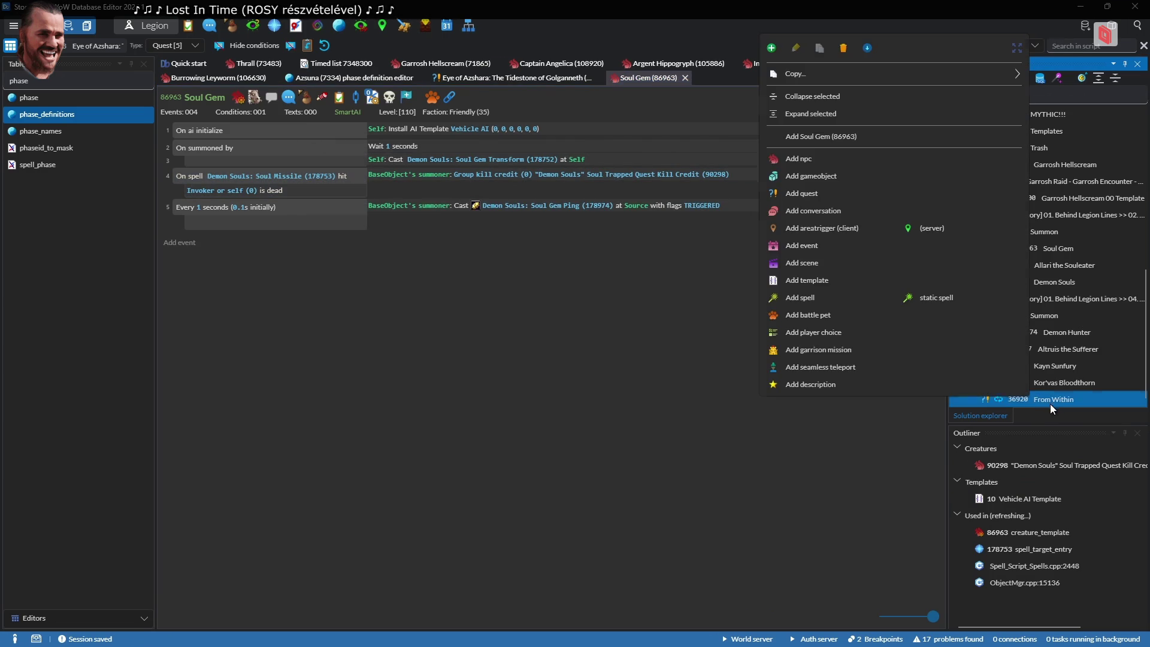
click(807, 192)
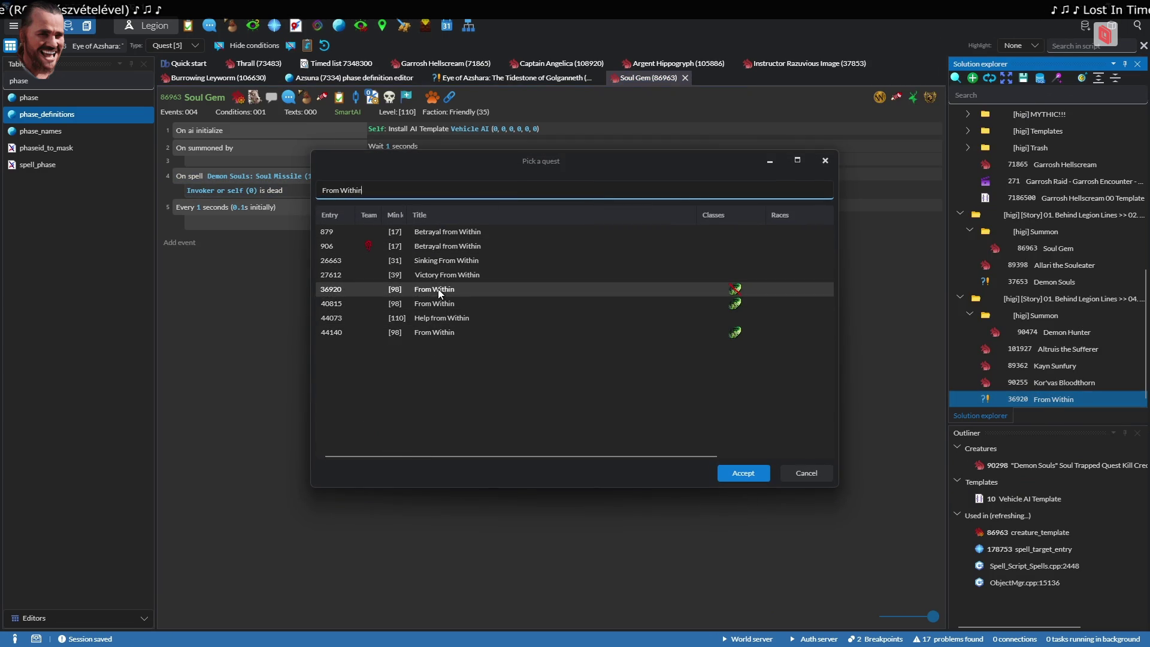
click(438, 289)
shift+click(443, 303)
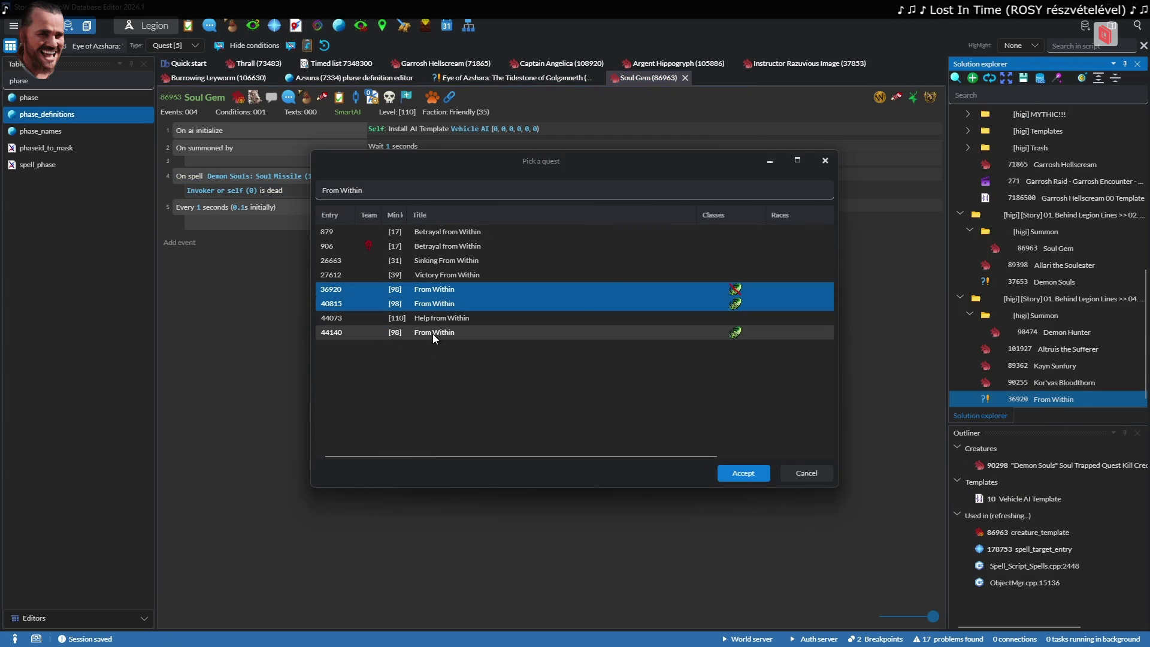
ctrl+click(432, 333)
ctrl+click(448, 293)
ctrl+double_click(448, 288)
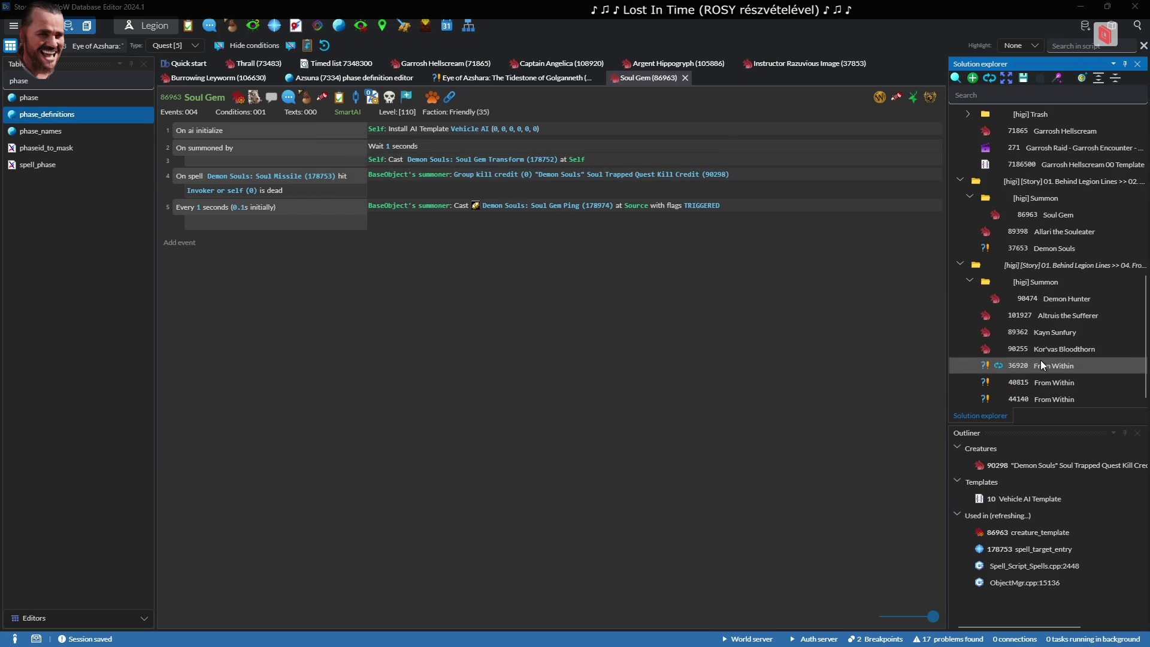
Open the From Within 36920 and 40815 scripts and select 36920's quest abandoned event
double_click(1040, 367)
double_click(1039, 382)
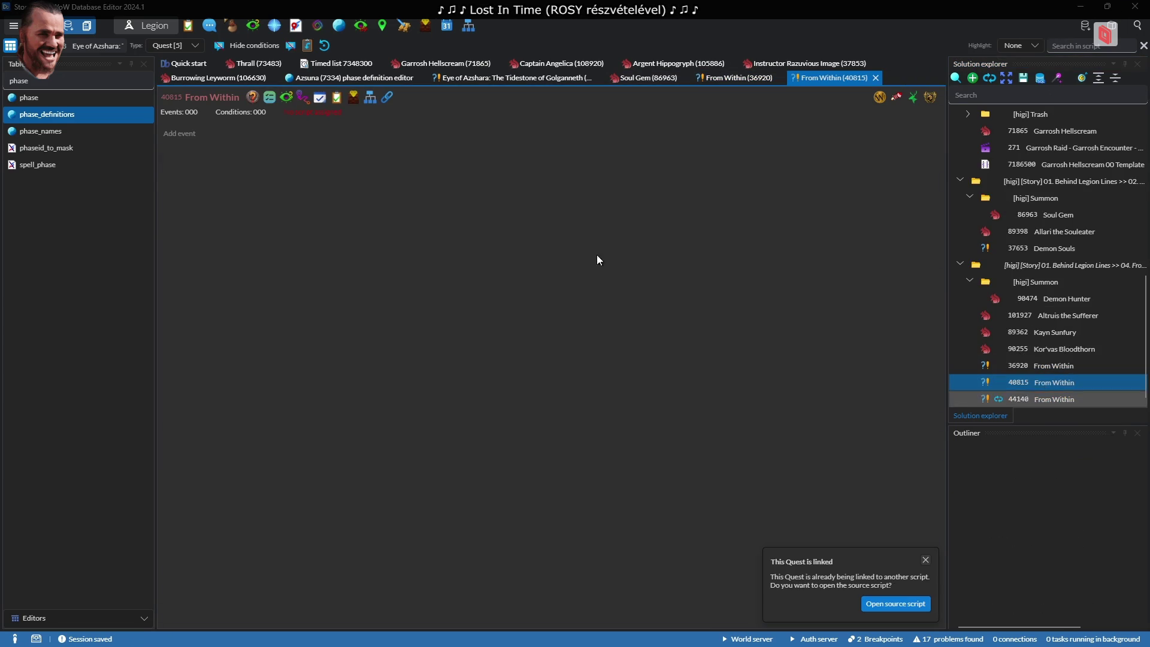
double_click(1049, 365)
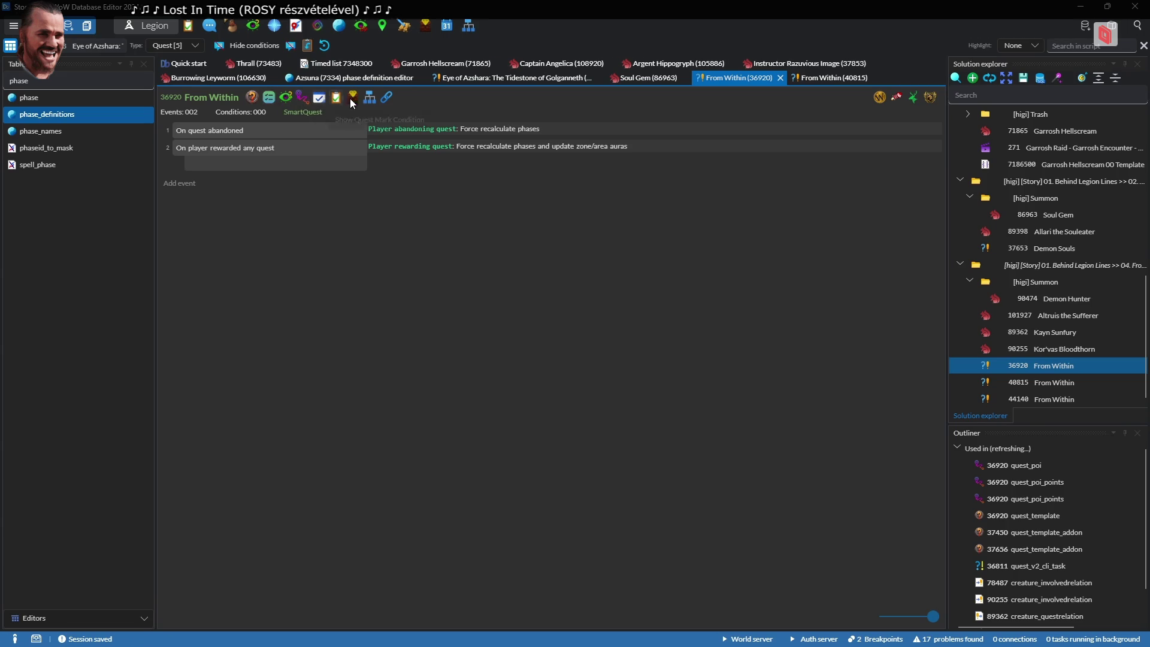
click(393, 99)
key(Escape)
click(290, 131)
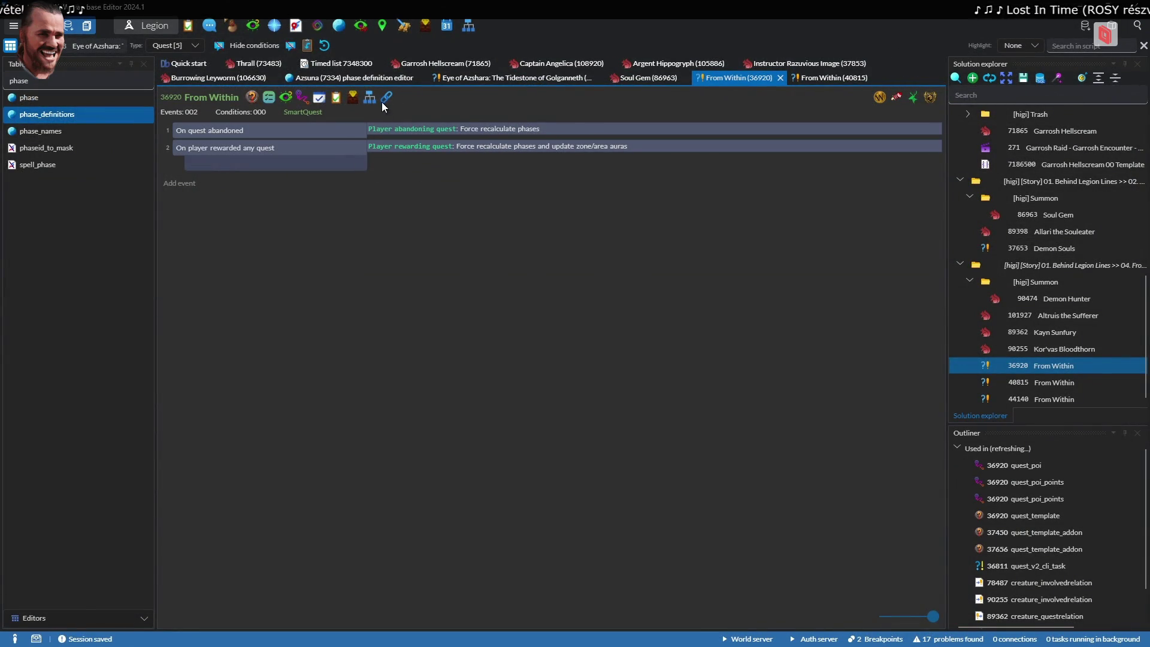
Delete both quest link rows from 36920's Smart Script Links Table
click(386, 98)
click(372, 135)
click(379, 131)
right_click(379, 131)
click(402, 184)
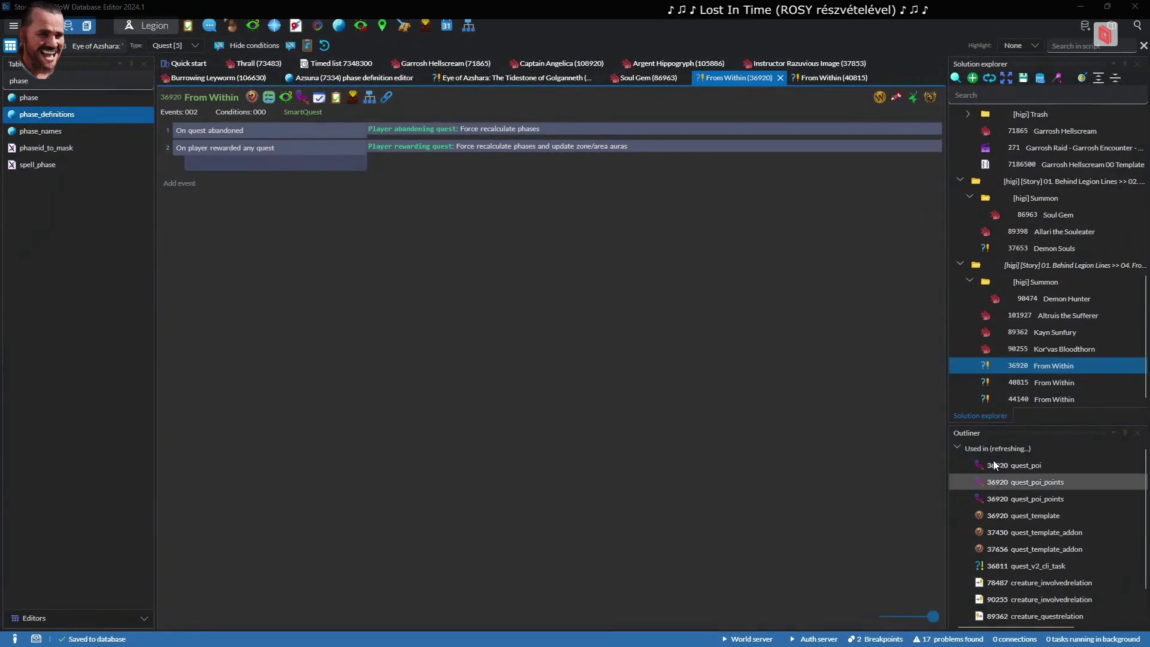
Open the From Within 40815 and 44140 scripts to check them
double_click(1071, 386)
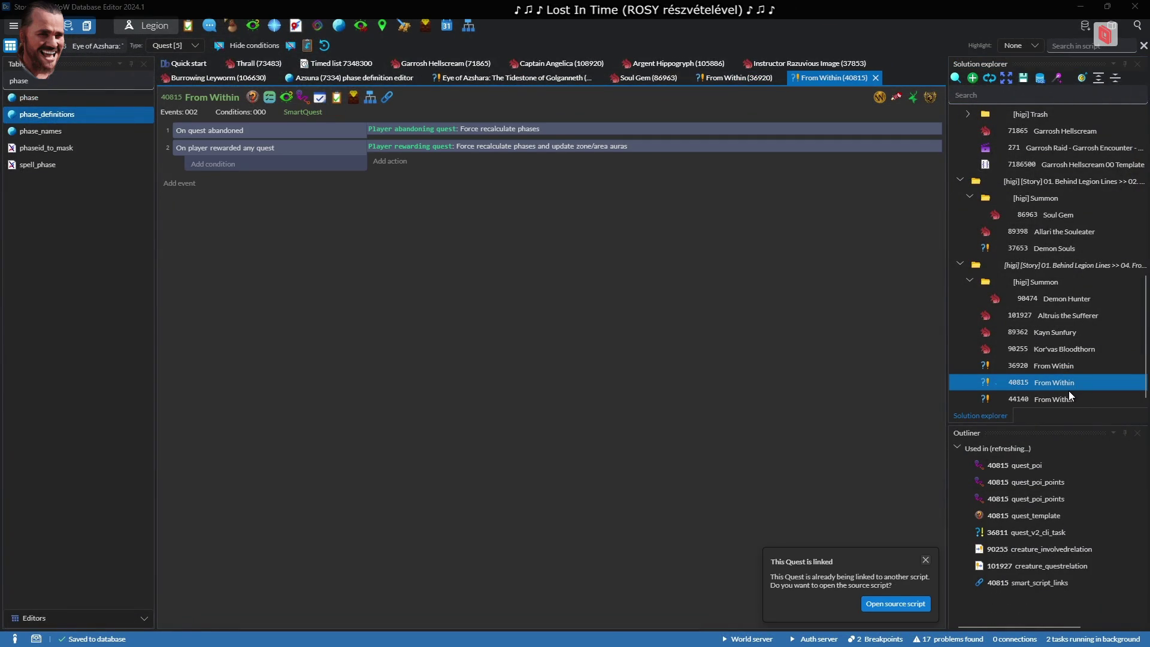
double_click(1059, 399)
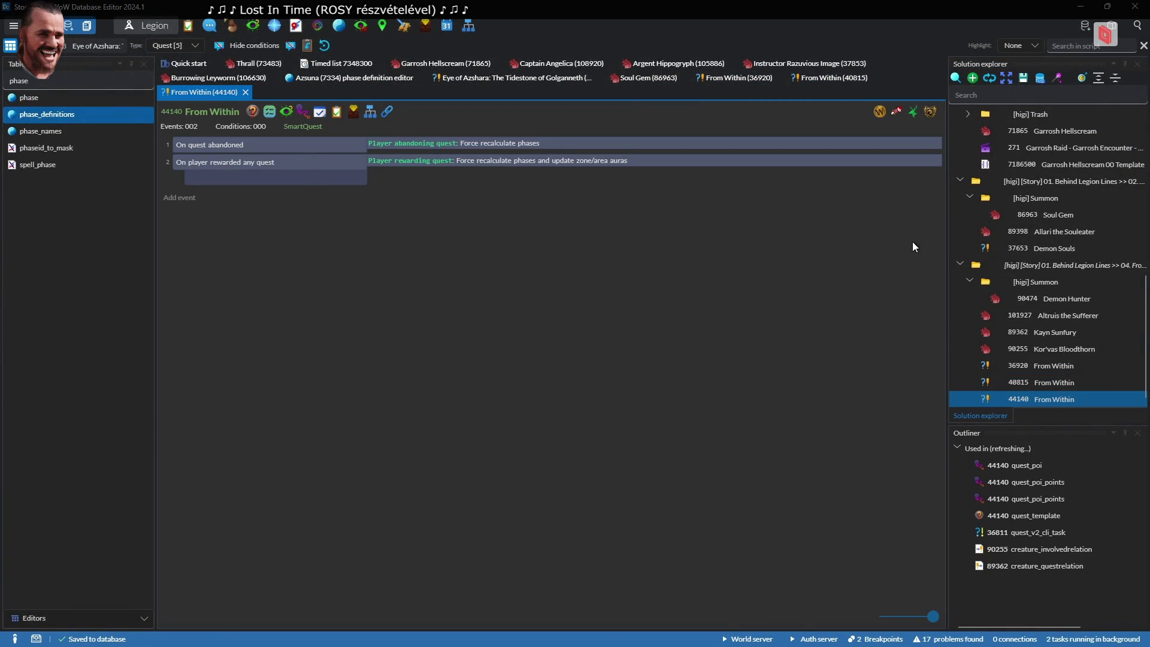
right_click(1024, 268)
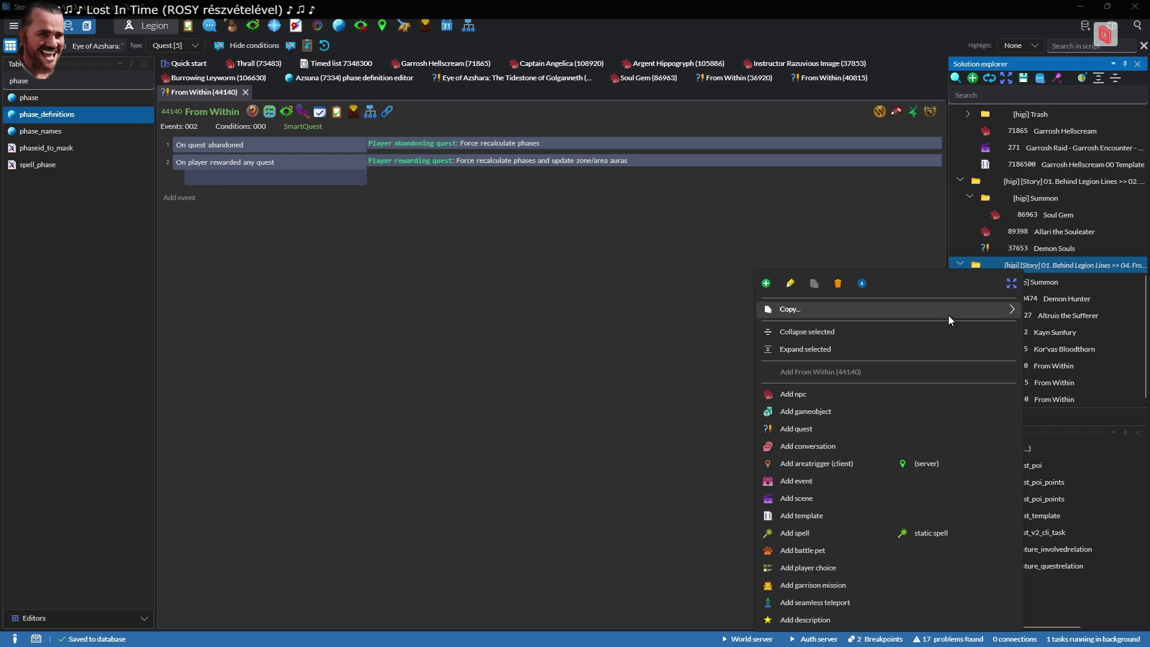
mouse_move(1027, 312)
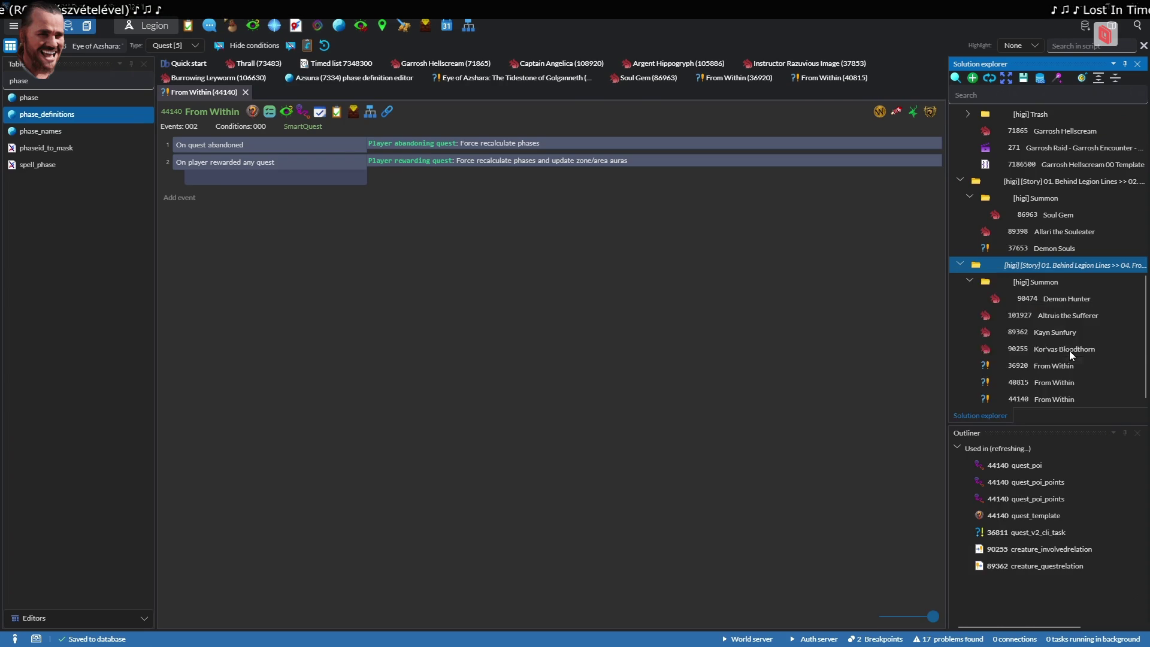
click(1072, 350)
key(alt+Tab)
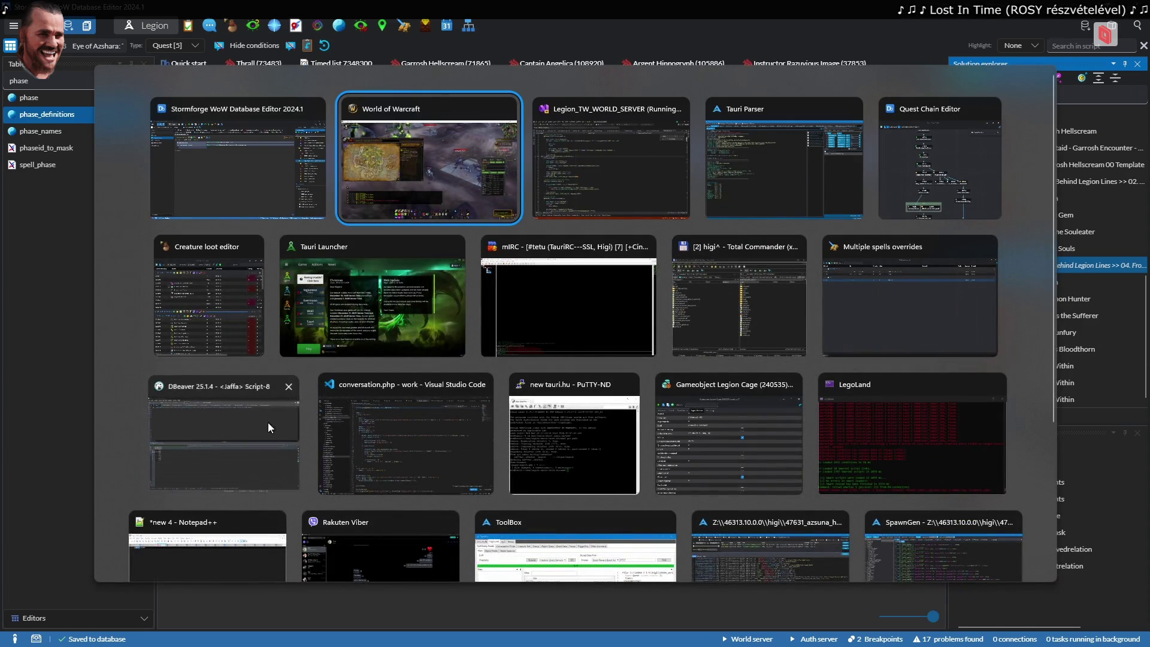
Query quest_poi_points for the three From Within quest IDs
click(265, 428)
key(ctrl+a)
text(select)
text( *form)
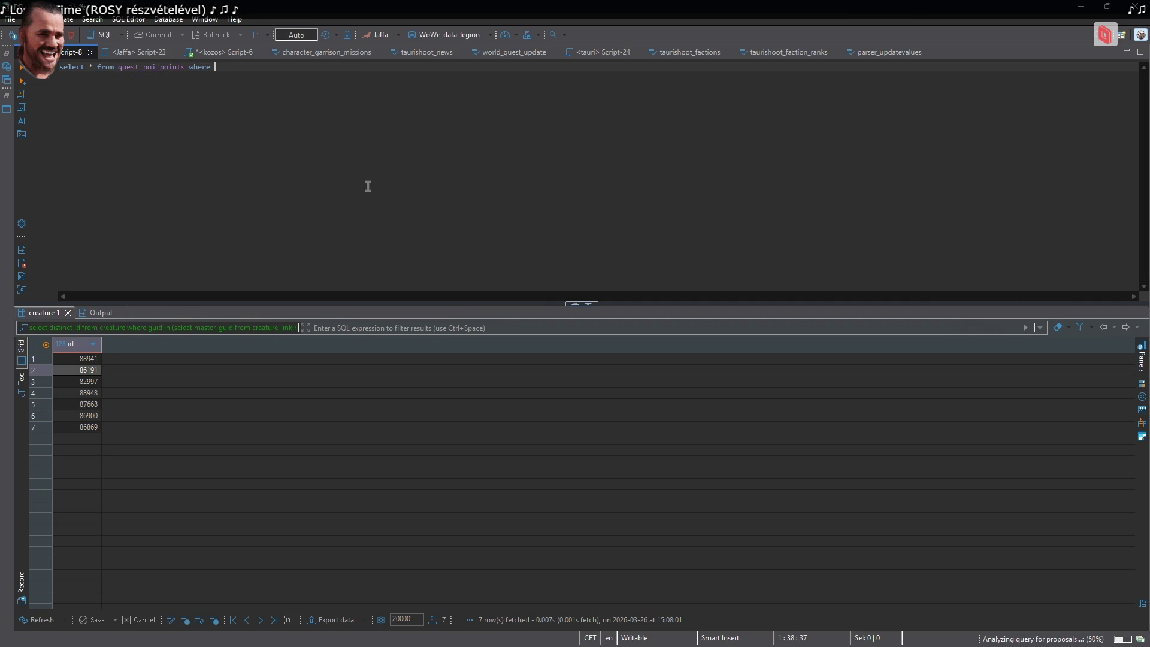
text(q)
key(Down)
key(Return)
text(44140, 40815, 36920)
key(ctrl+Return)
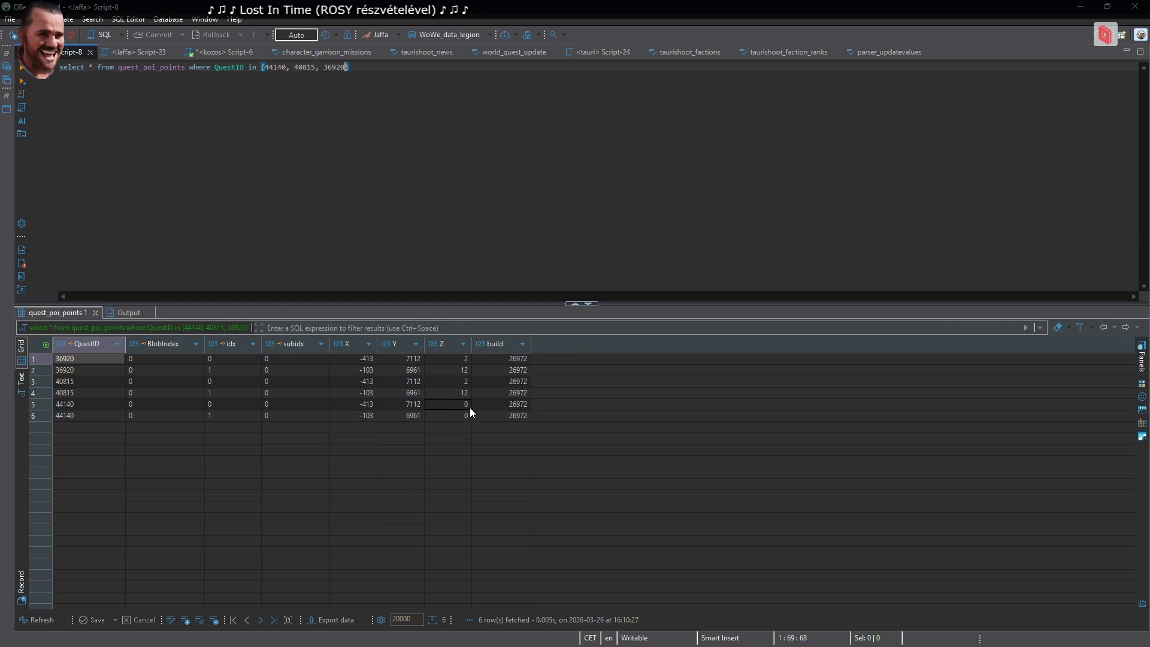
Set quest 44140's POI point Z values to 2 and 12 and save them
click(451, 407)
text(2)
click(458, 418)
text(12)
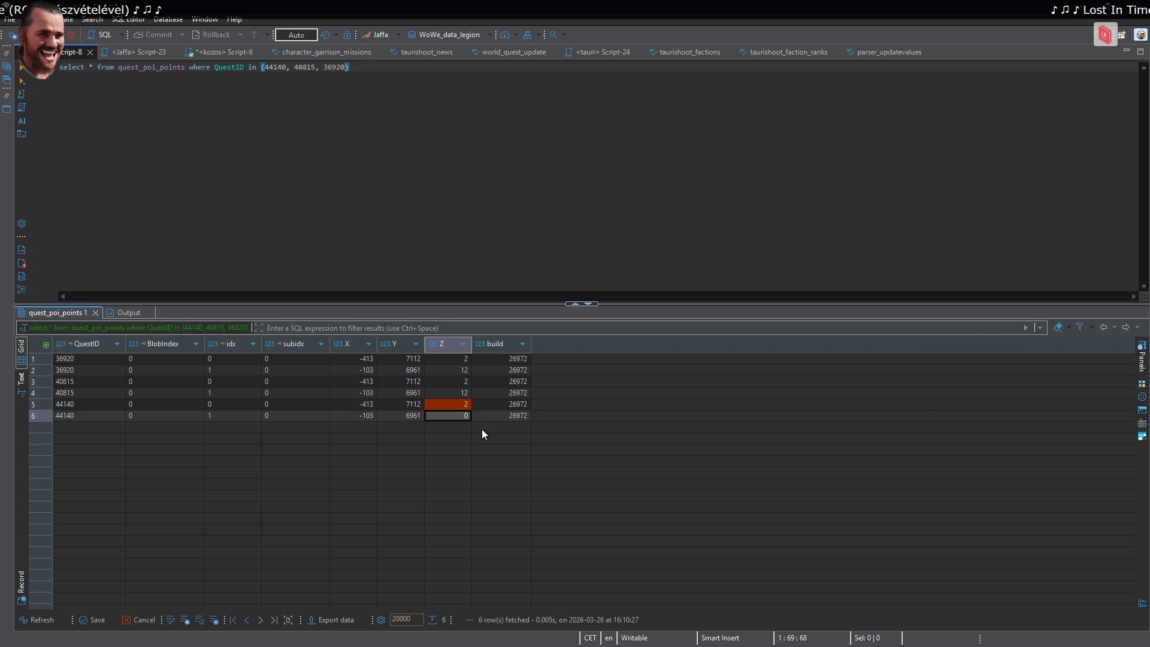
click(488, 392)
key(ctrl+s)
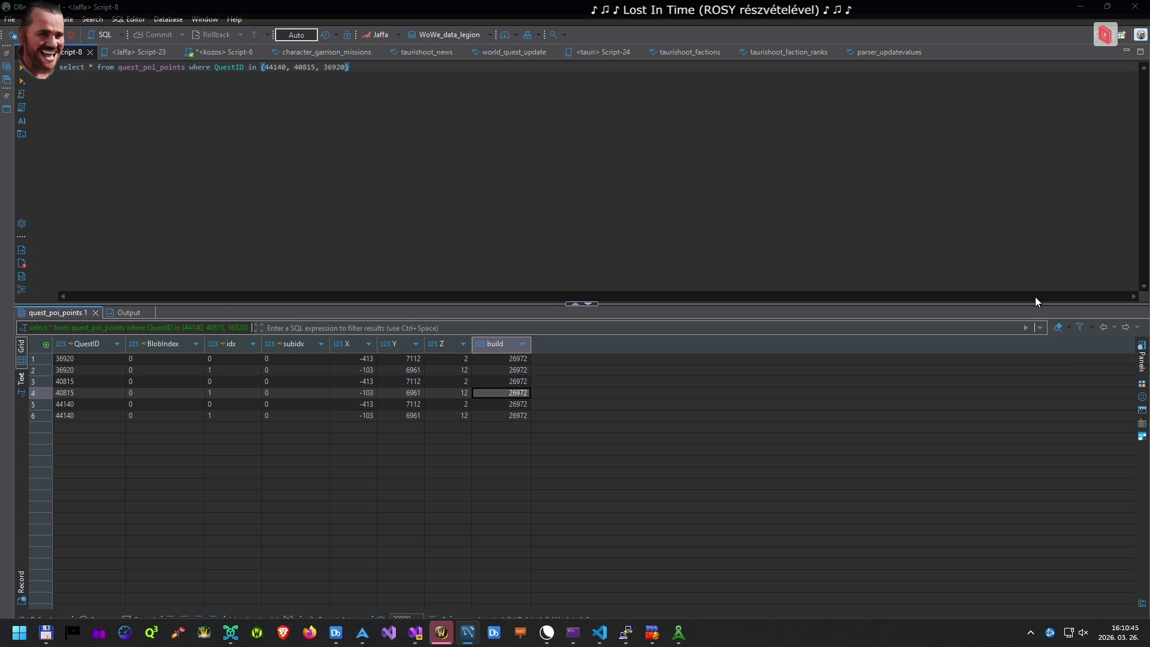
Rerun the query on quest_poi, showing six rows on map 1220, area 1015
ctrl+click(400, 392)
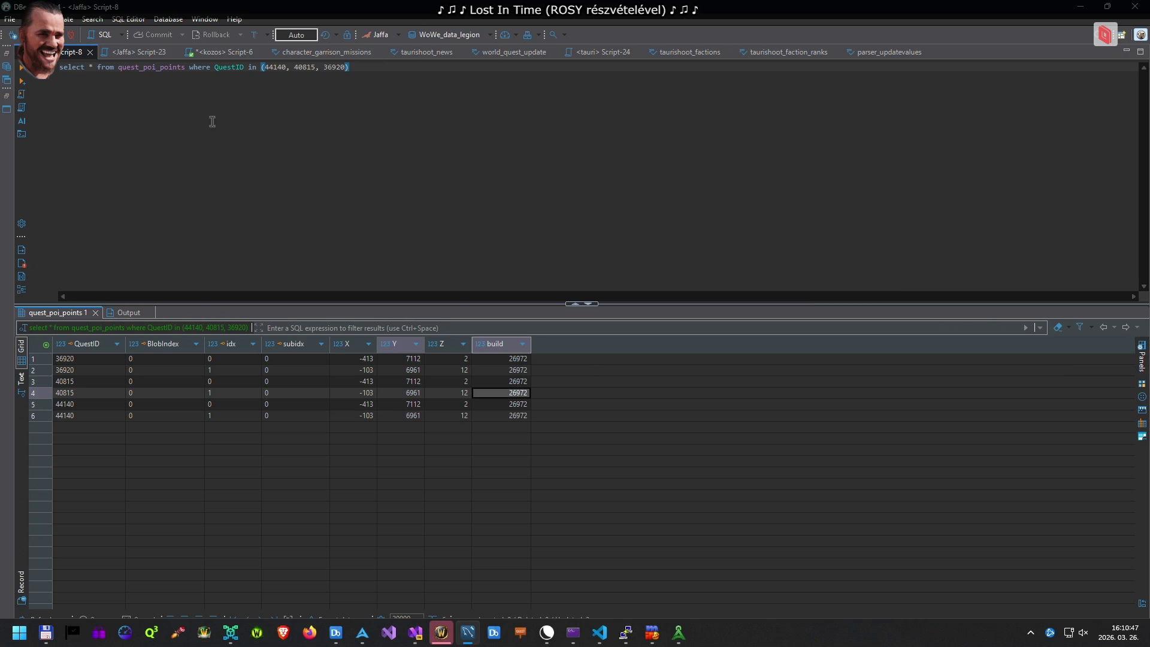
click(166, 69)
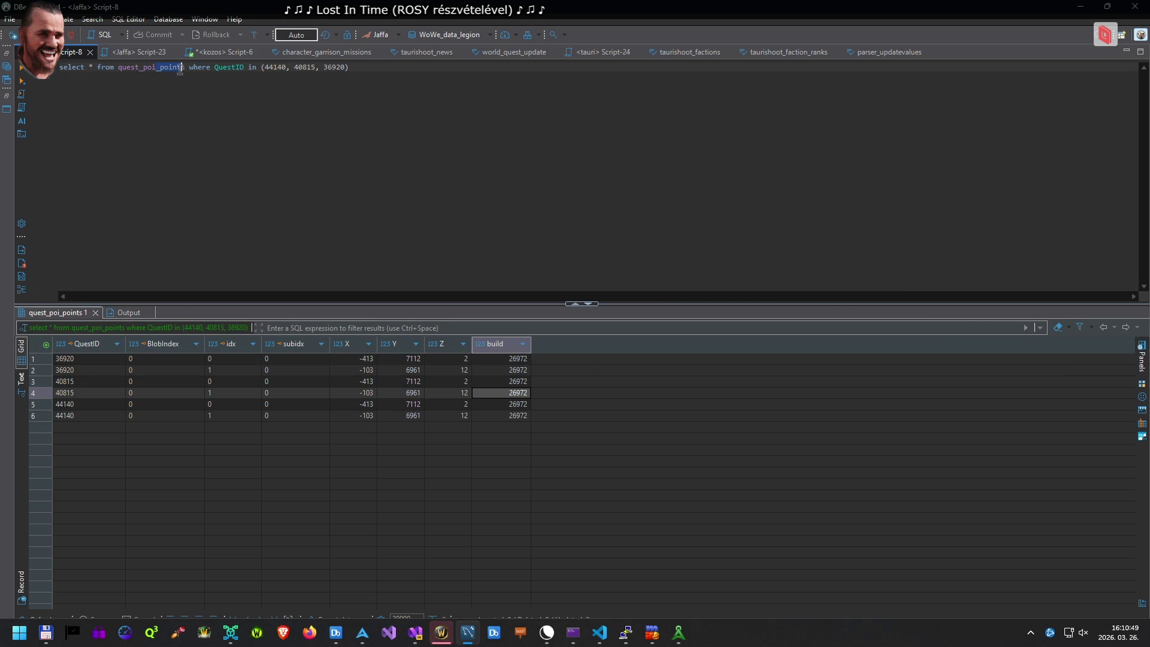
key(BackSpace)
key(ctrl+Return)
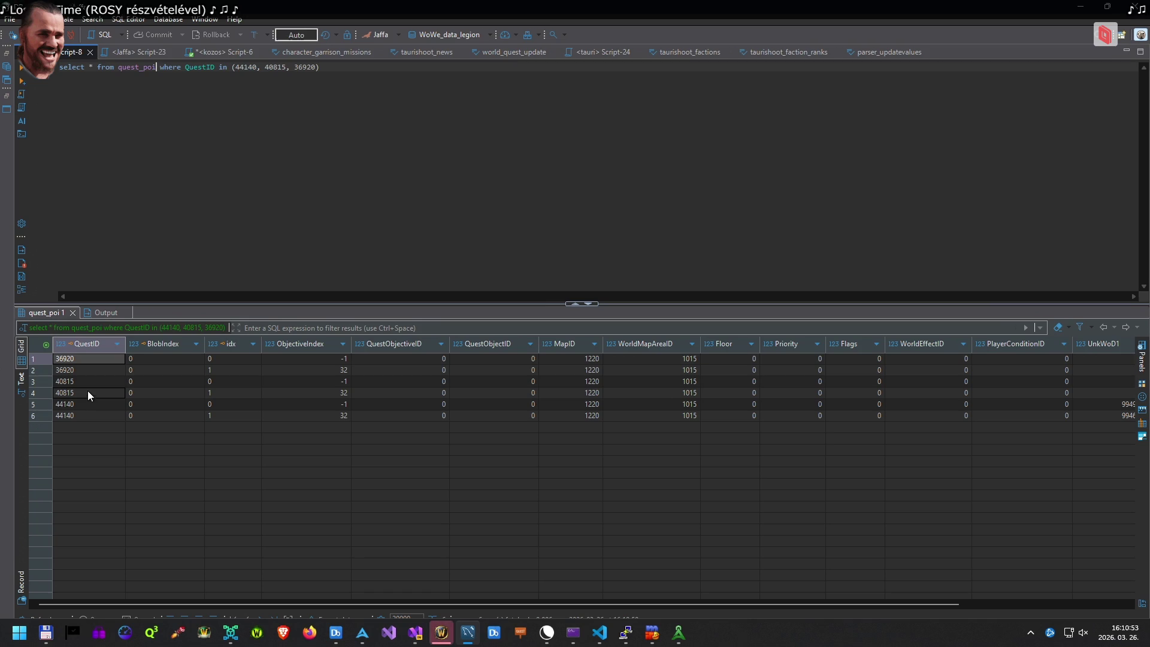
ctrl+click(468, 404)
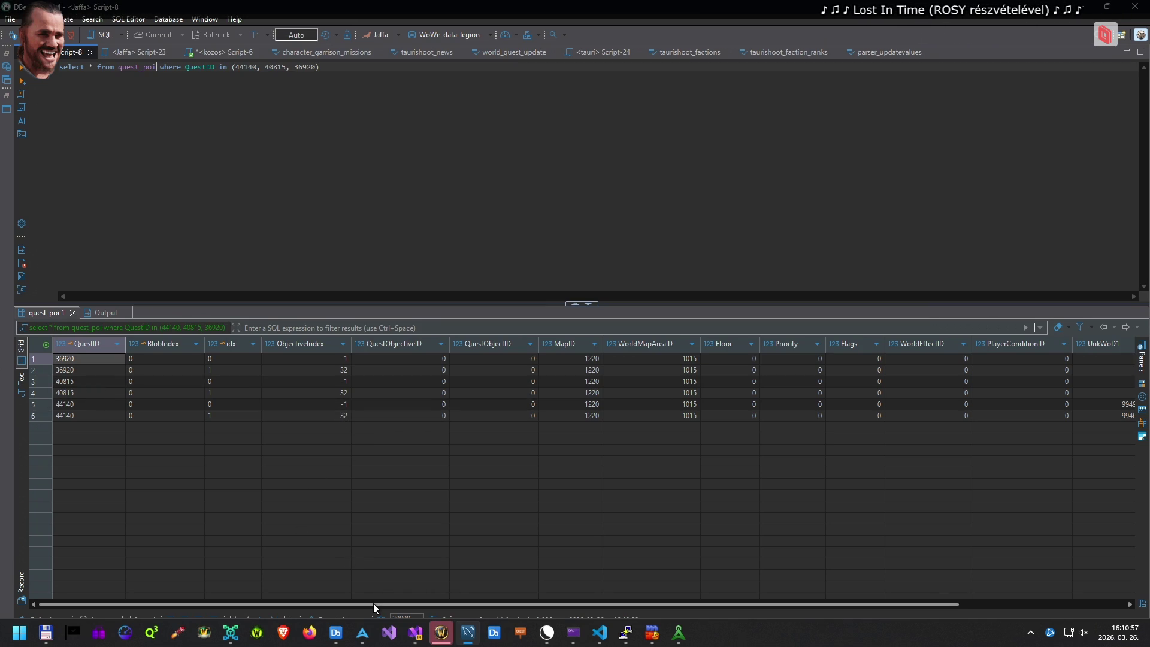
drag(373, 602, 542, 598)
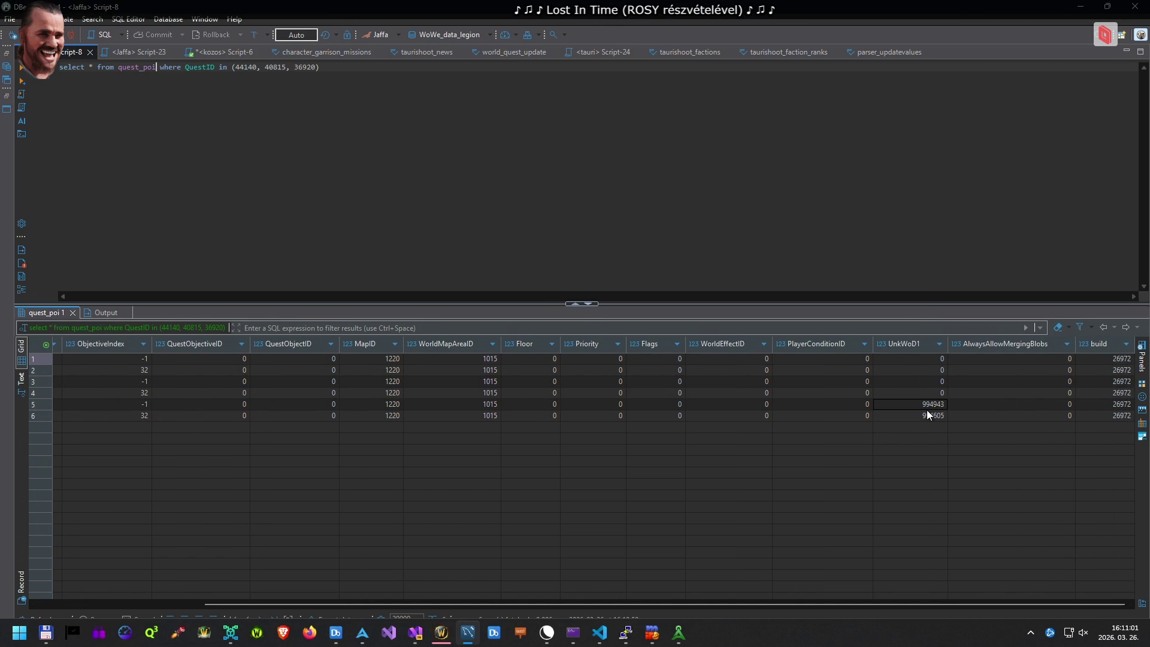
click(440, 631)
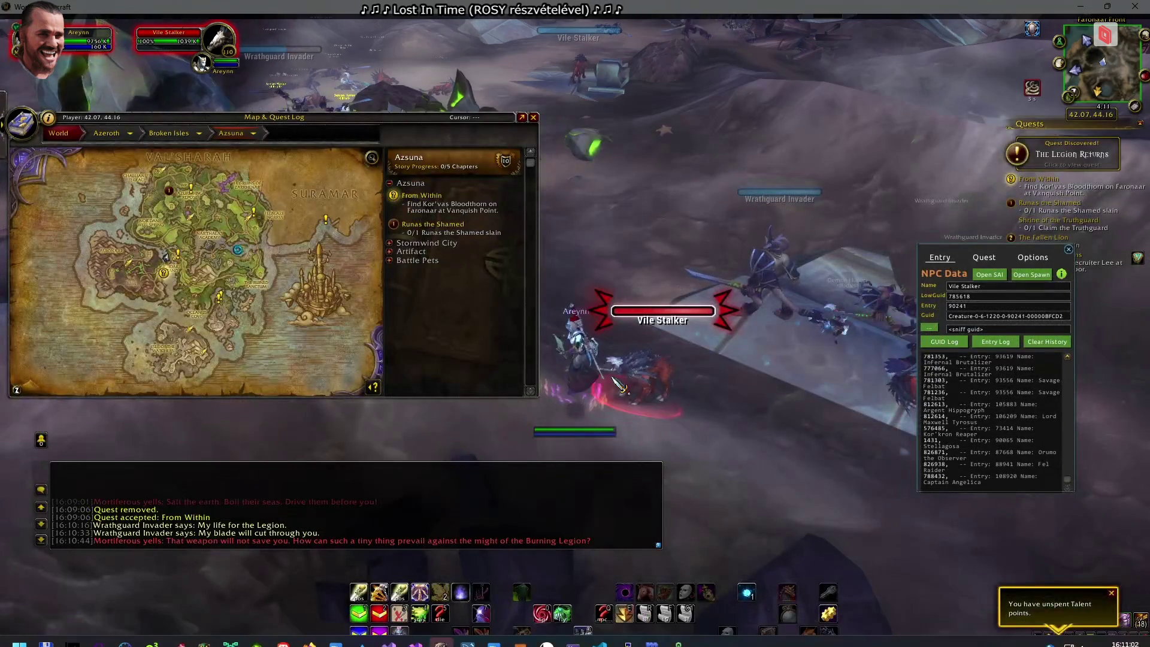
key(alt+Tab)
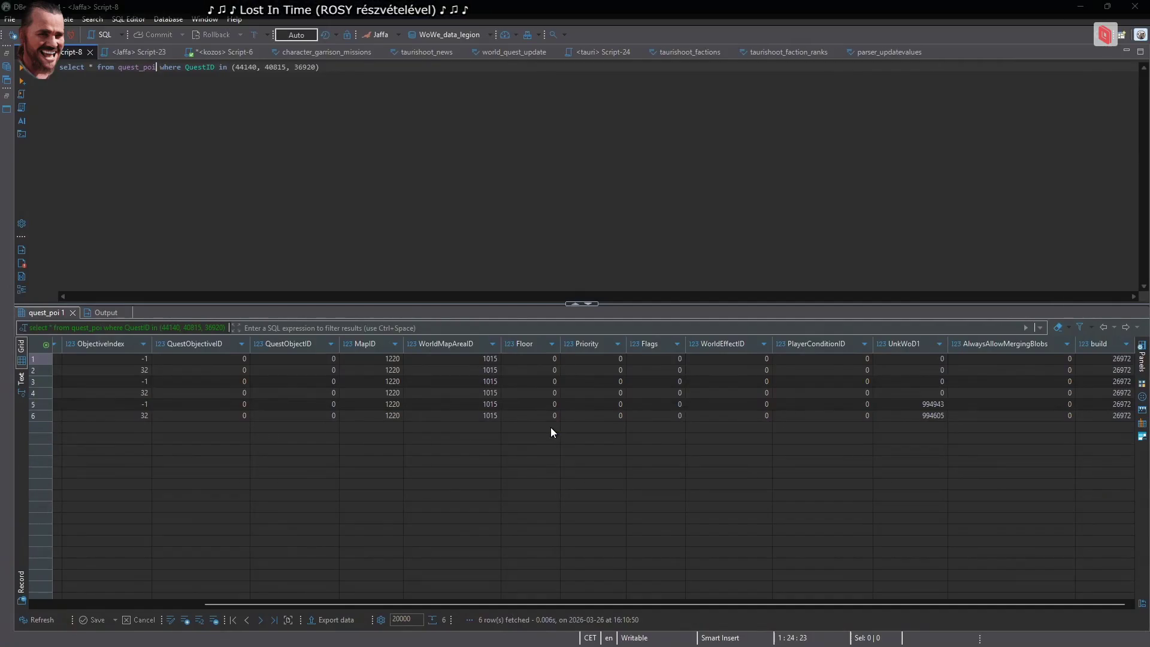
key(Right)
key(Right)
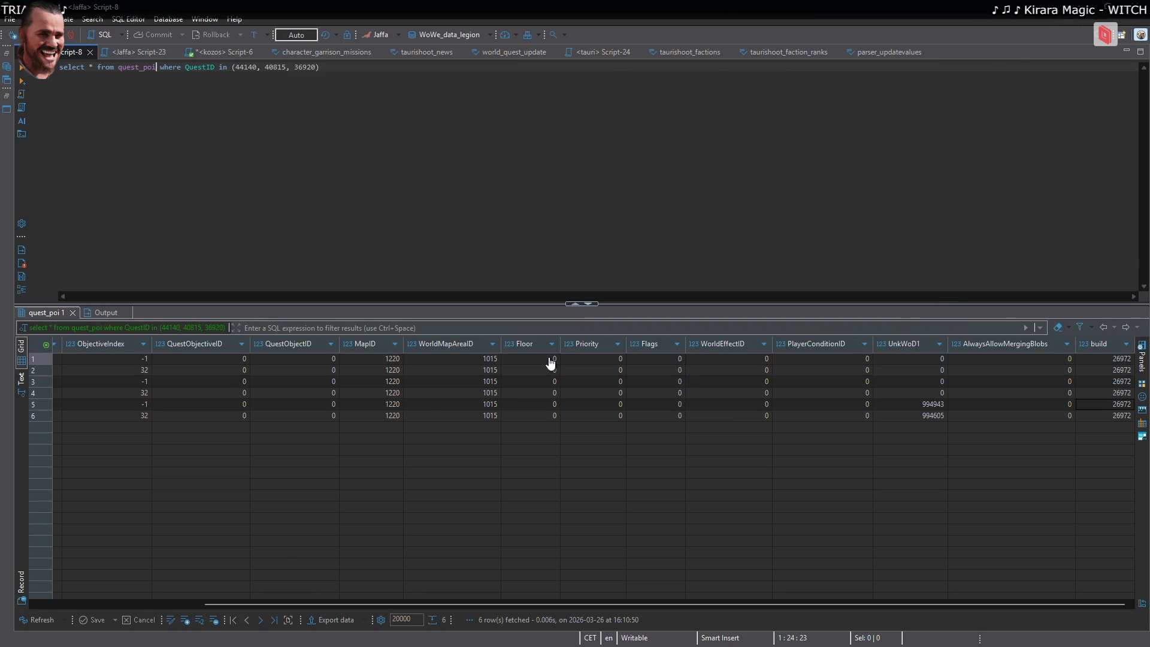
key(alt+Tab)
key(alt+Tab)
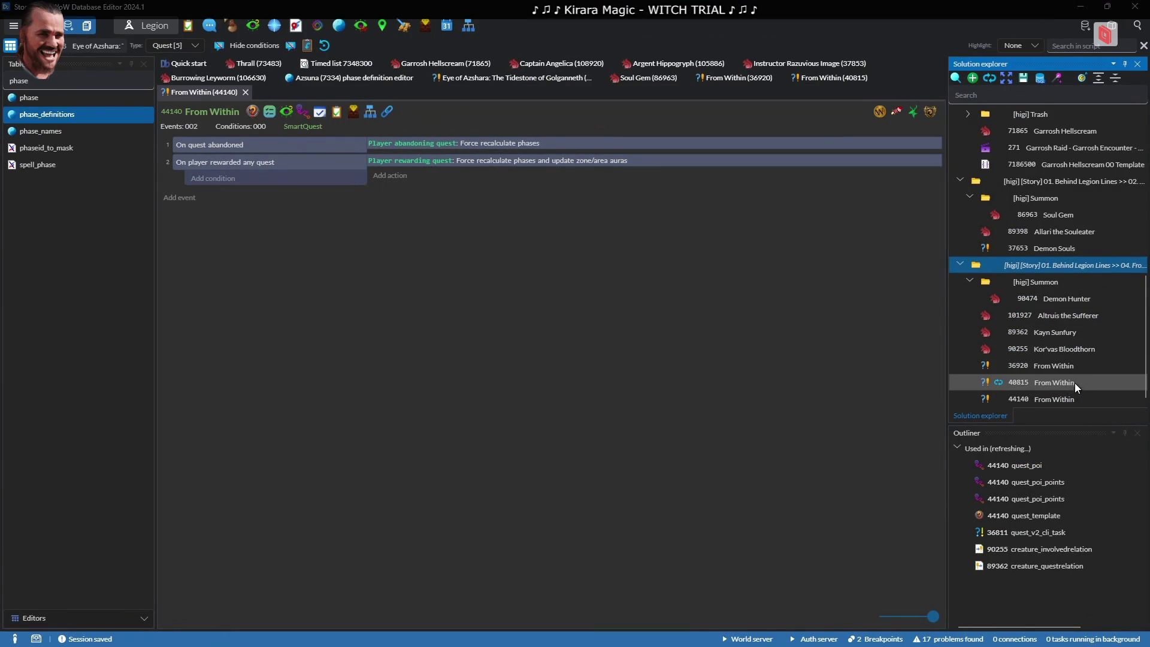
Open quest 36920, view Kor'vas Bloodthorn's (90255) quest enders, then return to 36920's script
double_click(1066, 365)
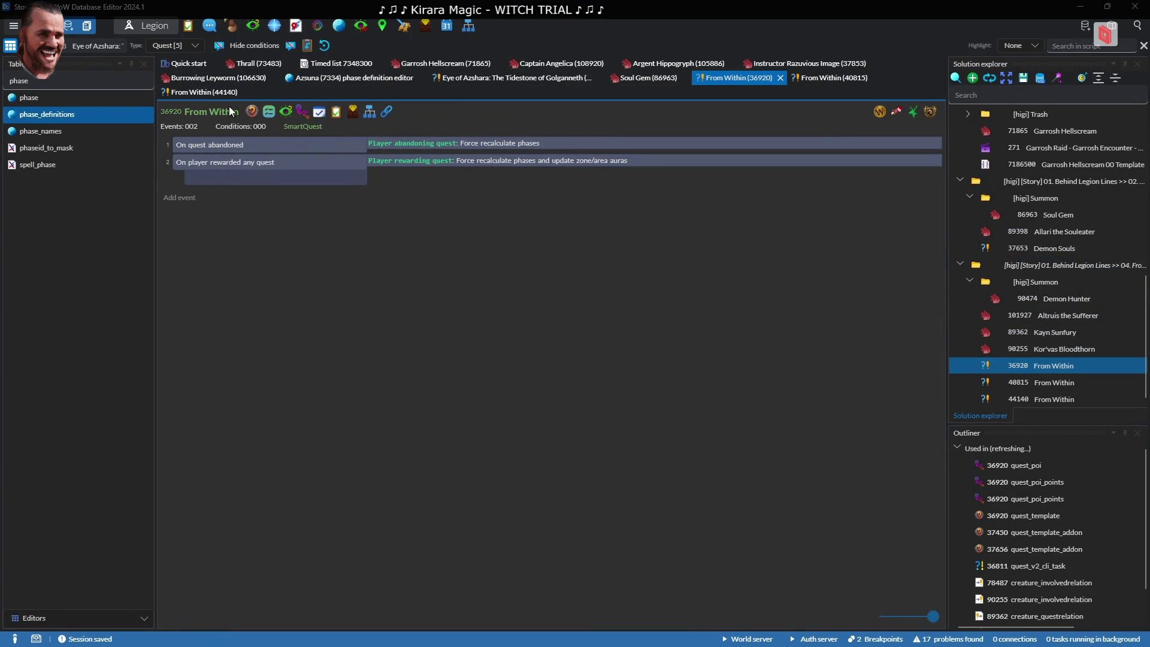
double_click(1073, 569)
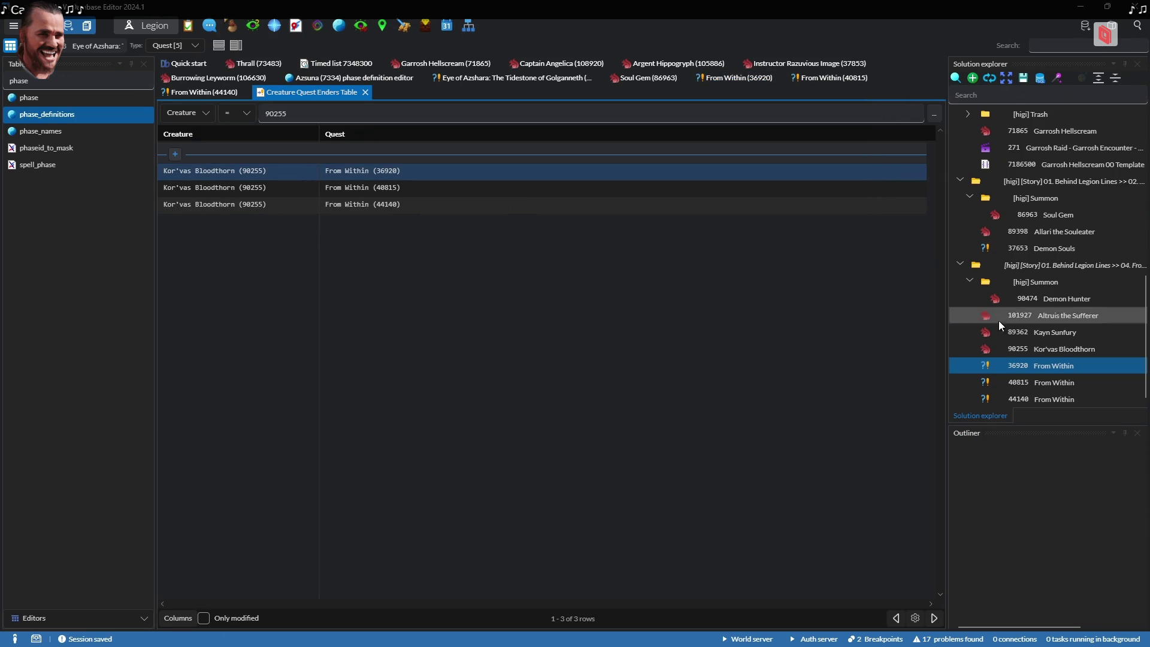
double_click(1054, 366)
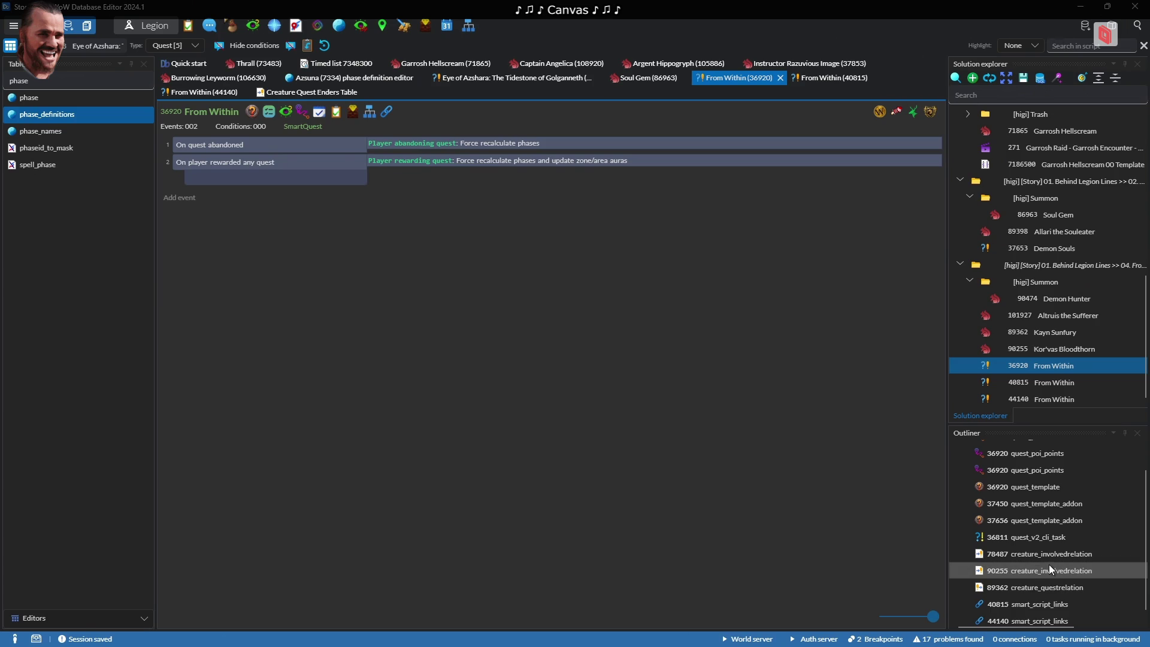
double_click(1048, 569)
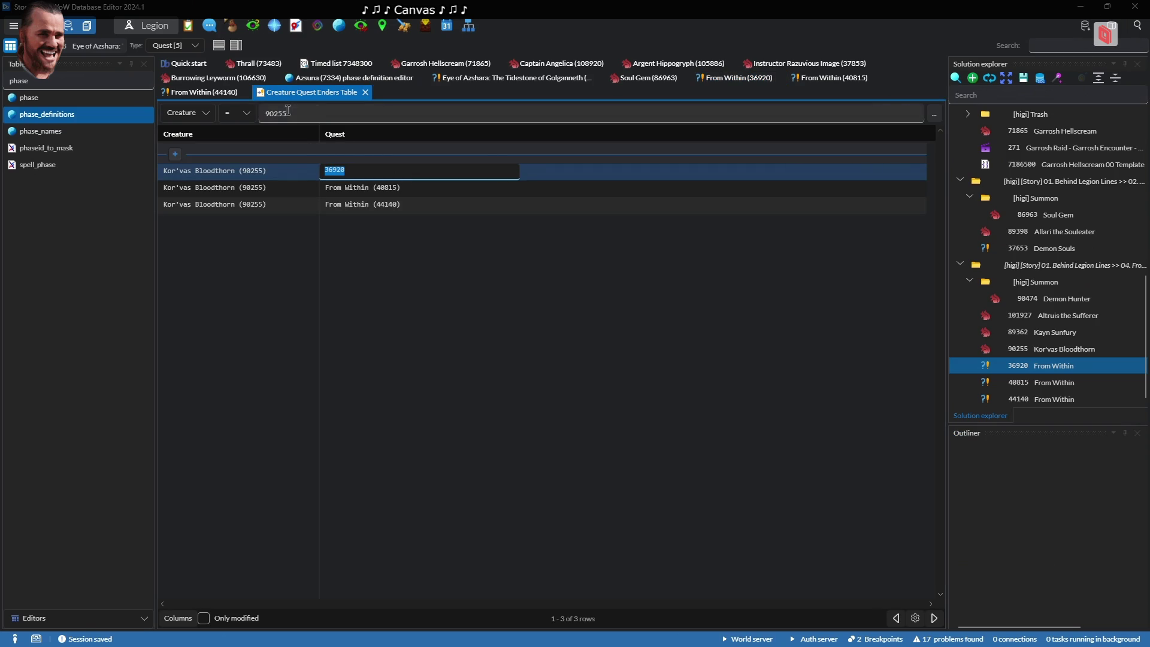
text(36920)
click(204, 113)
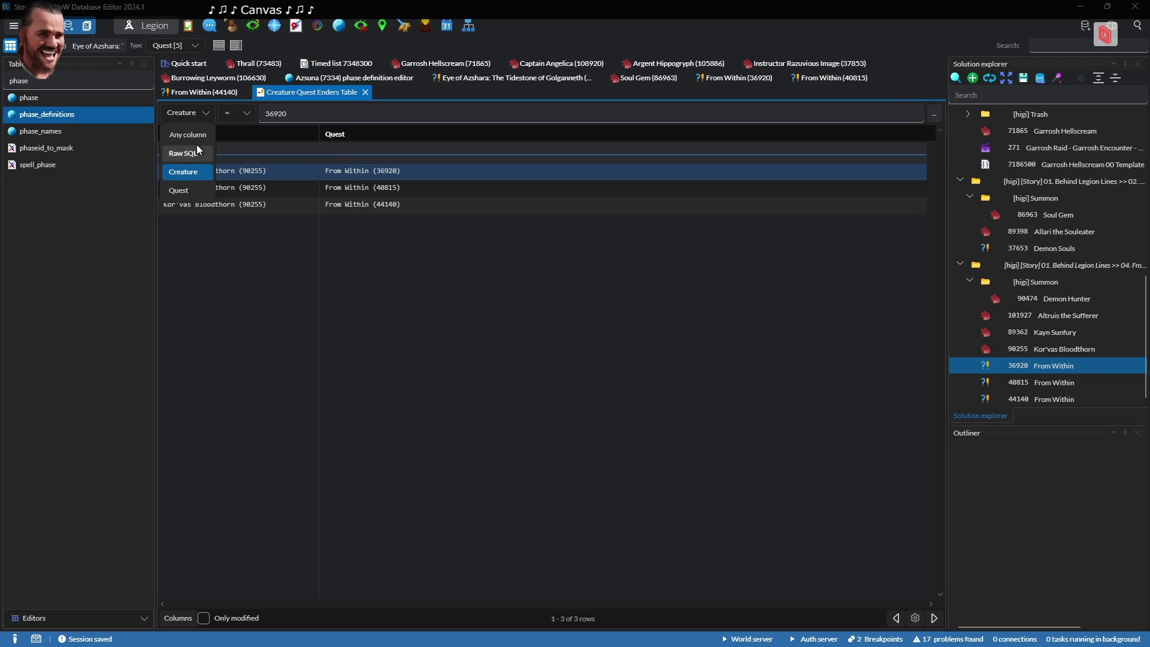
click(186, 192)
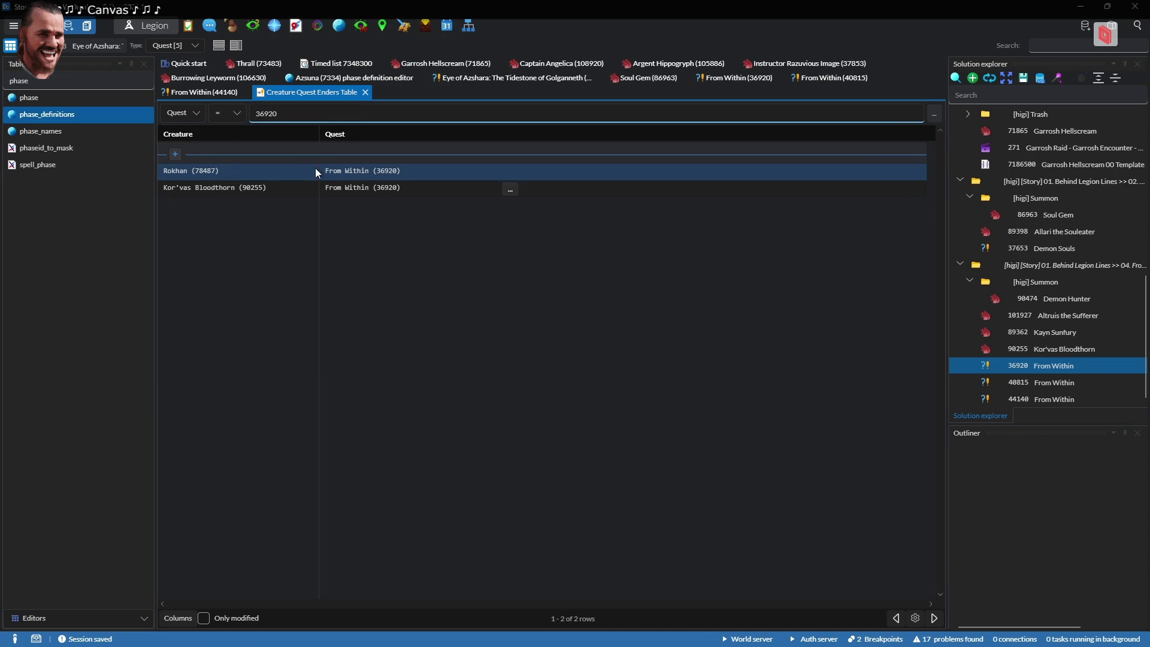
right_click(246, 178)
click(293, 228)
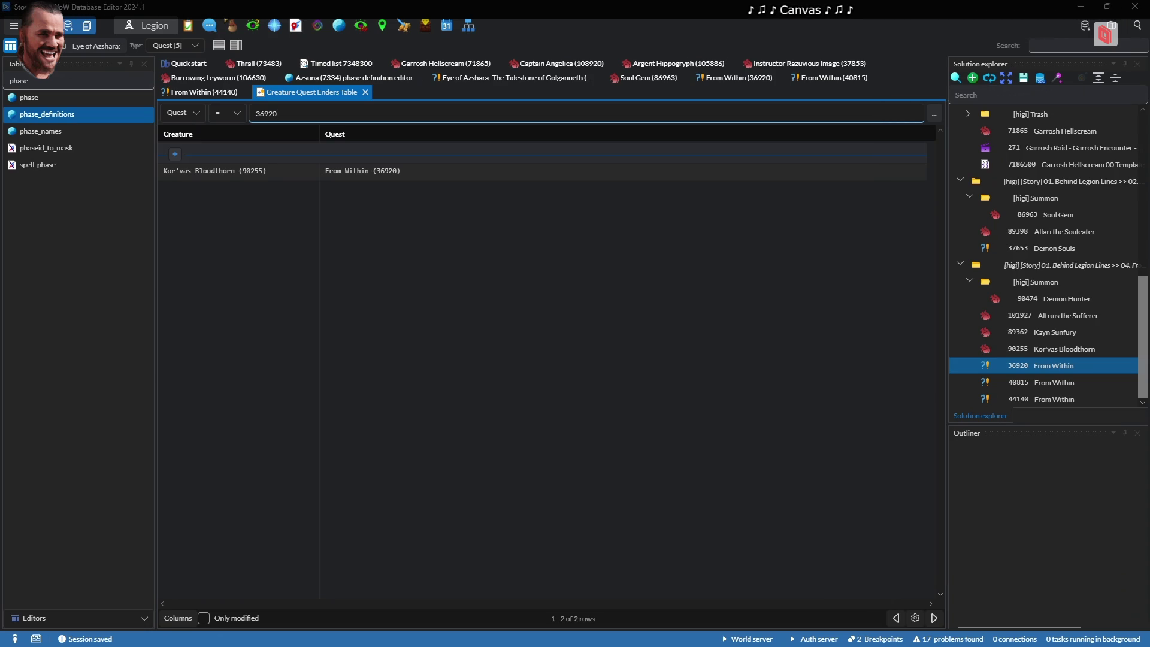
mouse_move(441, 646)
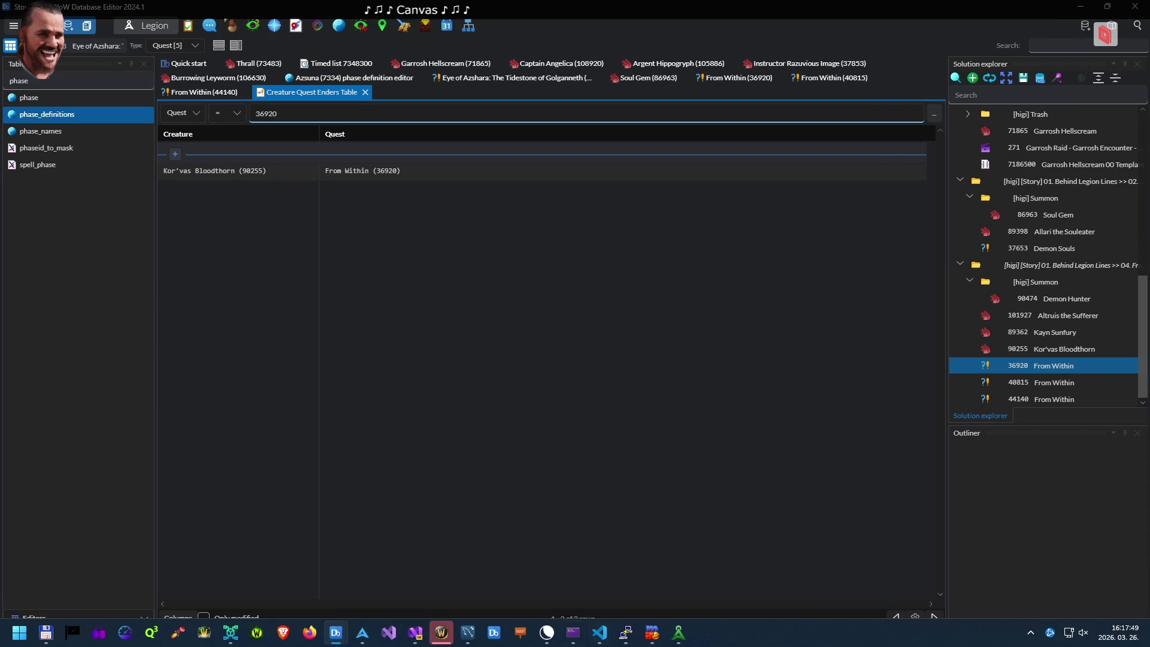
double_click(505, 174)
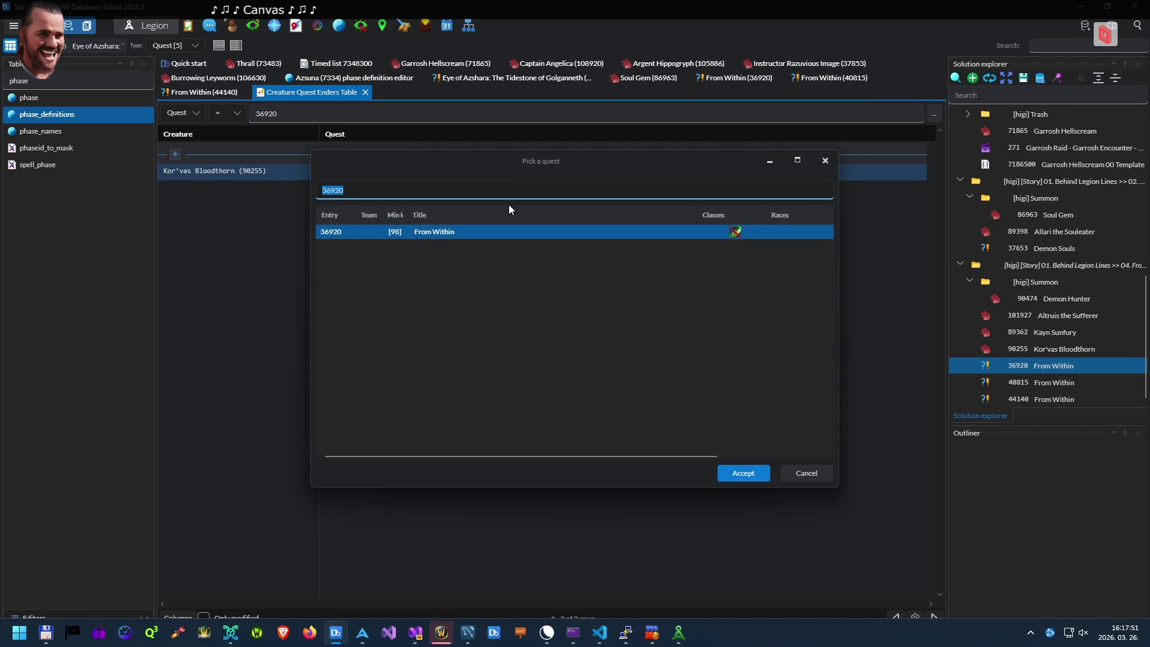
key(Return)
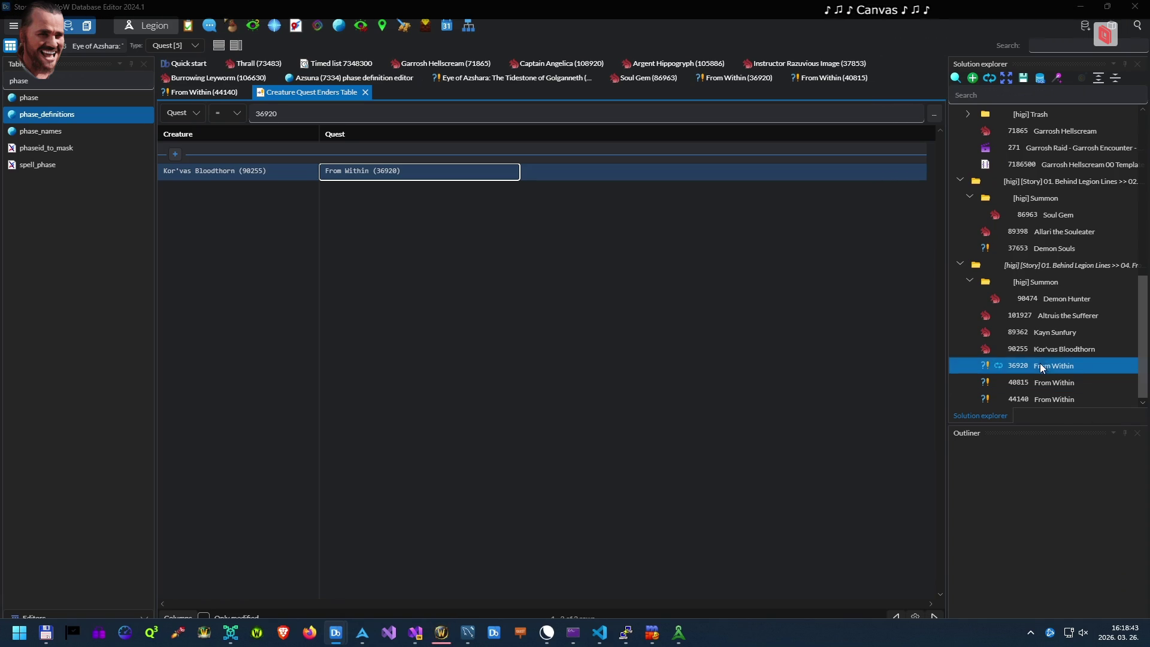
scroll(1076, 394, up, 1)
scroll(1073, 392, up, 1)
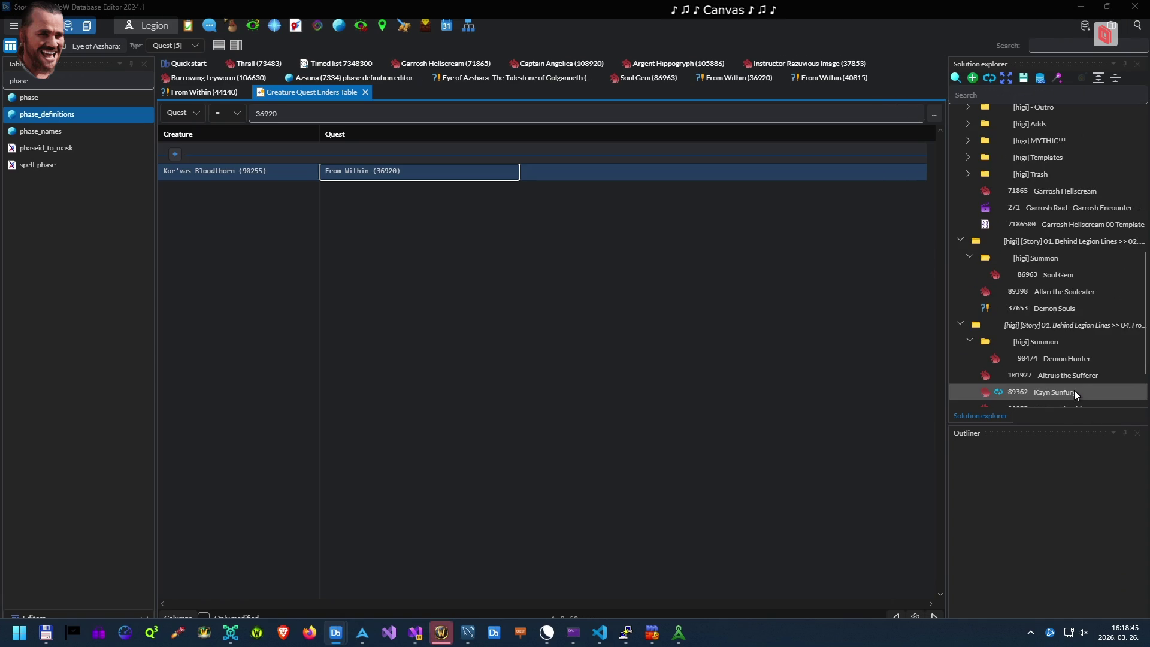
Load the 07. Round 1, Fight! project and open quest 37538's script
click(1080, 325)
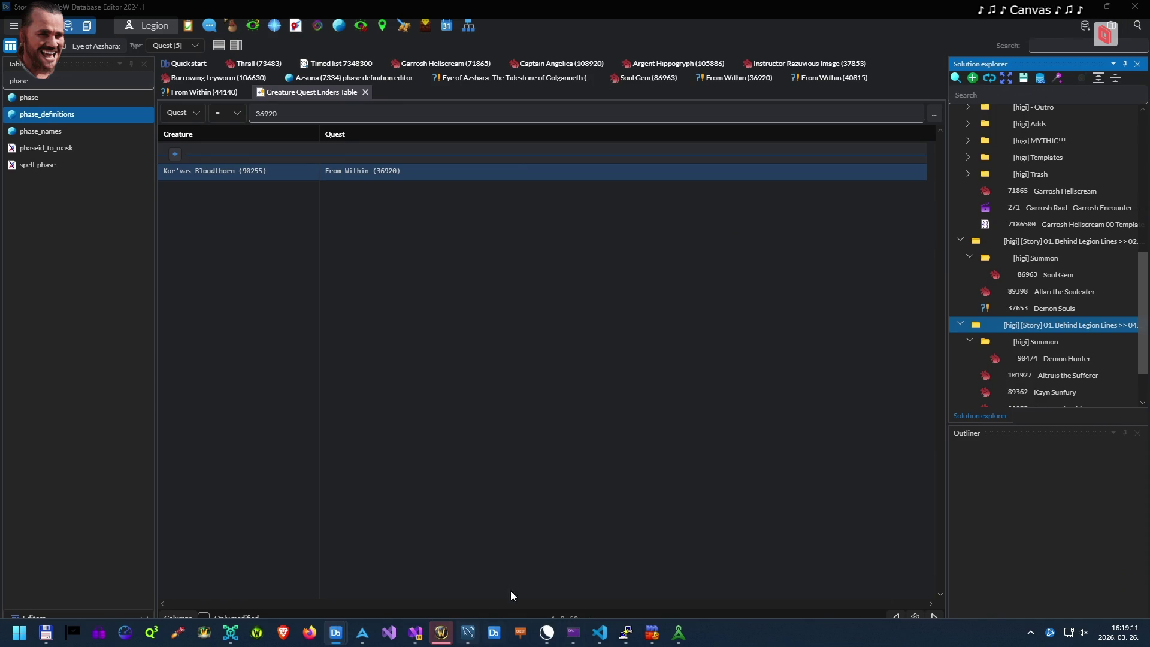
click(956, 78)
double_click(455, 250)
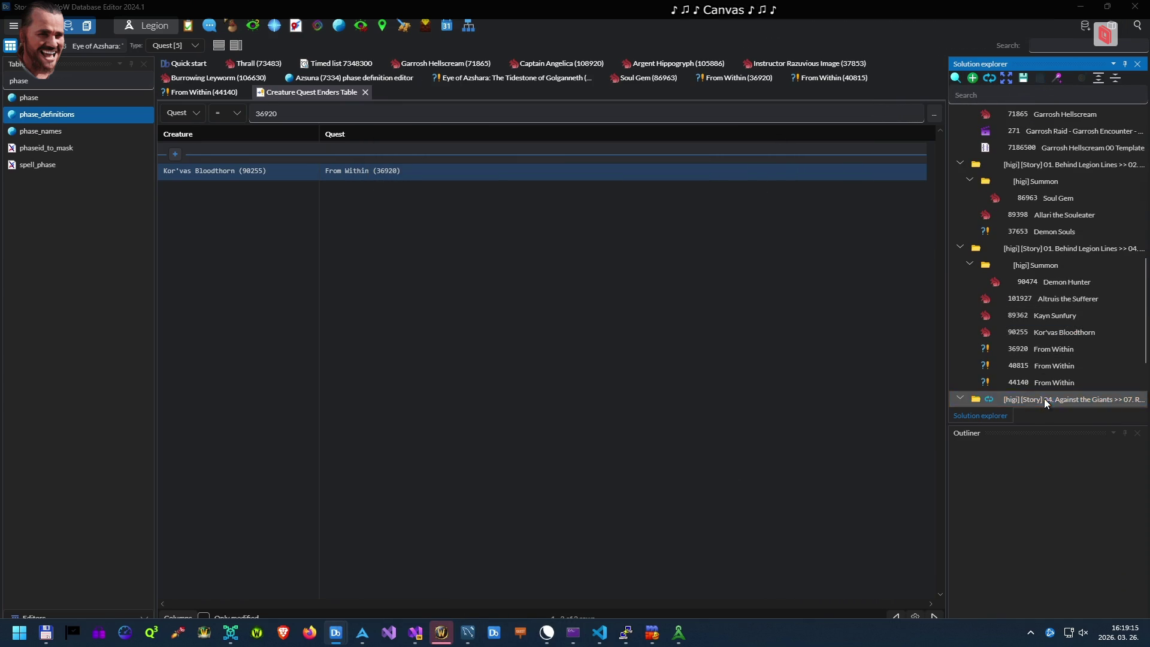
double_click(1044, 398)
double_click(1051, 399)
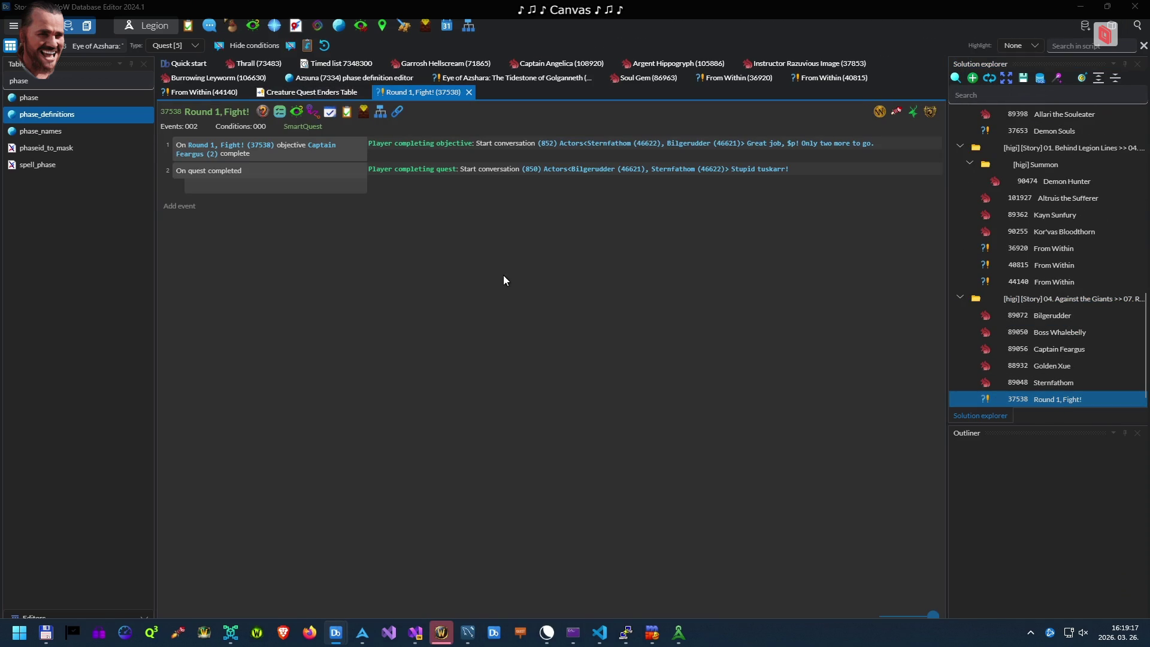
click(281, 112)
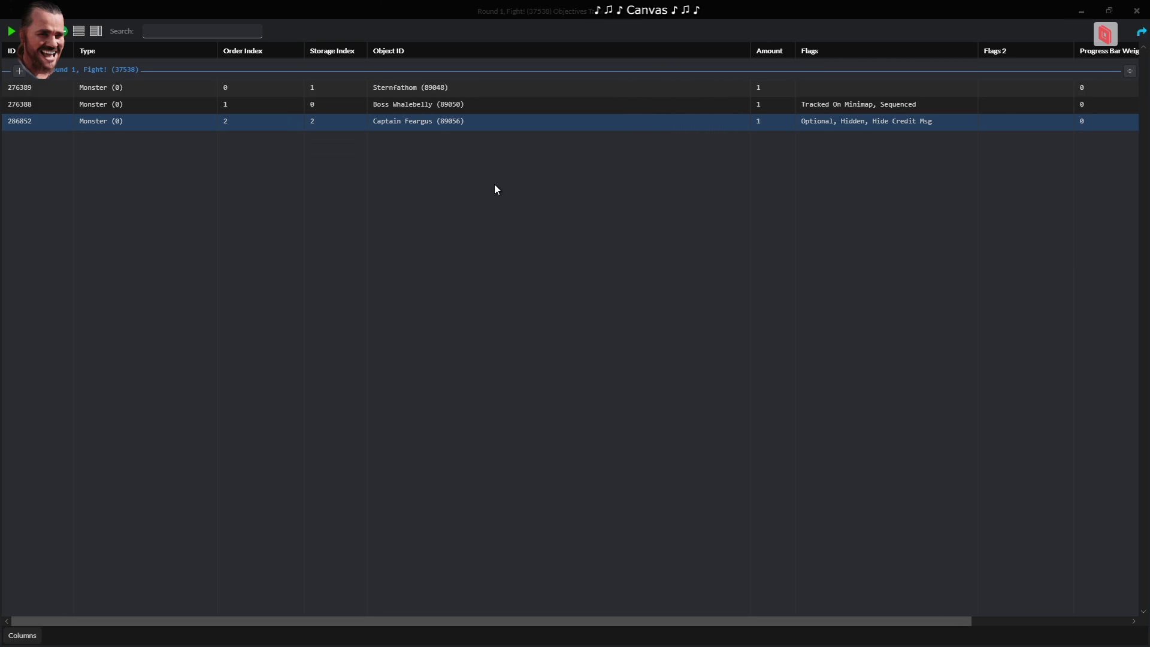
scroll(495, 189, right, 3)
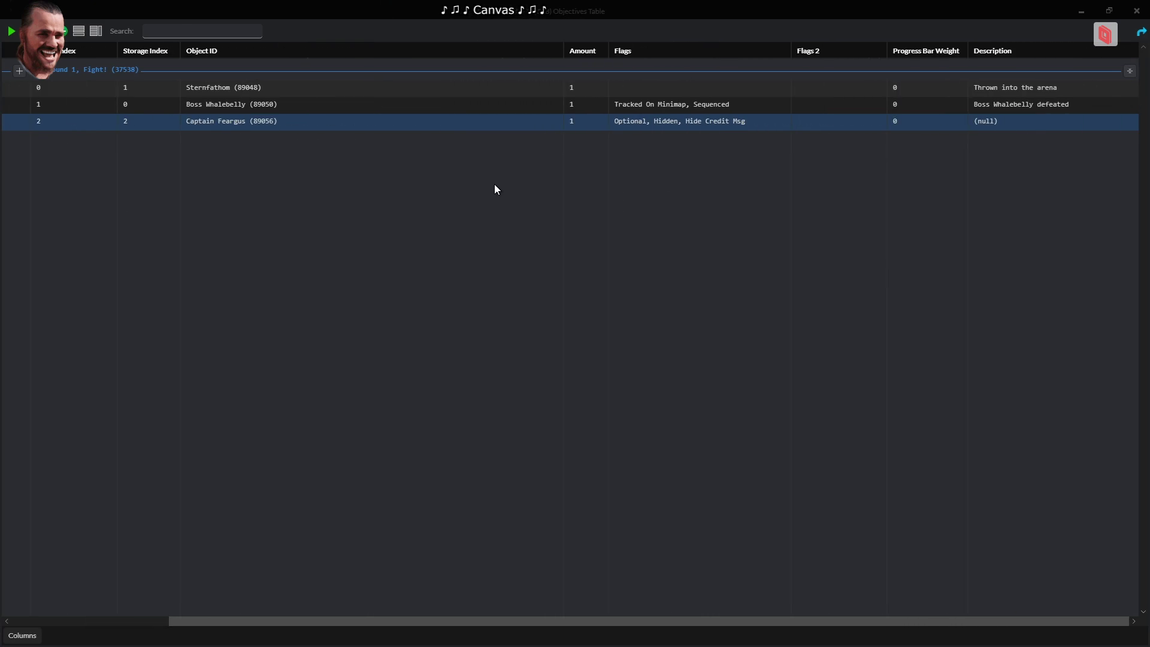
scroll(494, 189, left, 3)
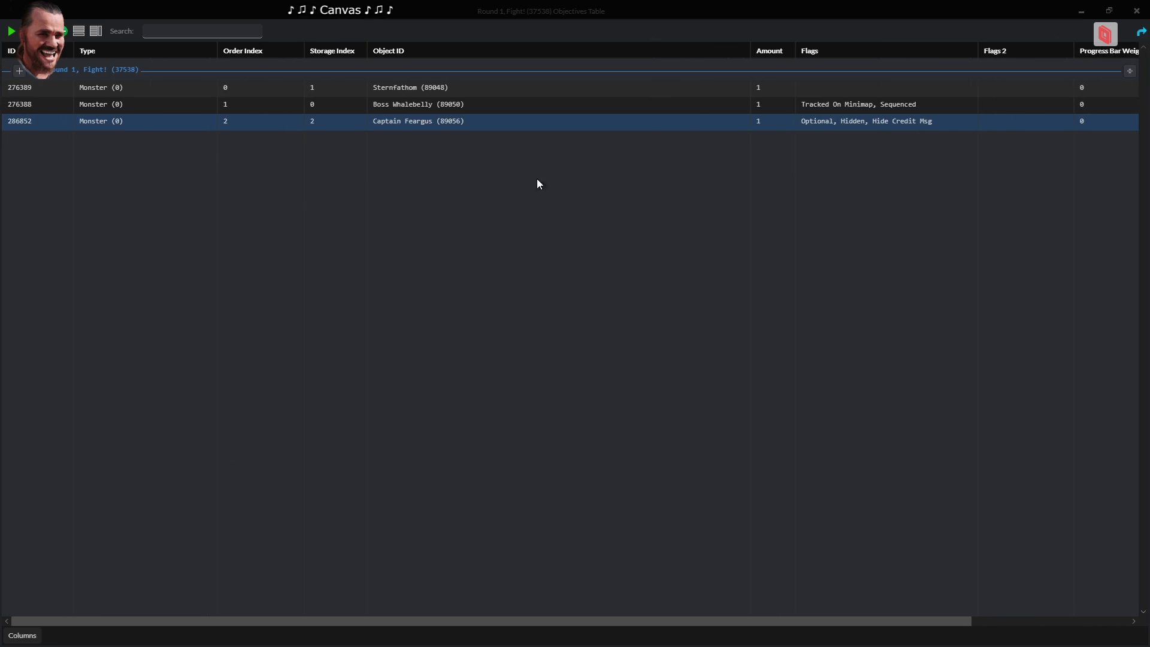
key(Escape)
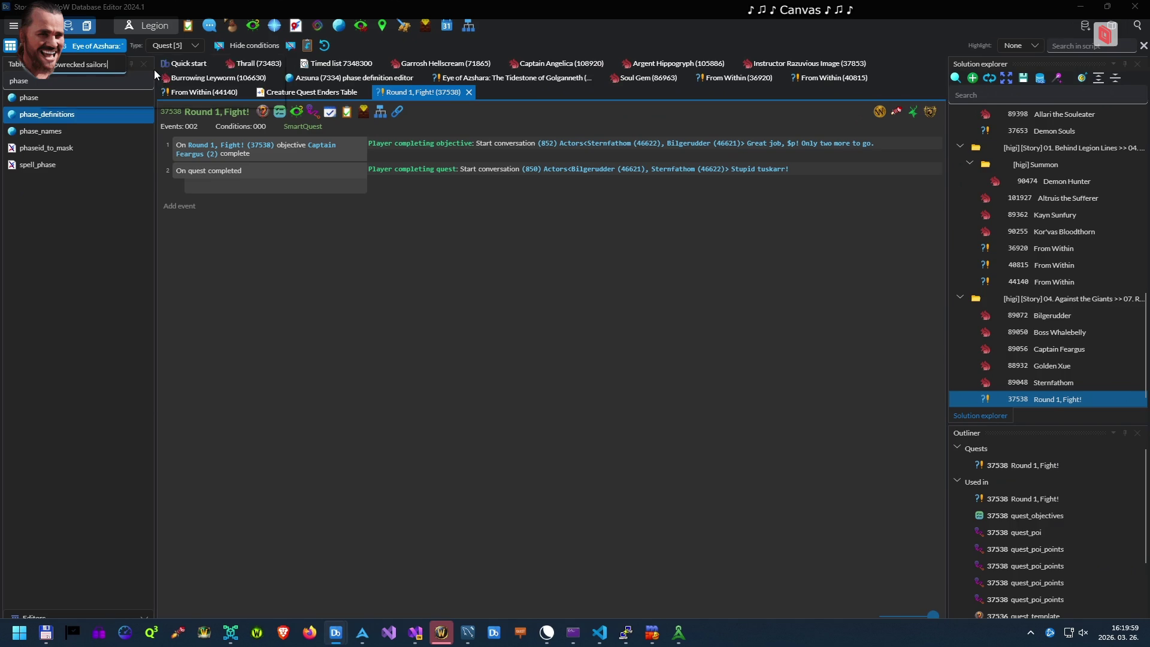
Review Shipwrecked Sailors (42268) Request Items, Offer Reward and Strings texts in its Quest Template
mouse_move(153, 70)
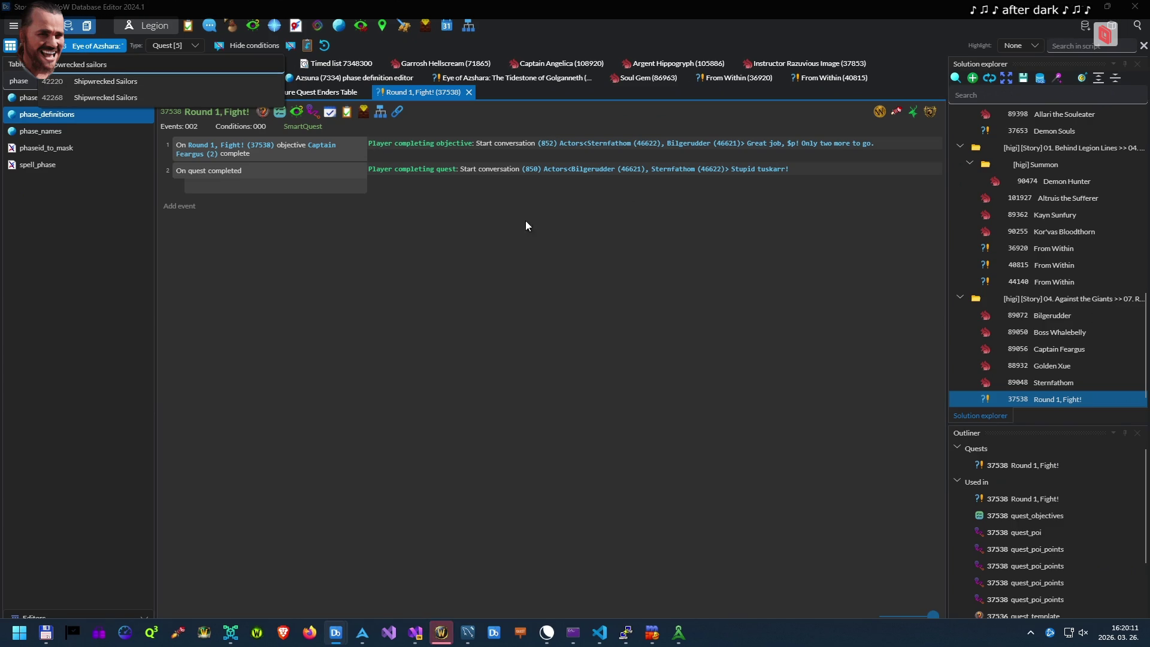
click(139, 98)
click(285, 111)
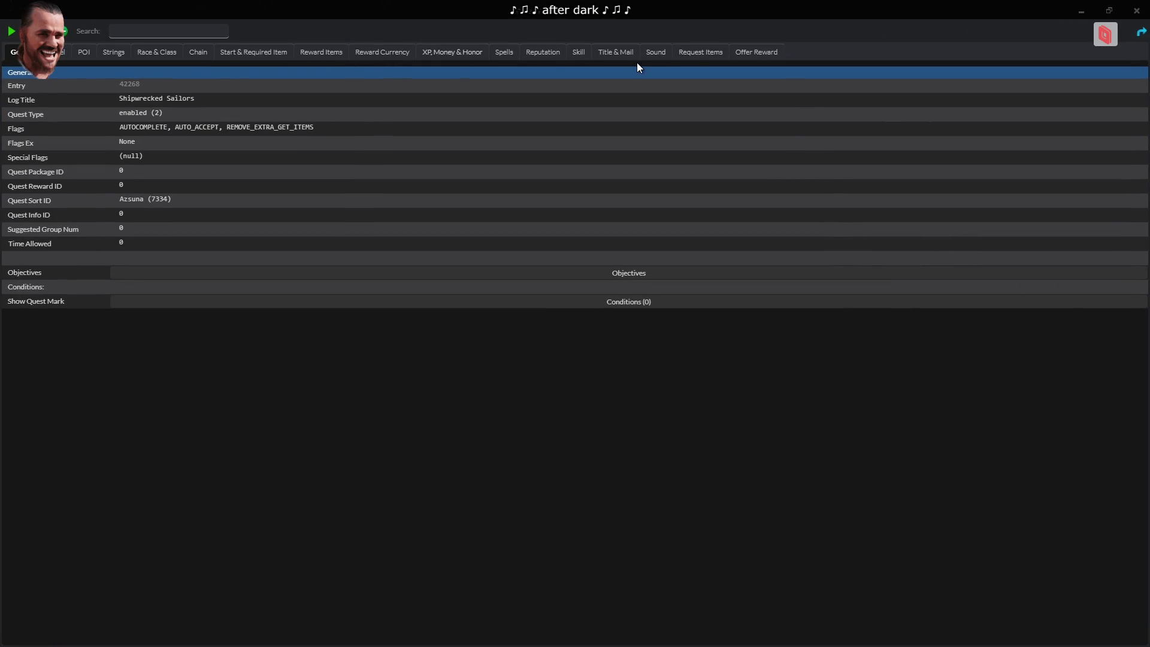
click(718, 52)
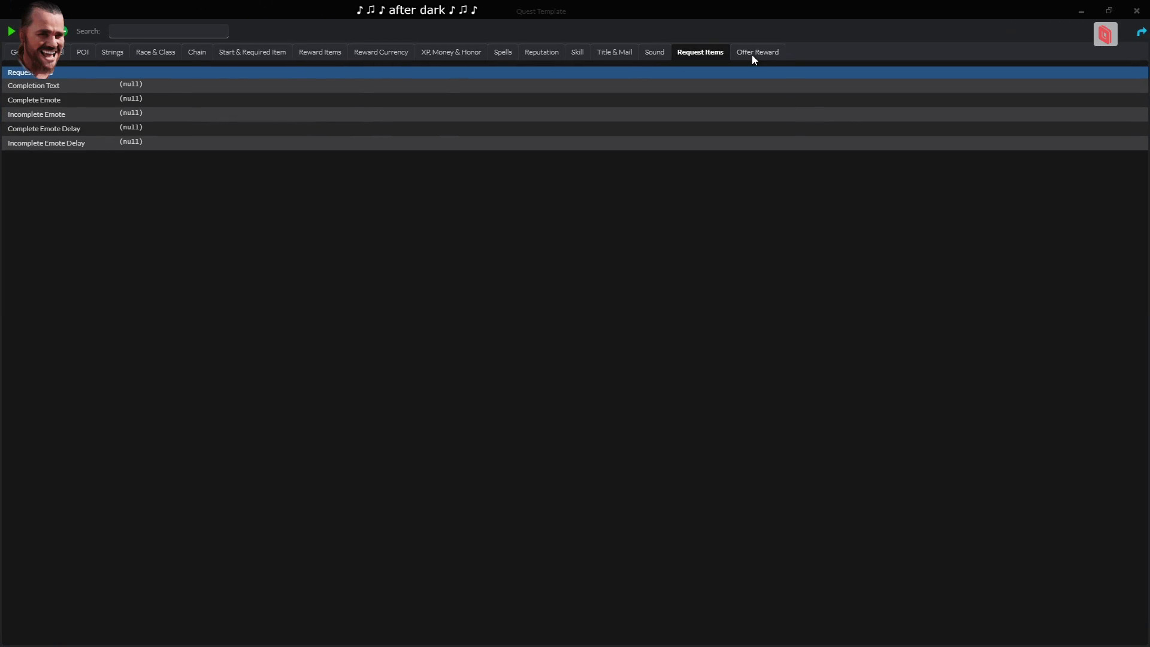
click(753, 55)
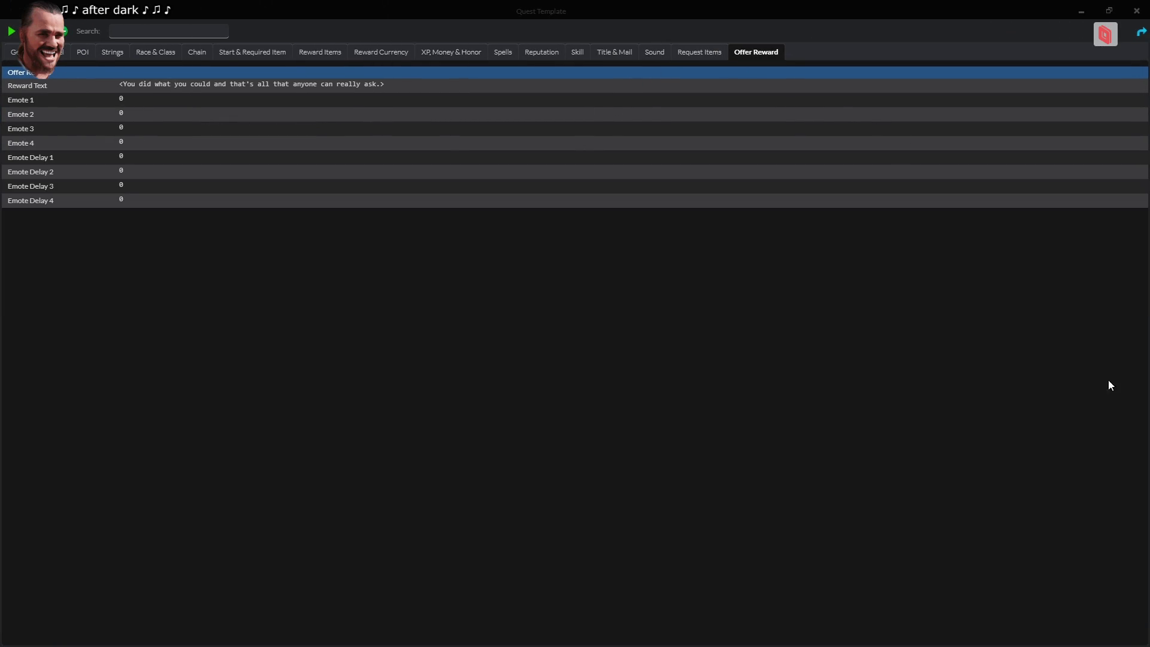
click(113, 52)
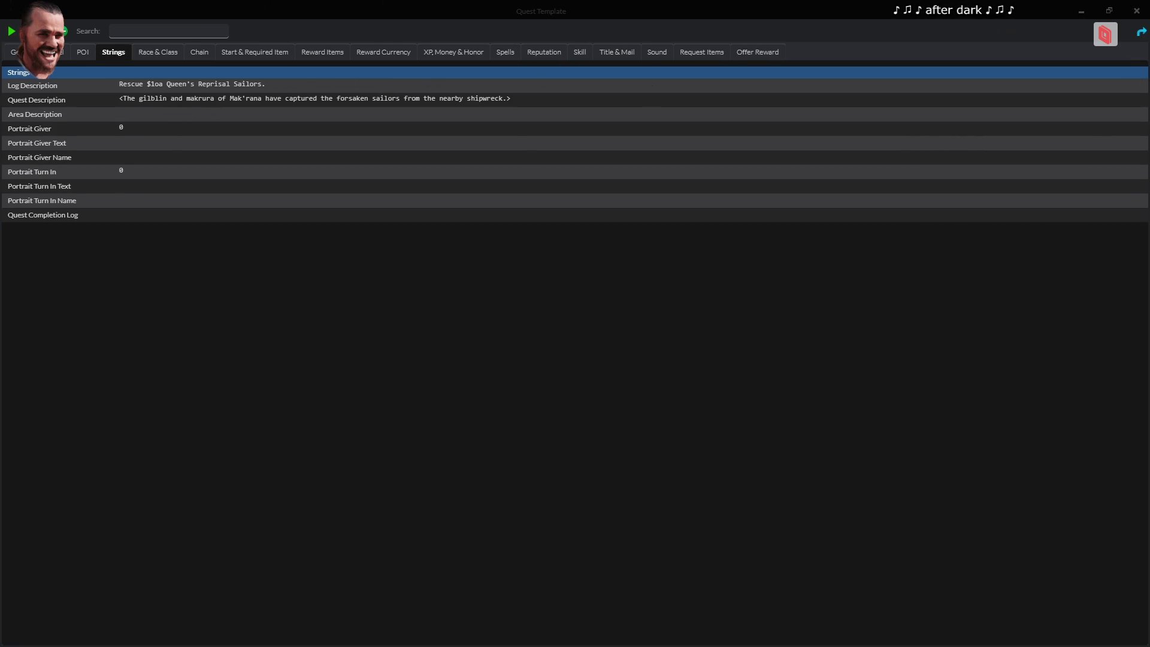
key(alt+Tab)
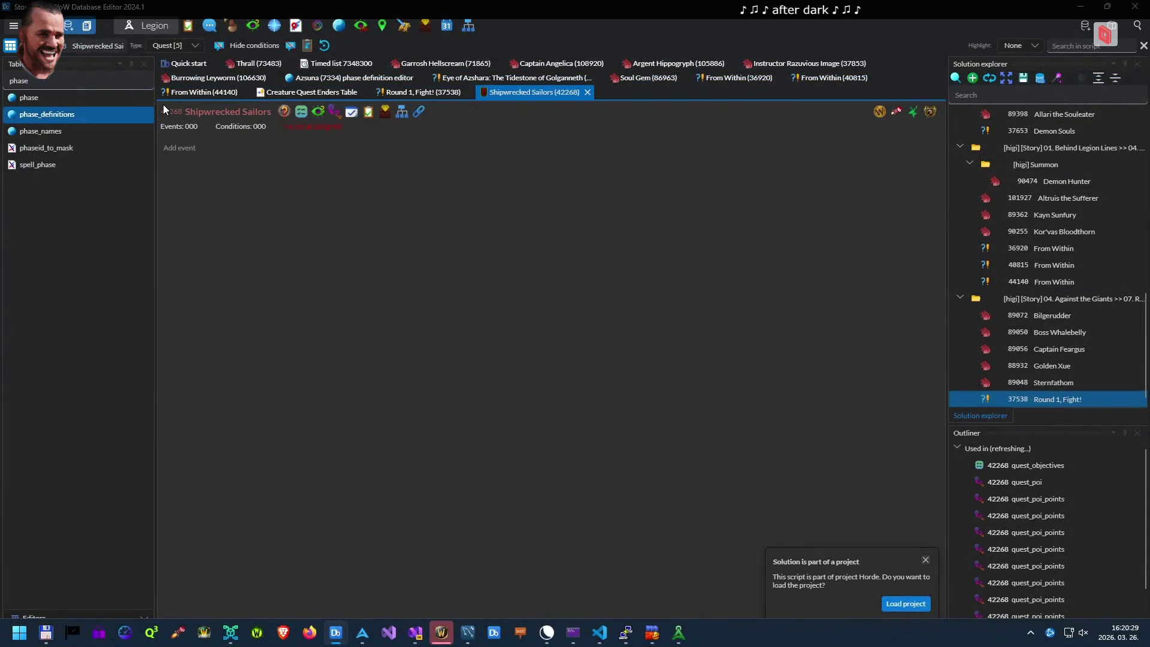
key(alt+Tab)
key(alt+Tab)
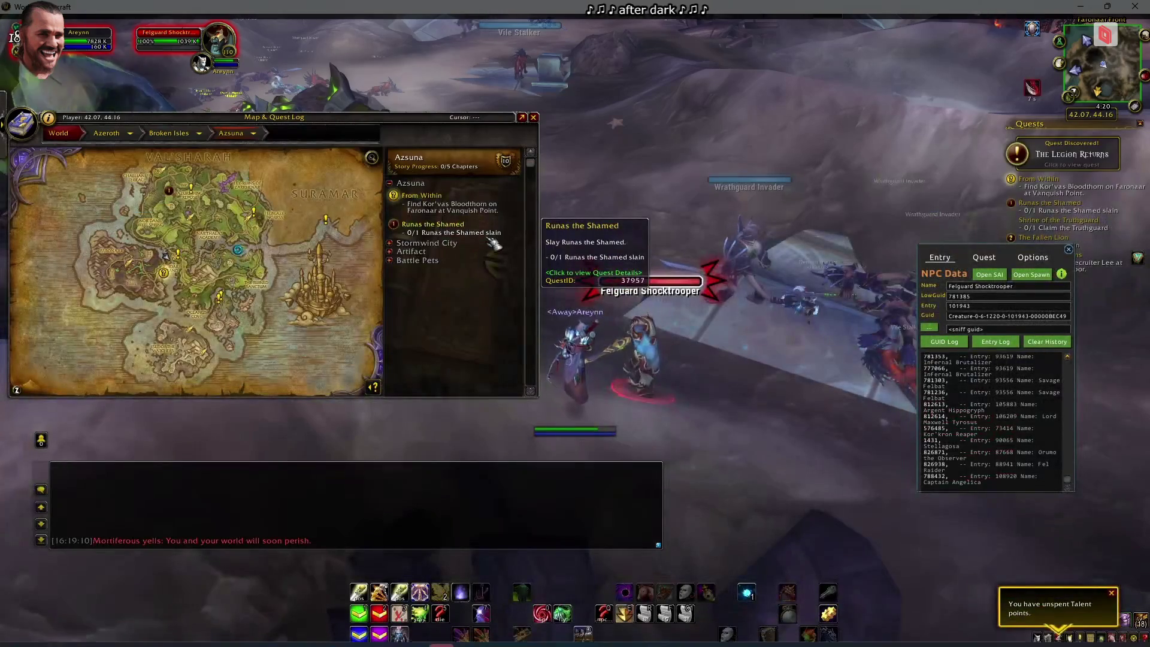
Re-add Shipwrecked Sailors with .q commands, complete it and turn it in
text(move)
text(.q readd 42268)
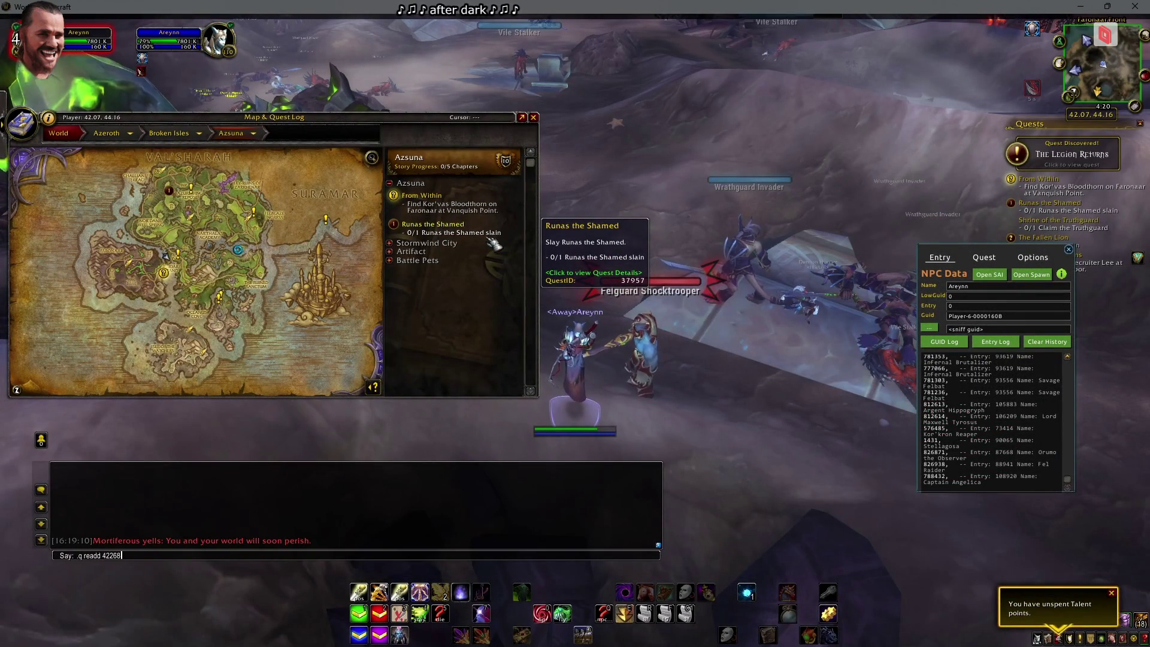
key(Return)
text(.q goen)
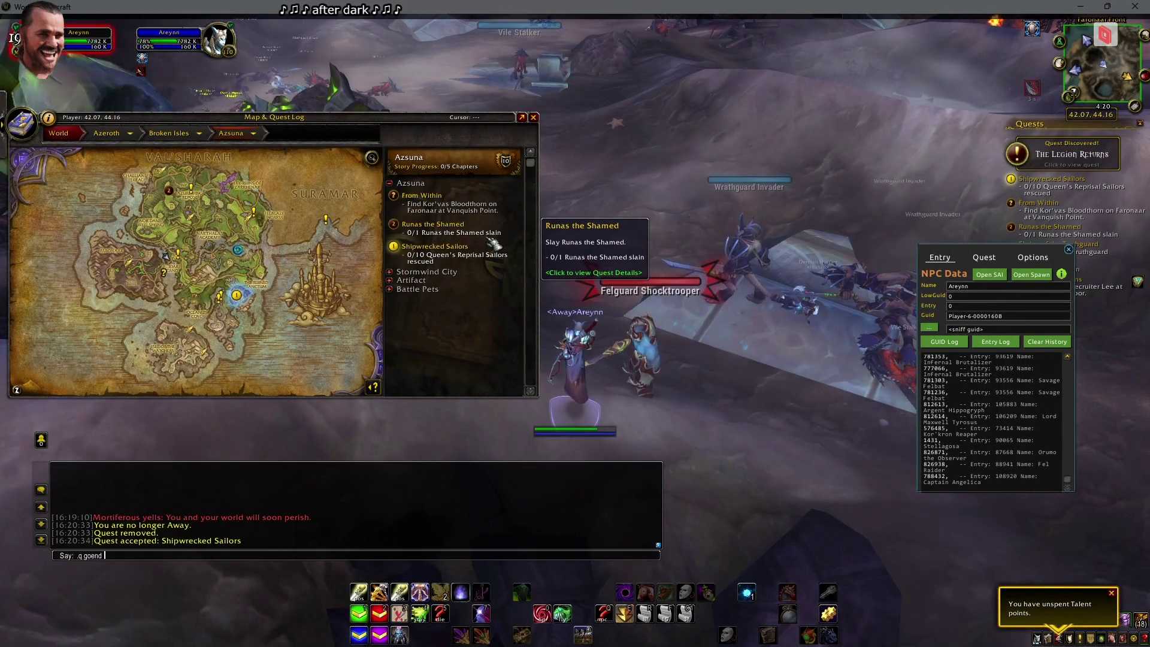
key(Return)
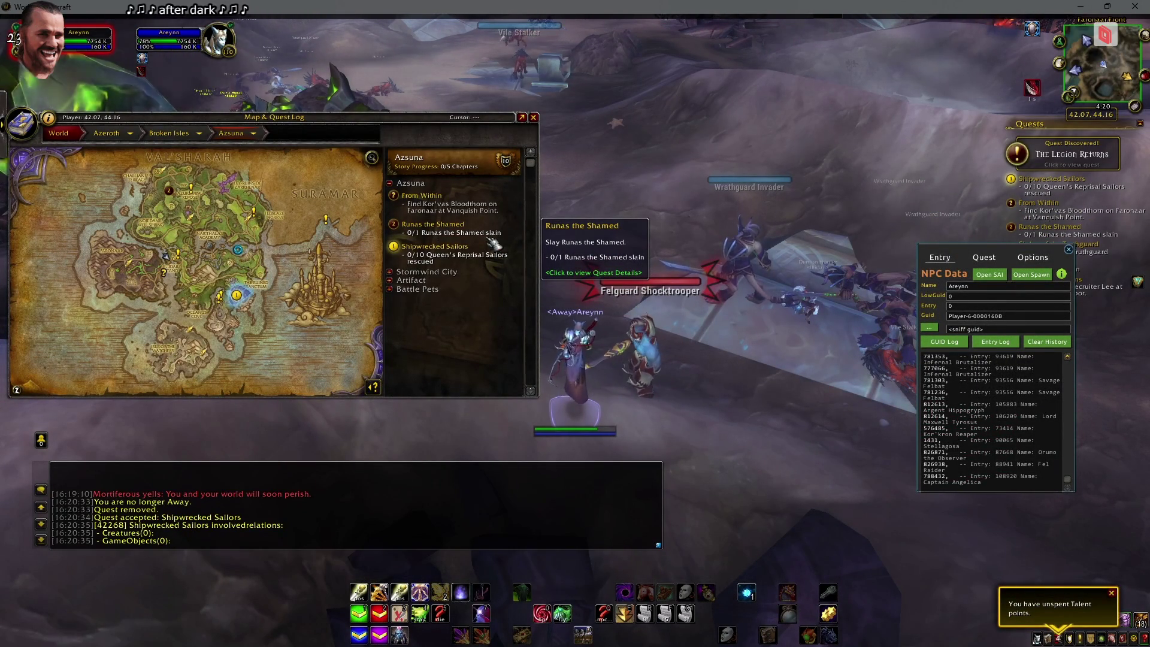
key(Return)
text(.)
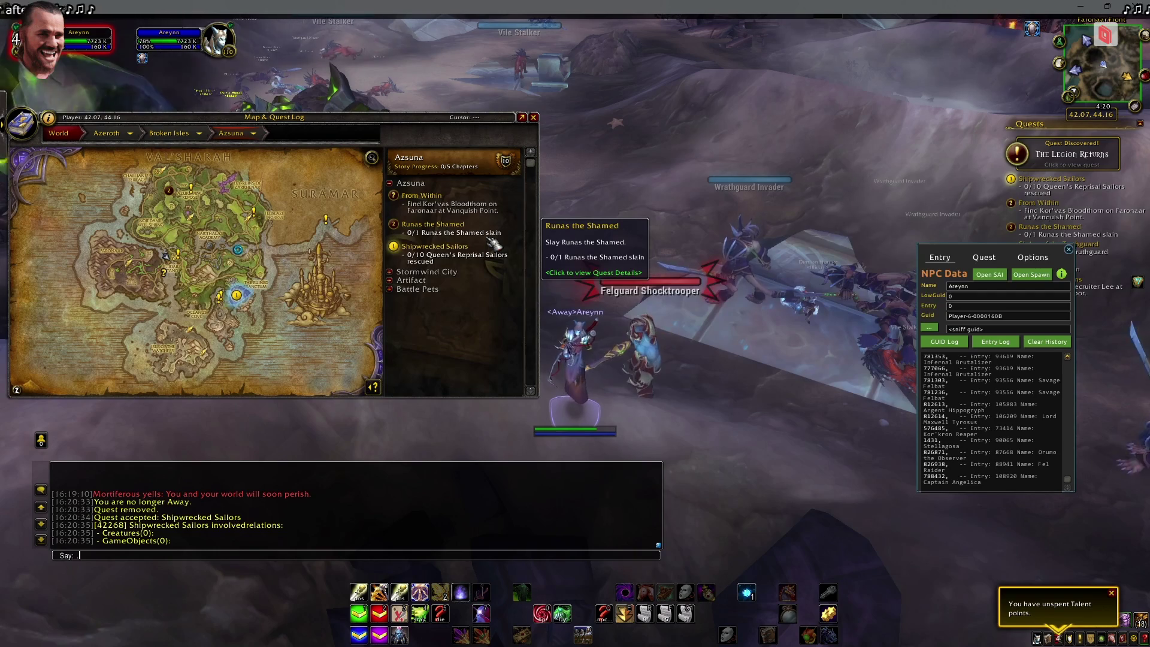
text(q)
key(BackSpace)
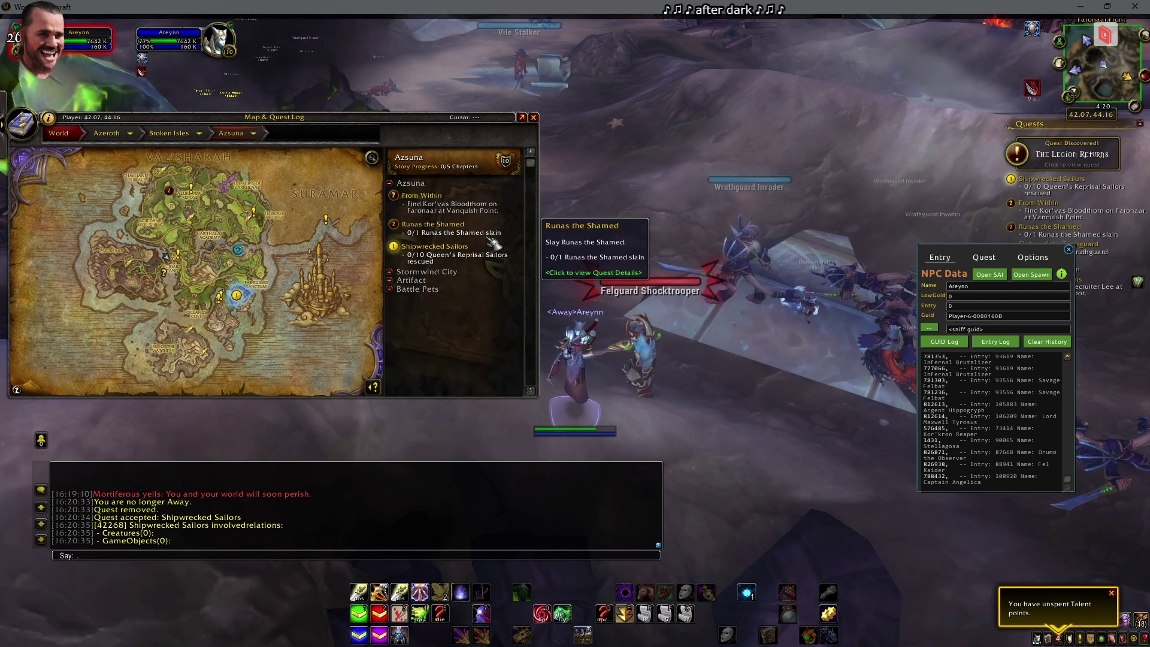
text(q a)
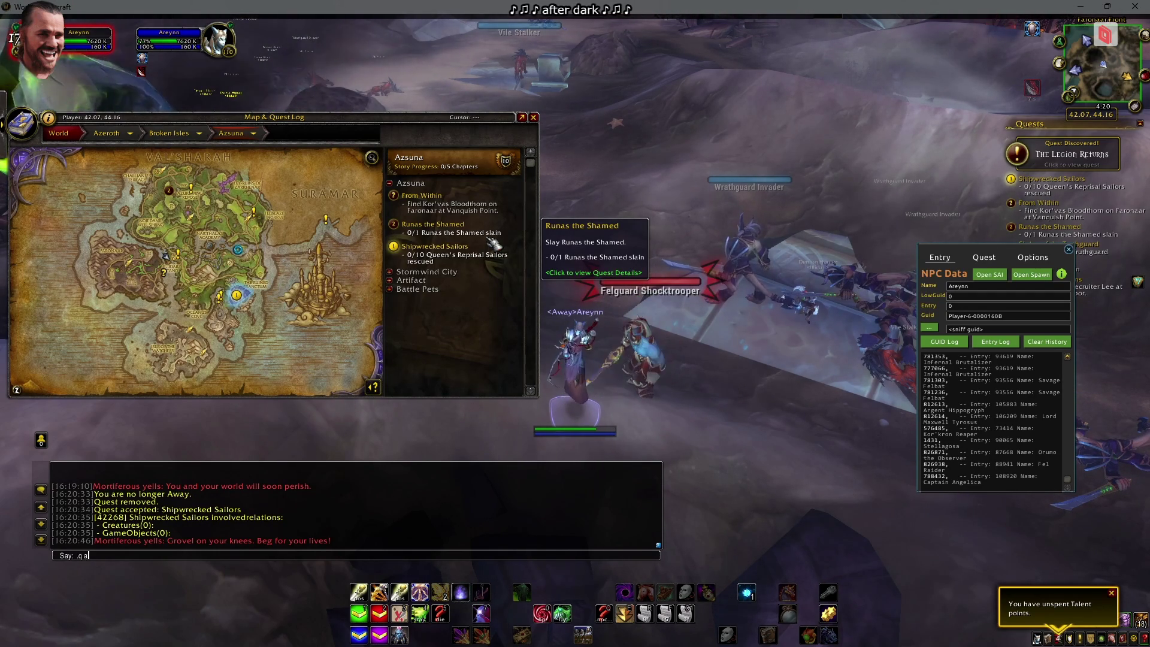
key(Return)
key(Return)
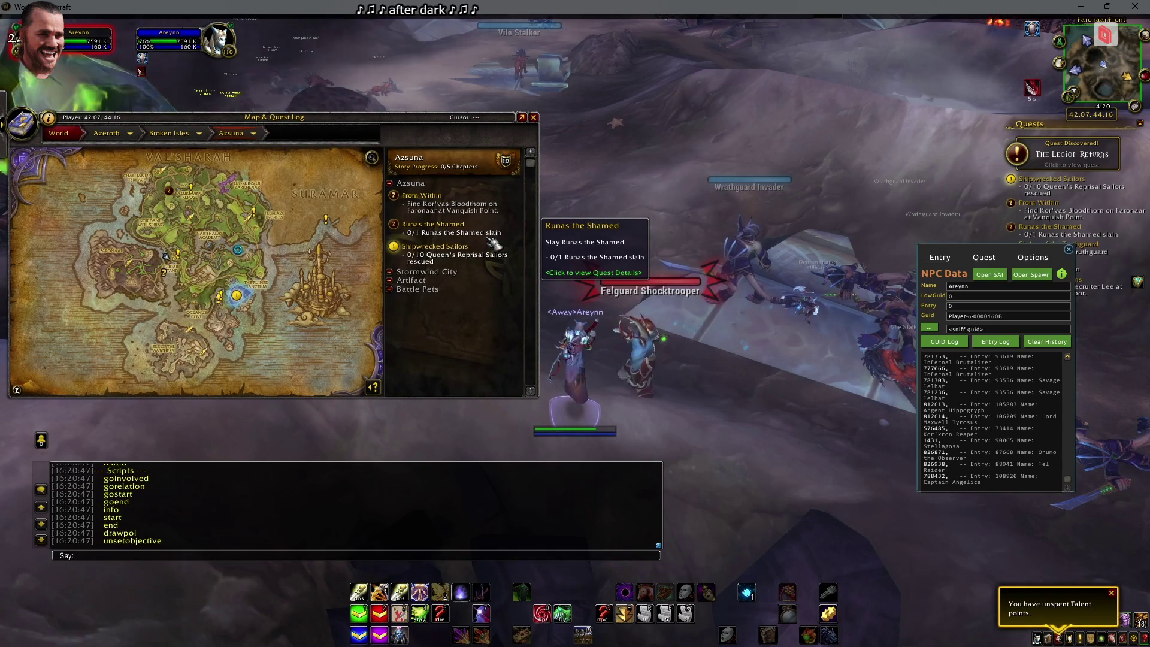
text(ll)
key(Return)
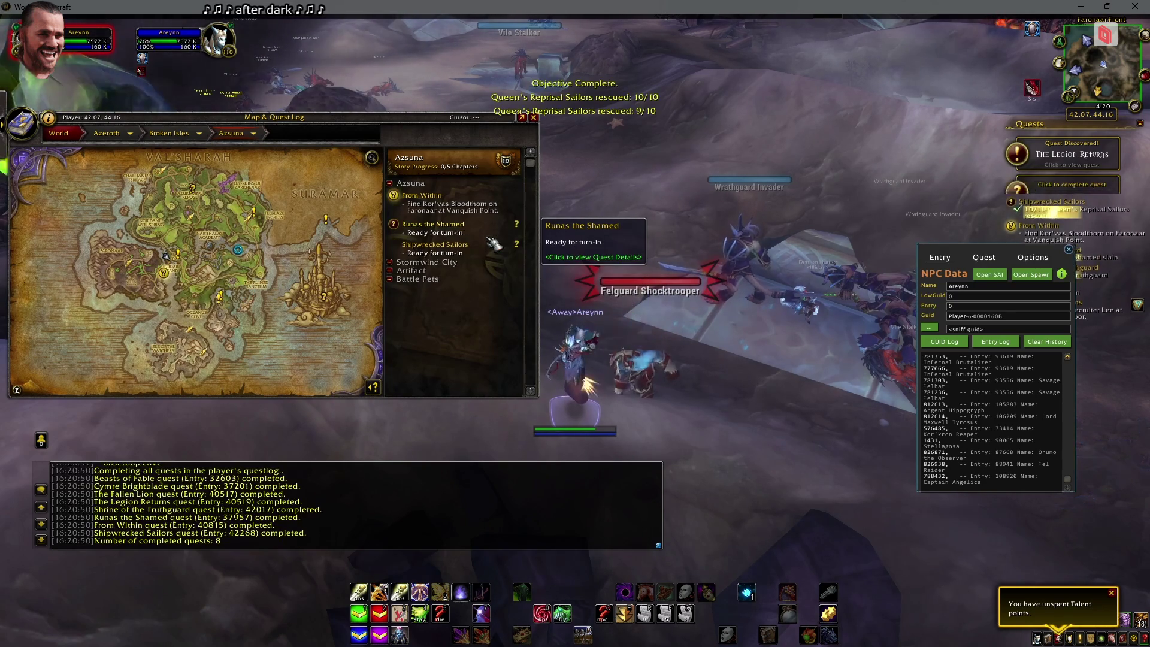
click(495, 244)
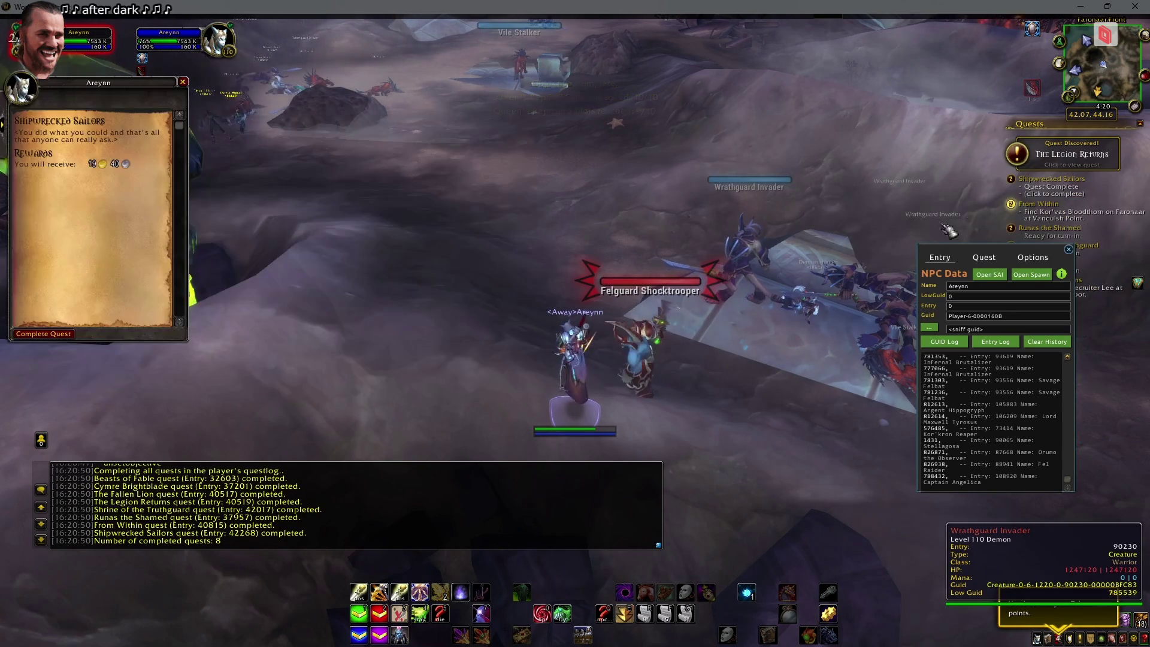
click(60, 334)
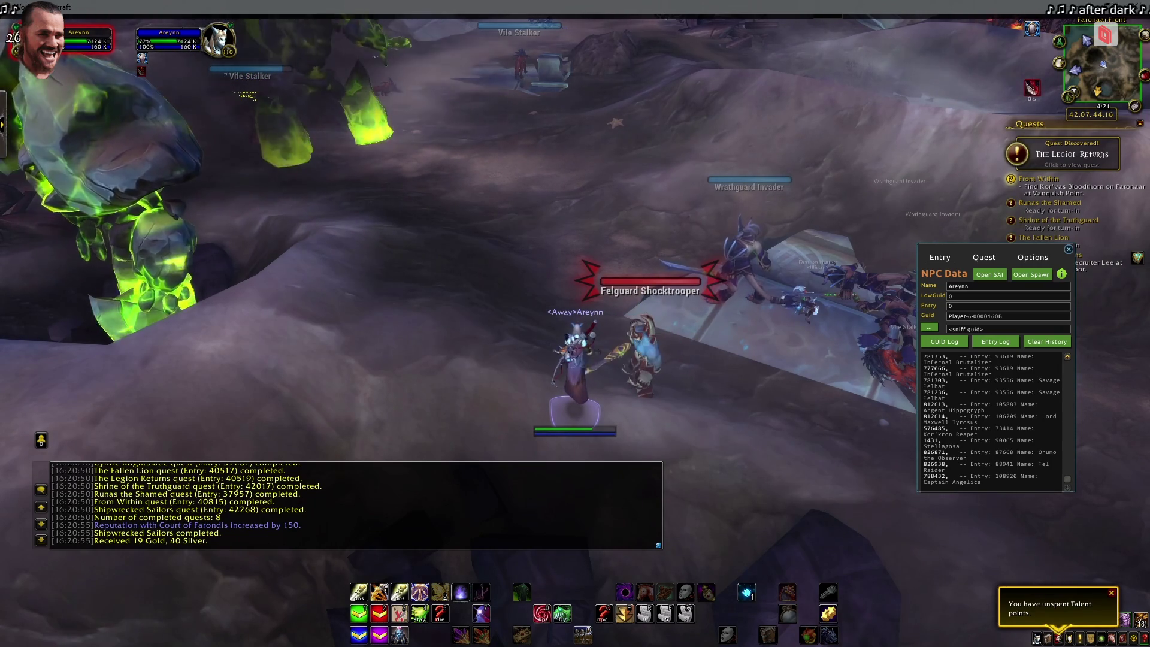
Teleport to the world quest with .wq tele 41955 and activate Bloodline of Stone
click(626, 142)
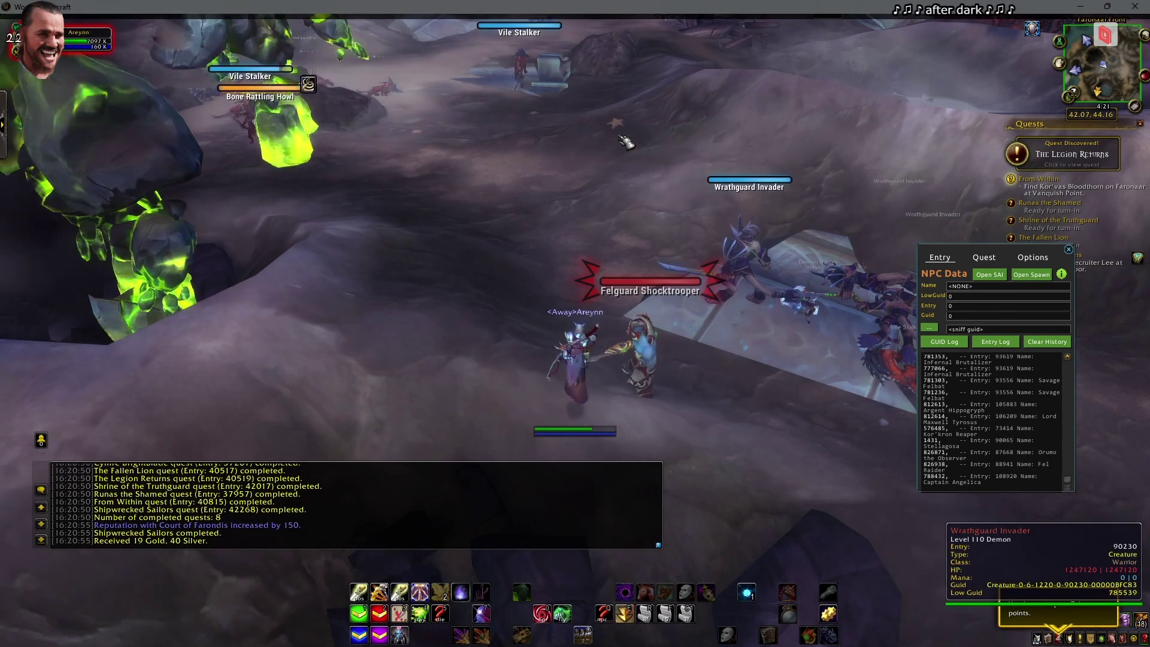
key(Return)
text(.wq tele 41955)
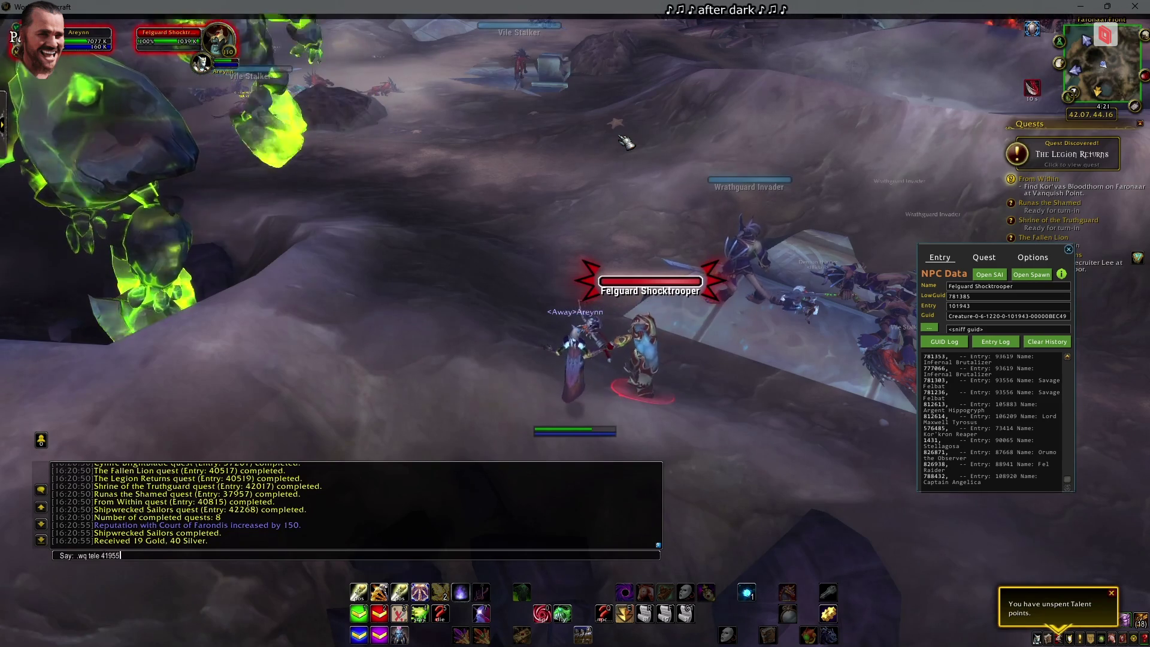
key(Return)
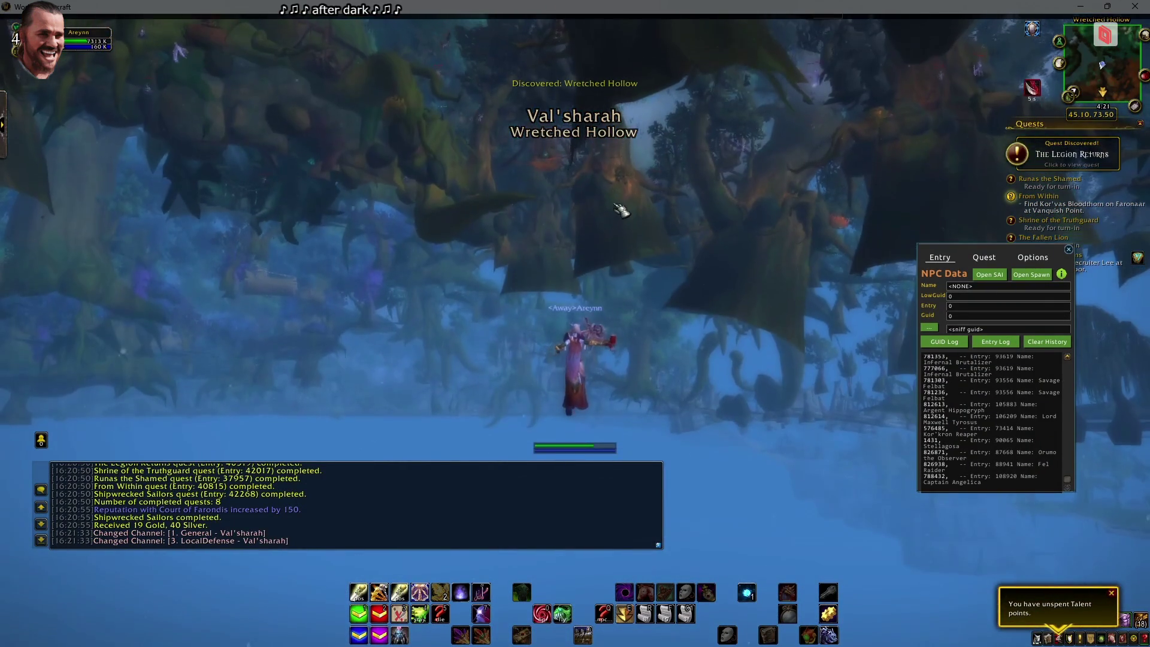
key(f)
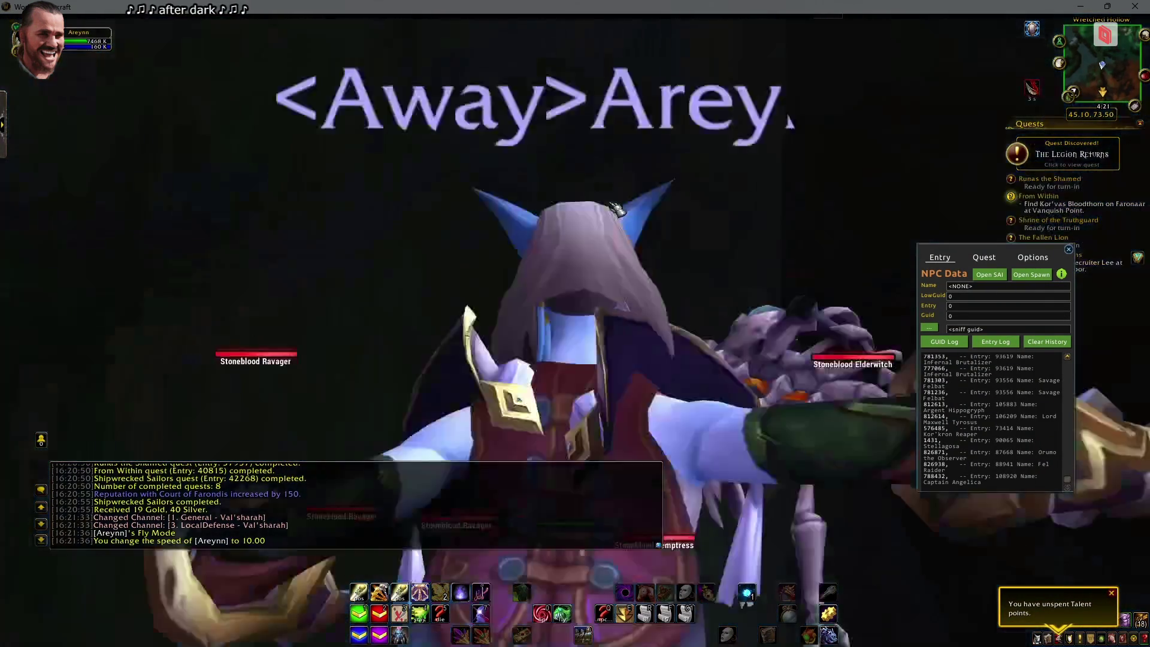
scroll(616, 207, up, 3)
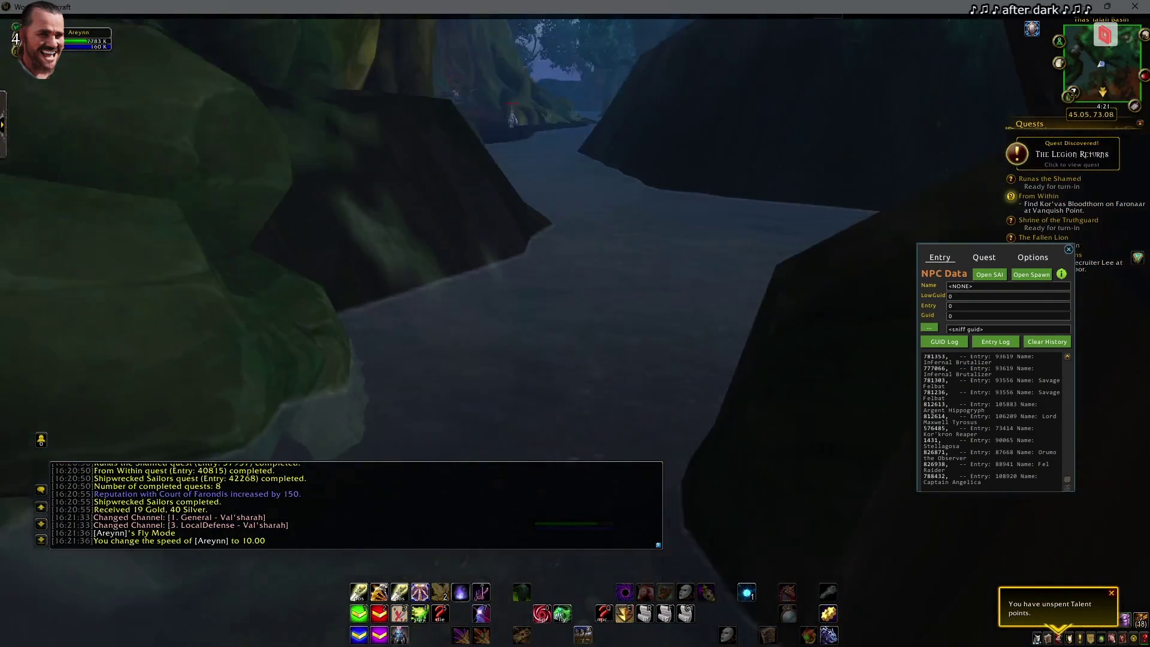
key(Return)
text(.w)
text(tart)
key(Return)
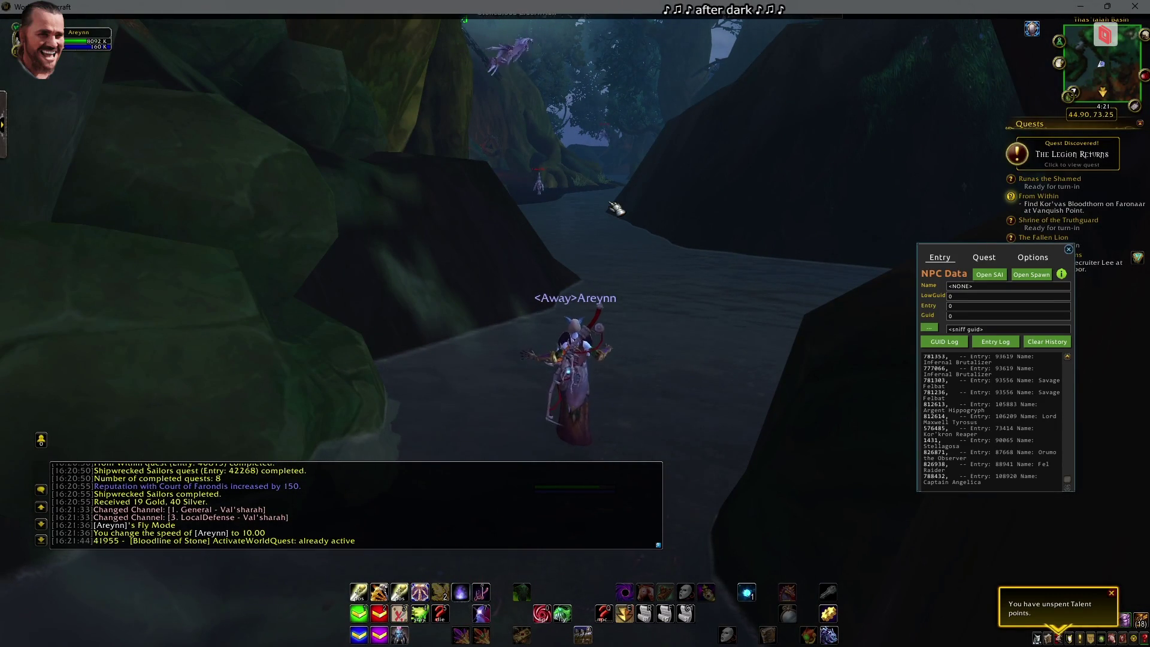
Look up and reward Uniting the Isles, receiving the Flight Master's Whistle
key(m)
key(Return)
text(.look q uniting the isl)
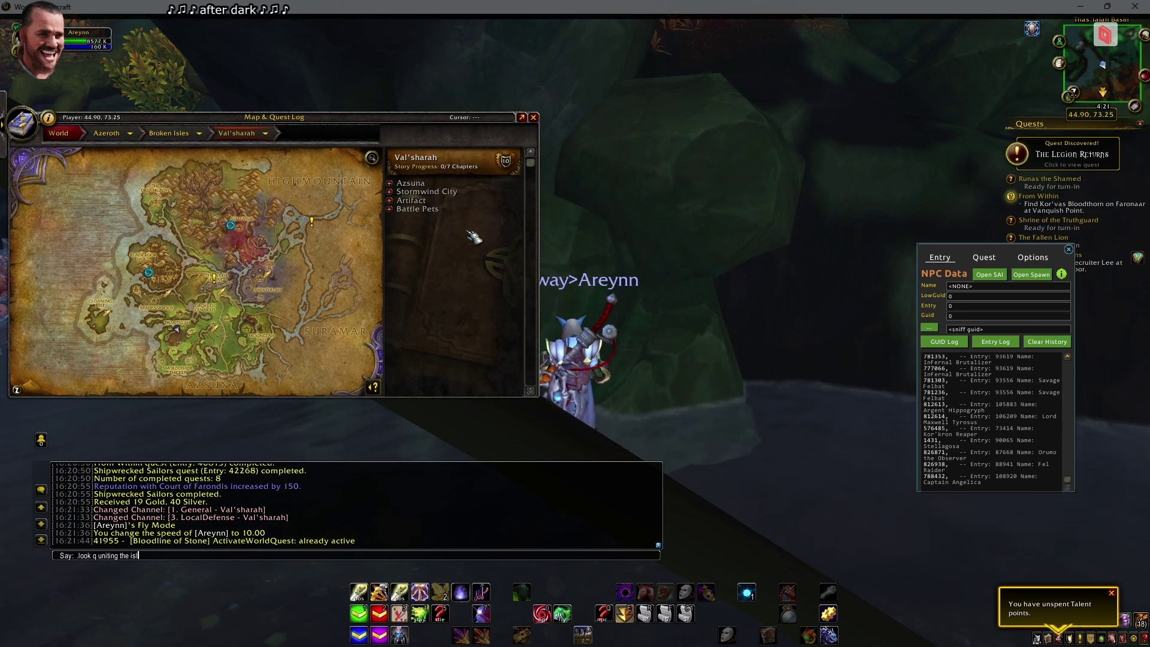
key(Return)
key(Return)
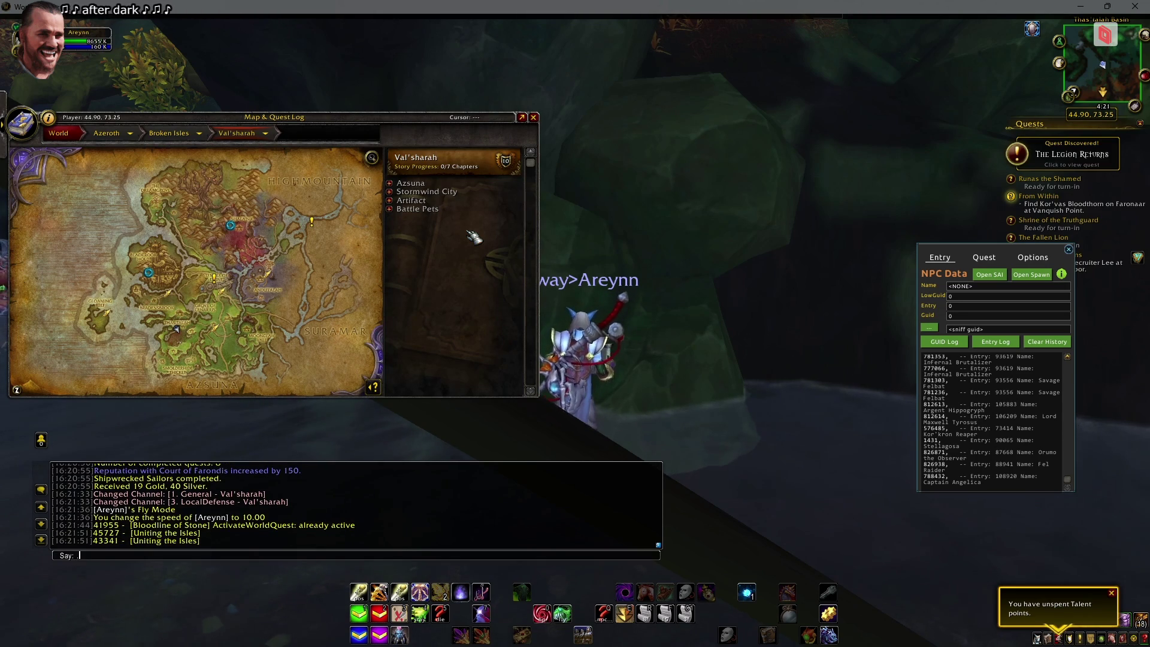
text(.q rew)
mouse_move(188, 539)
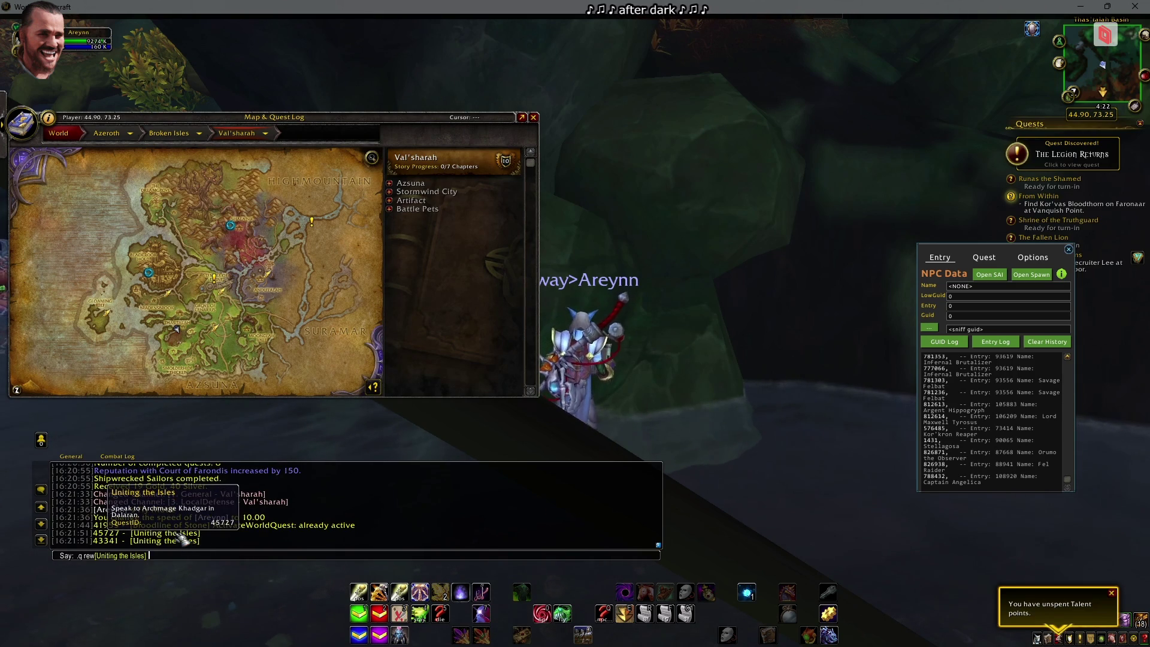
key(Return)
key(Return)
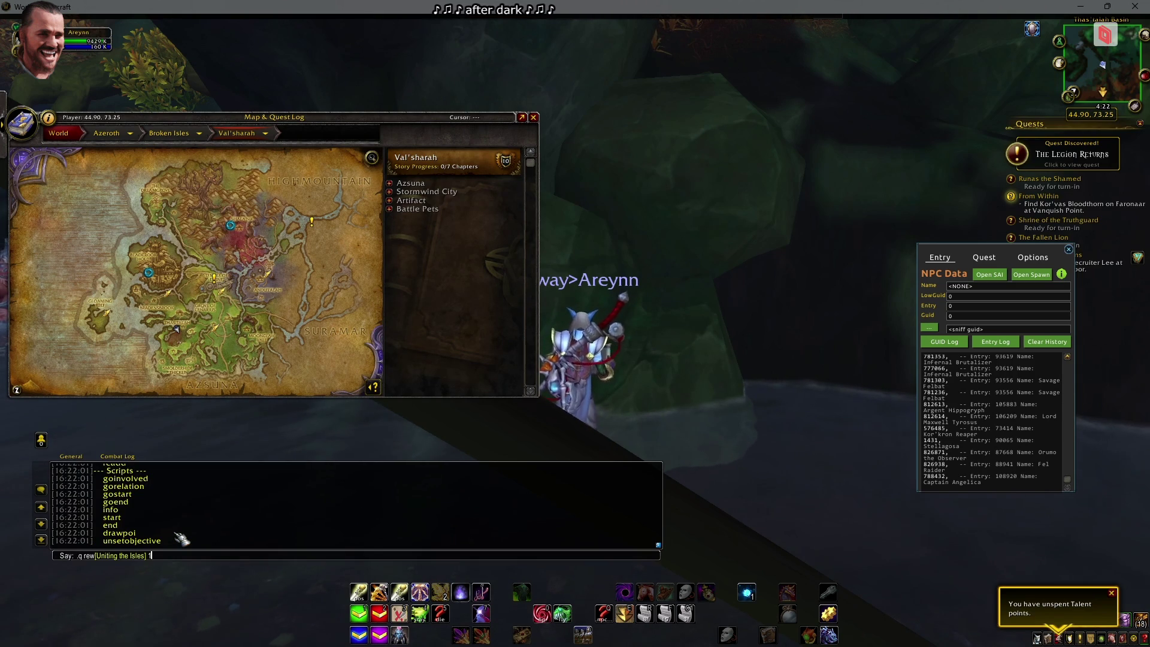
key(Return)
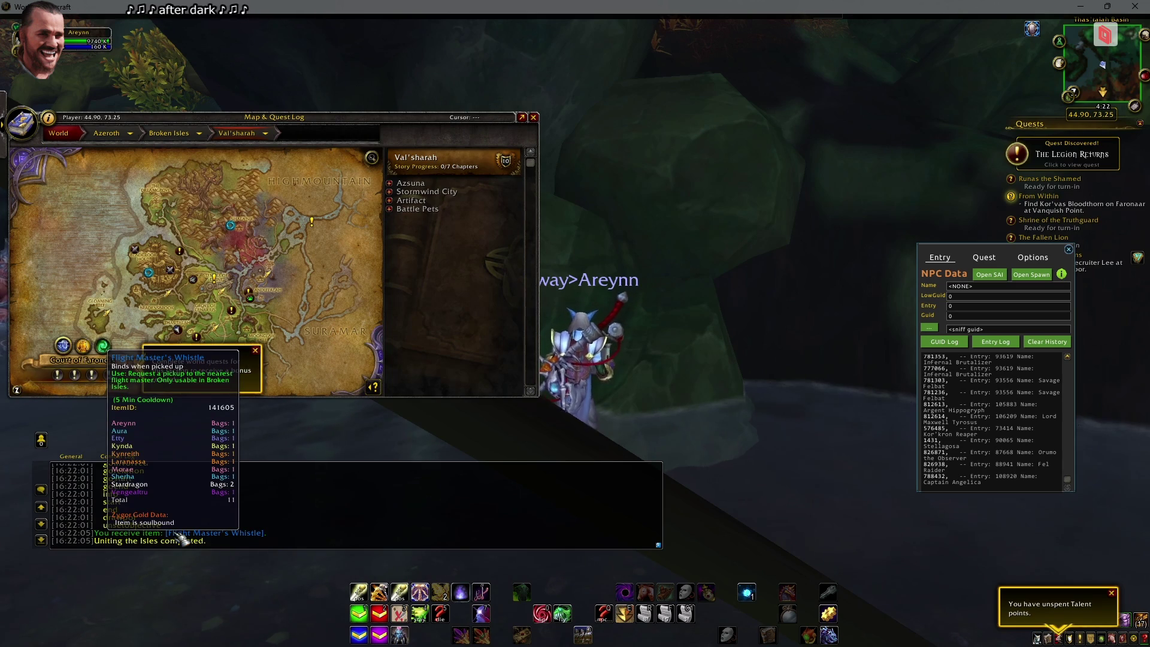
key(Escape)
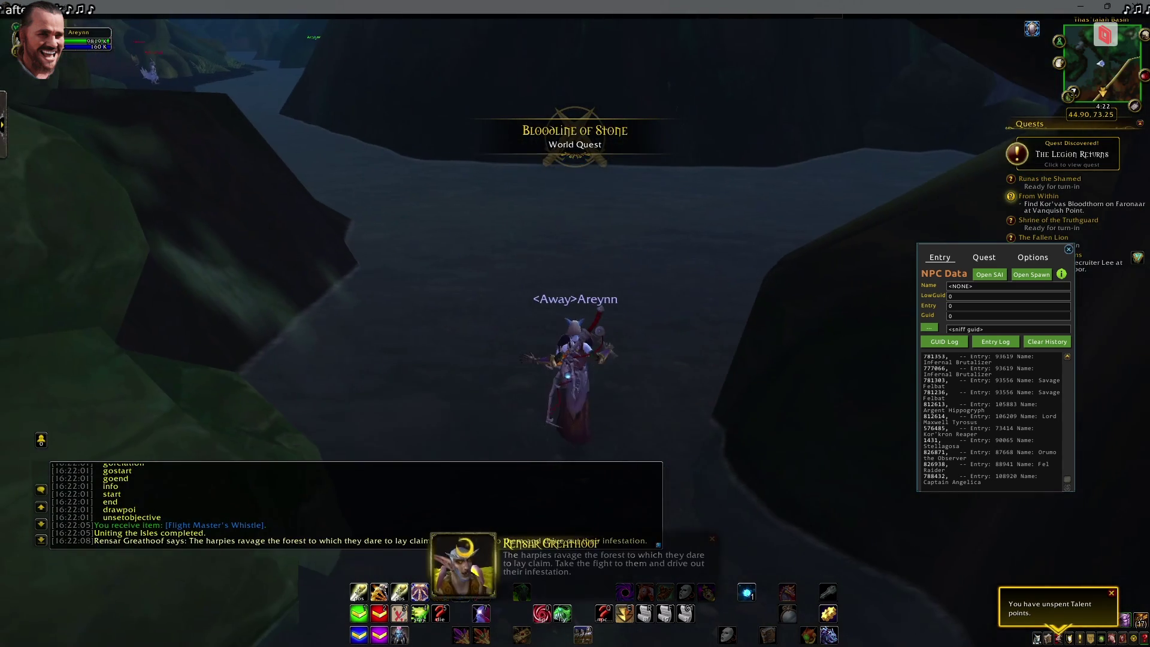
Walk into Wretched Hollow, target the harpies, and drag the NPC Data readout lower right
key(w)
key(w)
key(w)
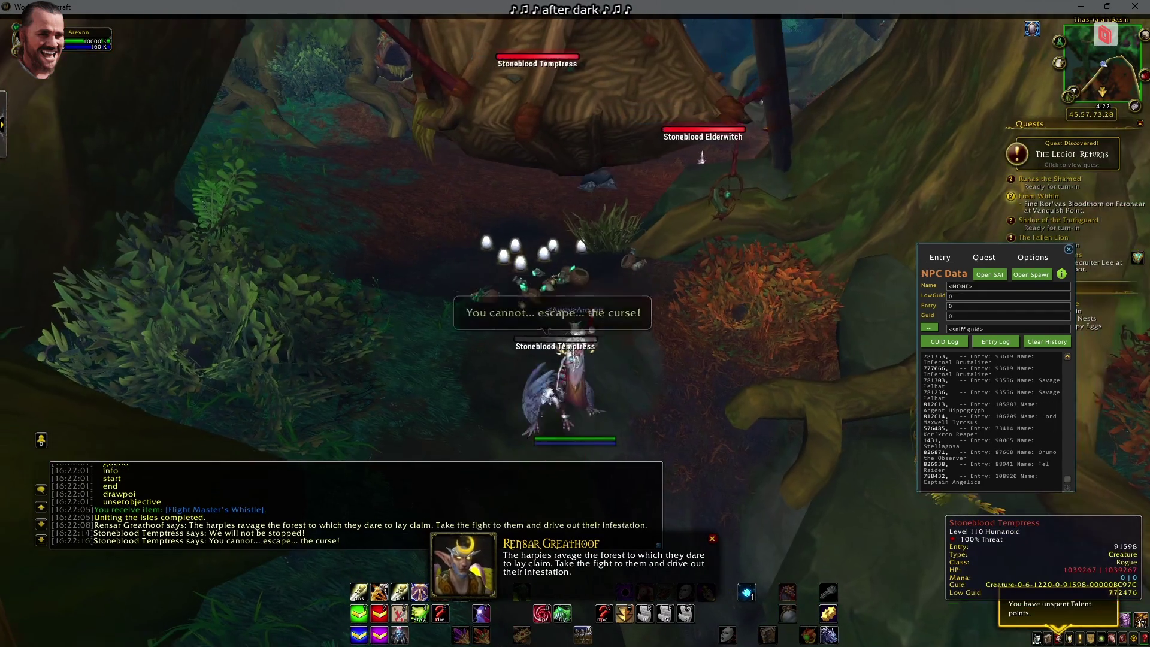
key(w)
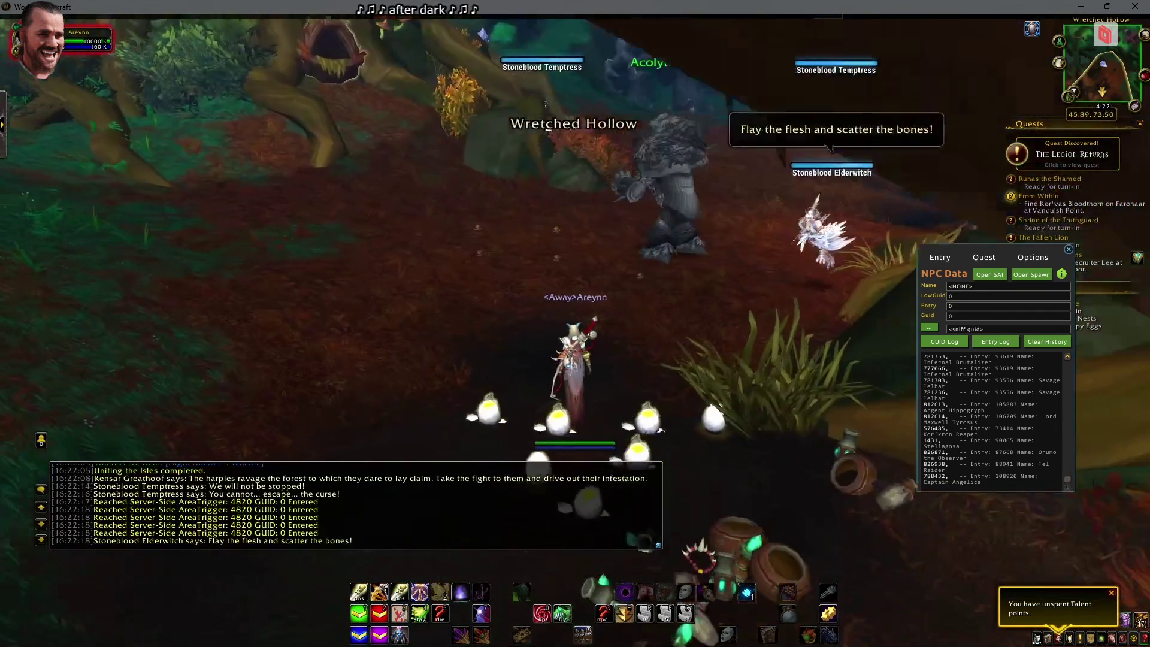
key(Tab)
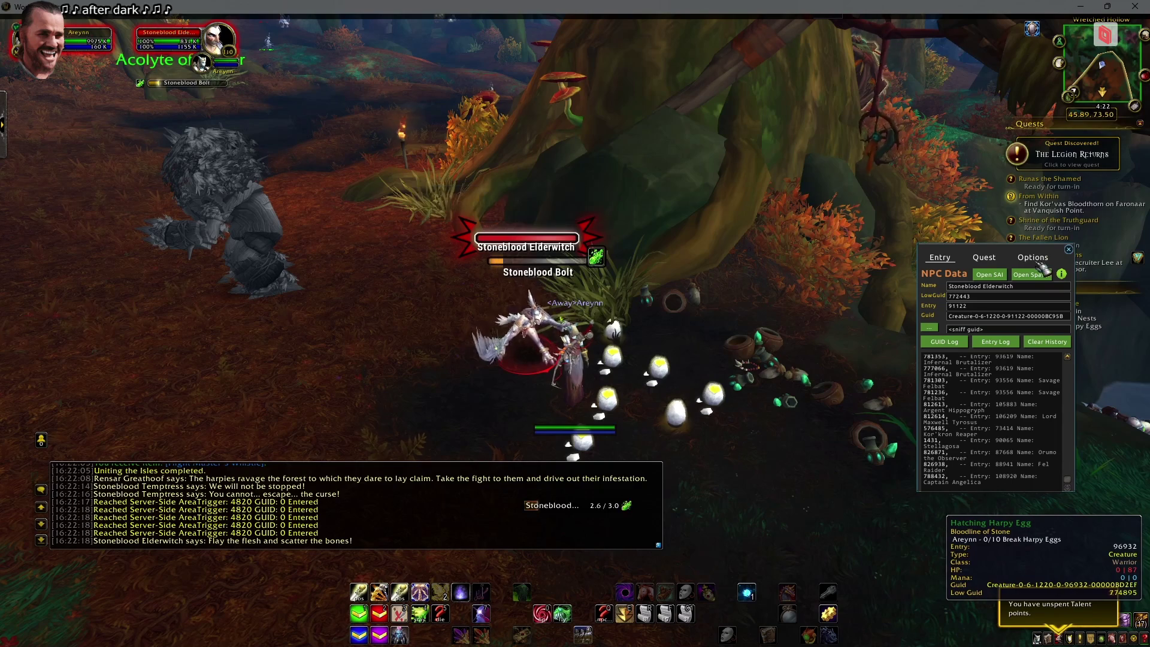
mouse_move(975, 254)
mouse_down()
mouse_move(989, 426)
mouse_move(995, 412)
mouse_up()
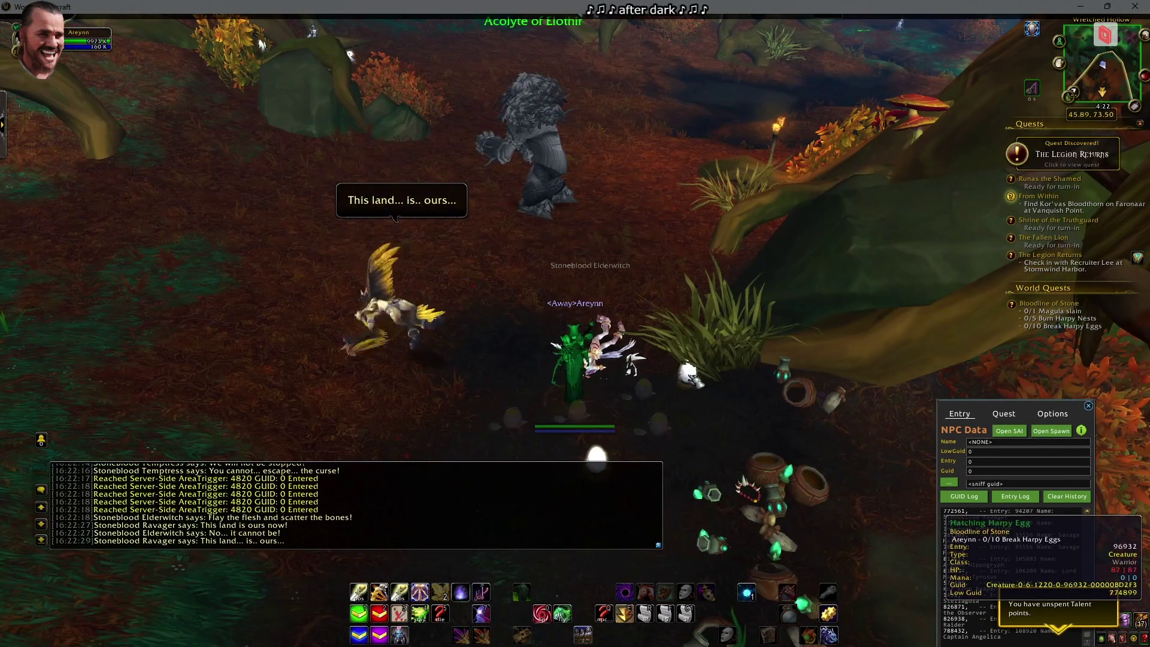
key(alt+Tab)
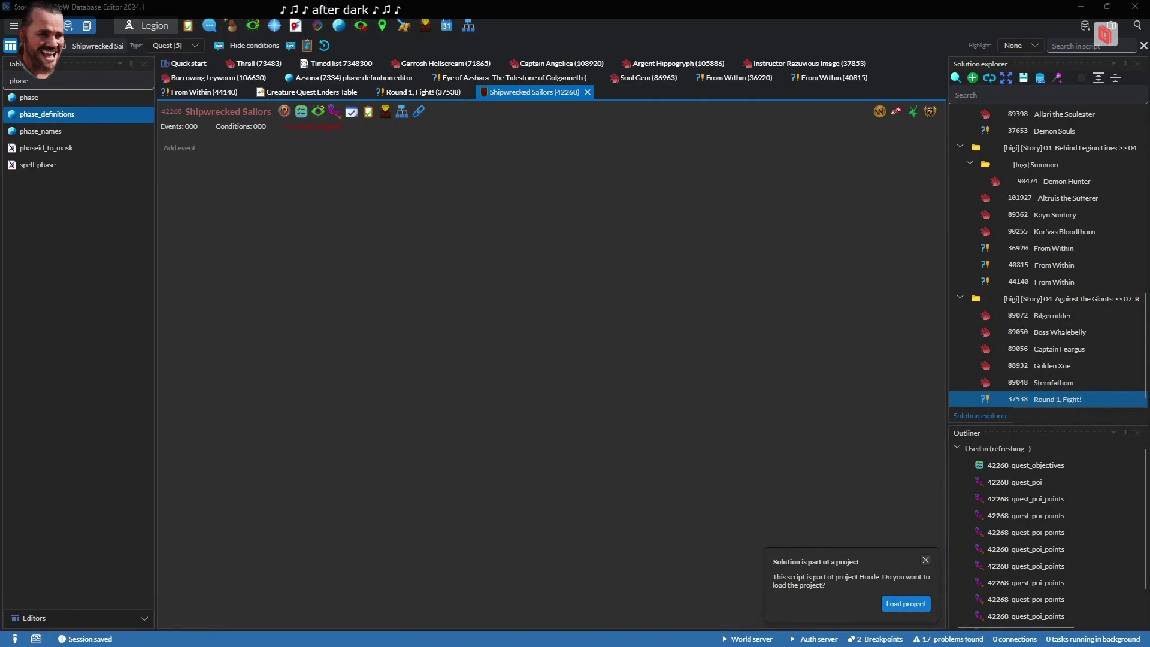
Load the 'Bloodline of stone' project and open quest 41955's script
click(955, 78)
text(Bloodline of stone)
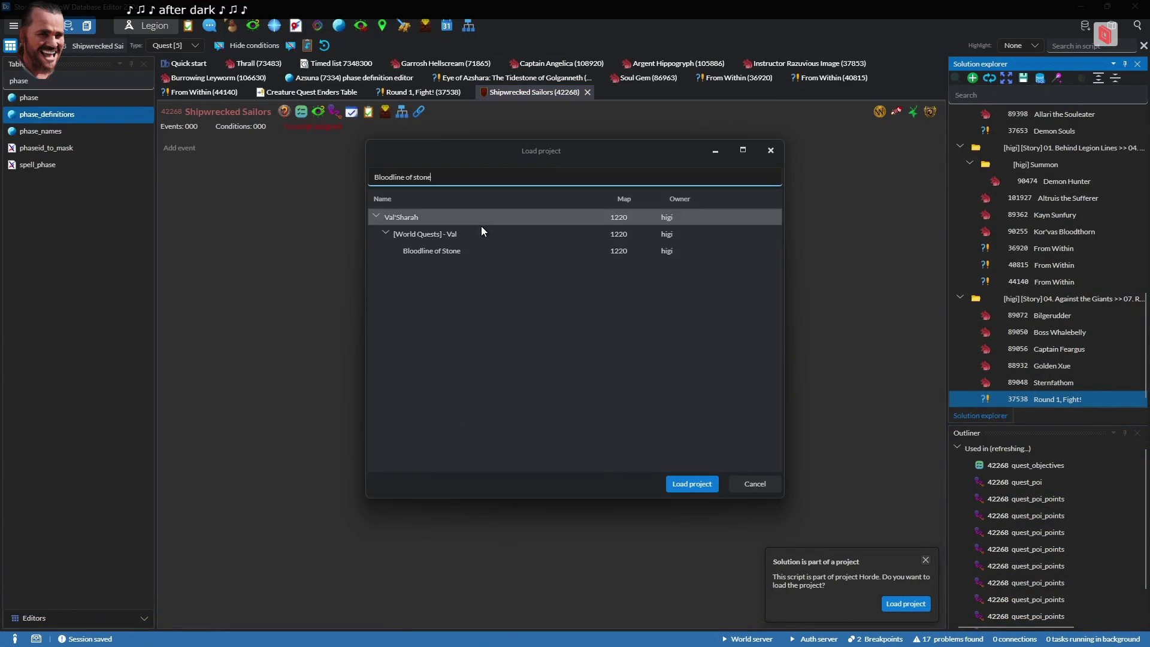
double_click(464, 250)
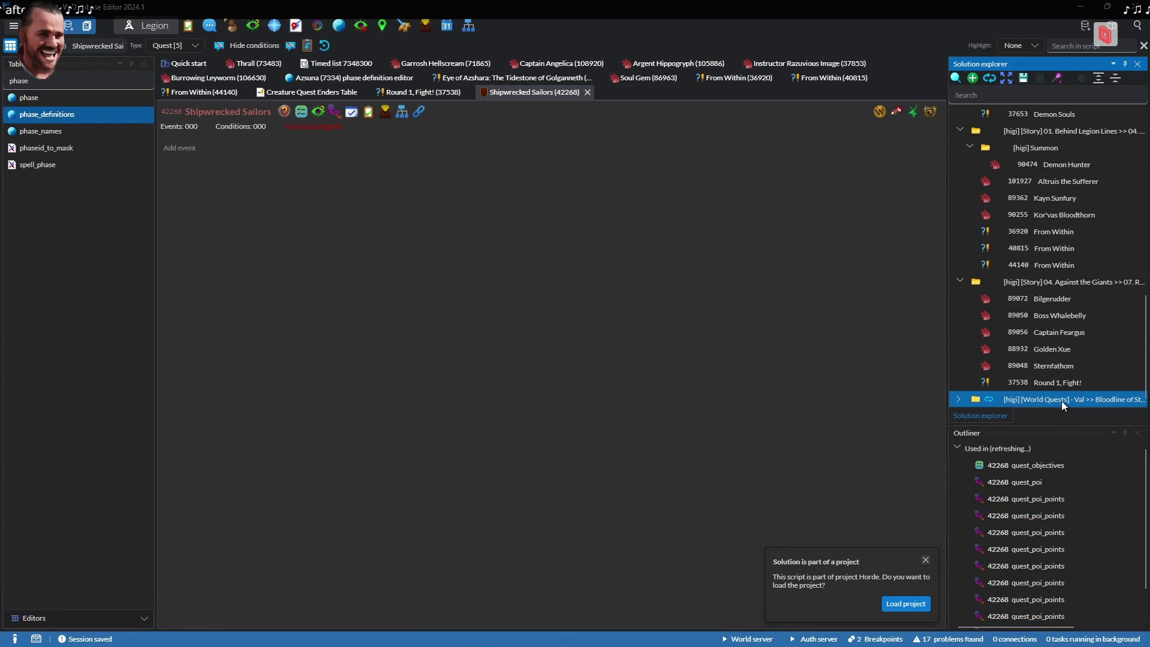
double_click(1061, 399)
double_click(1054, 397)
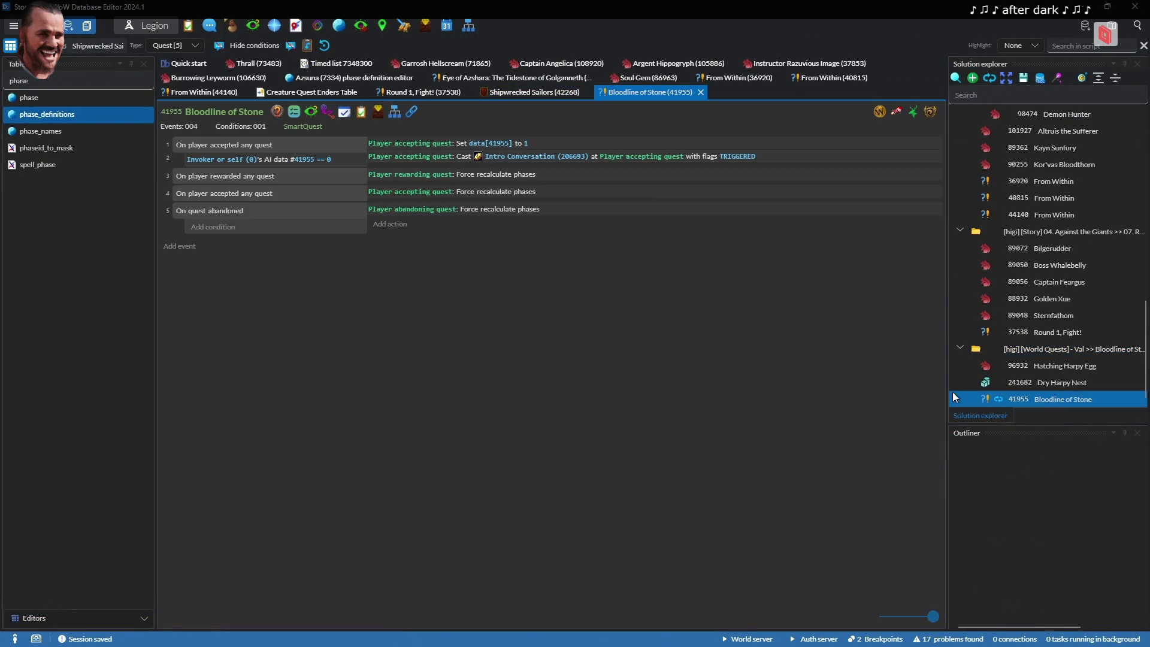
Check the egg objective's creature ID, then open the Hatching Harpy Egg (96932) script
click(298, 110)
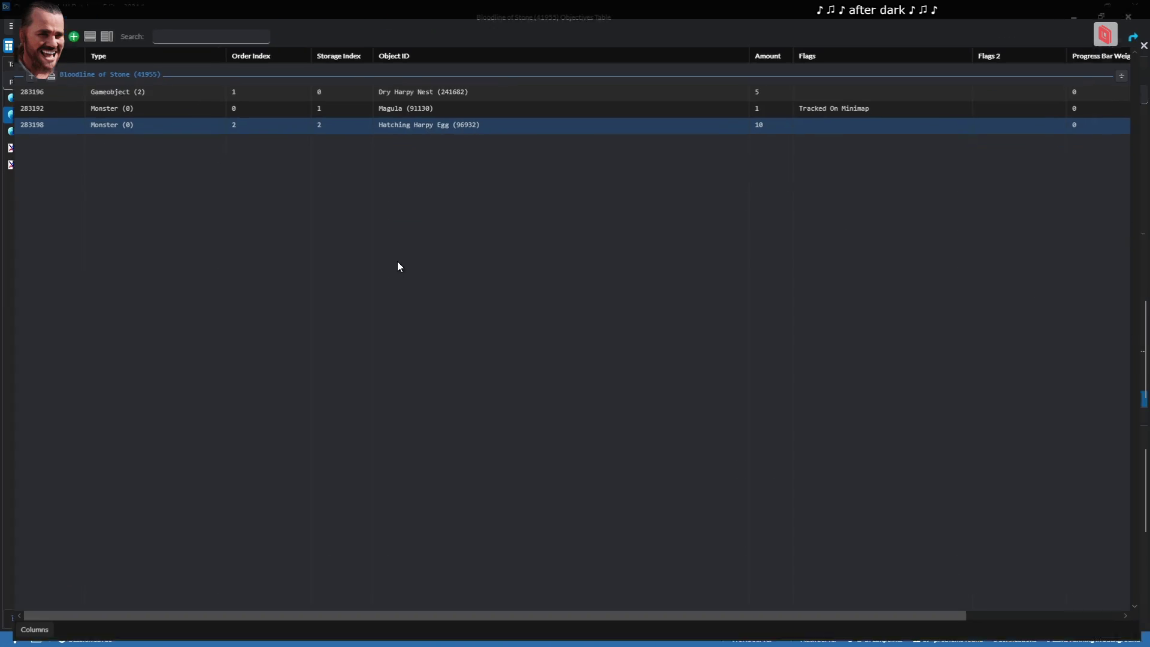
click(468, 124)
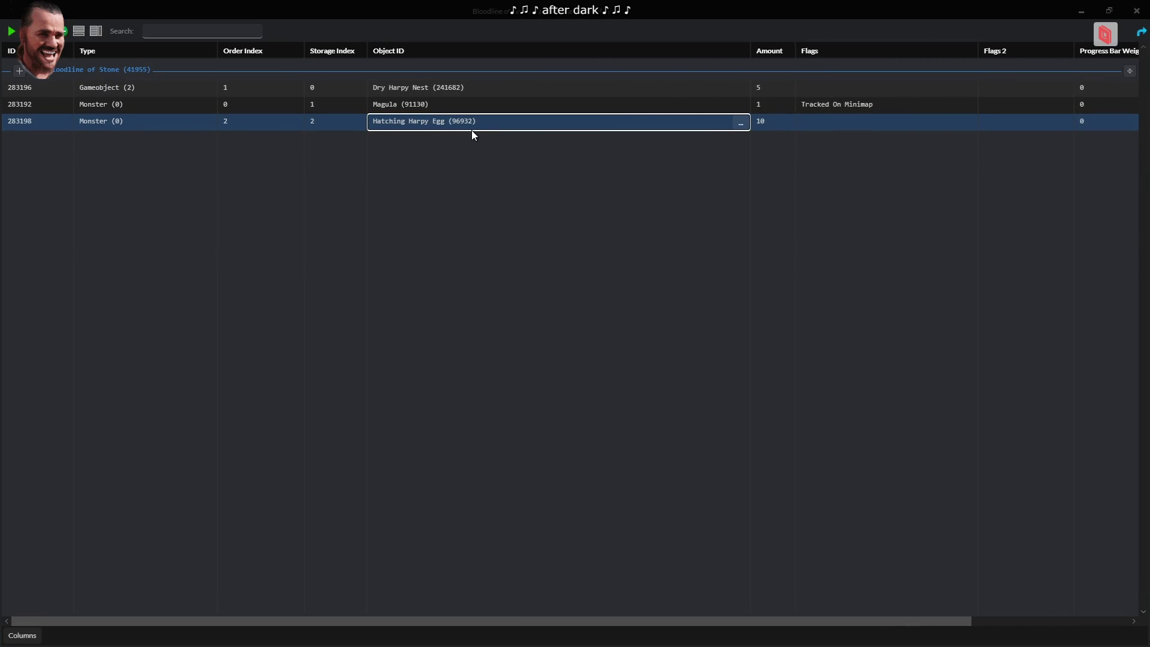
click(472, 130)
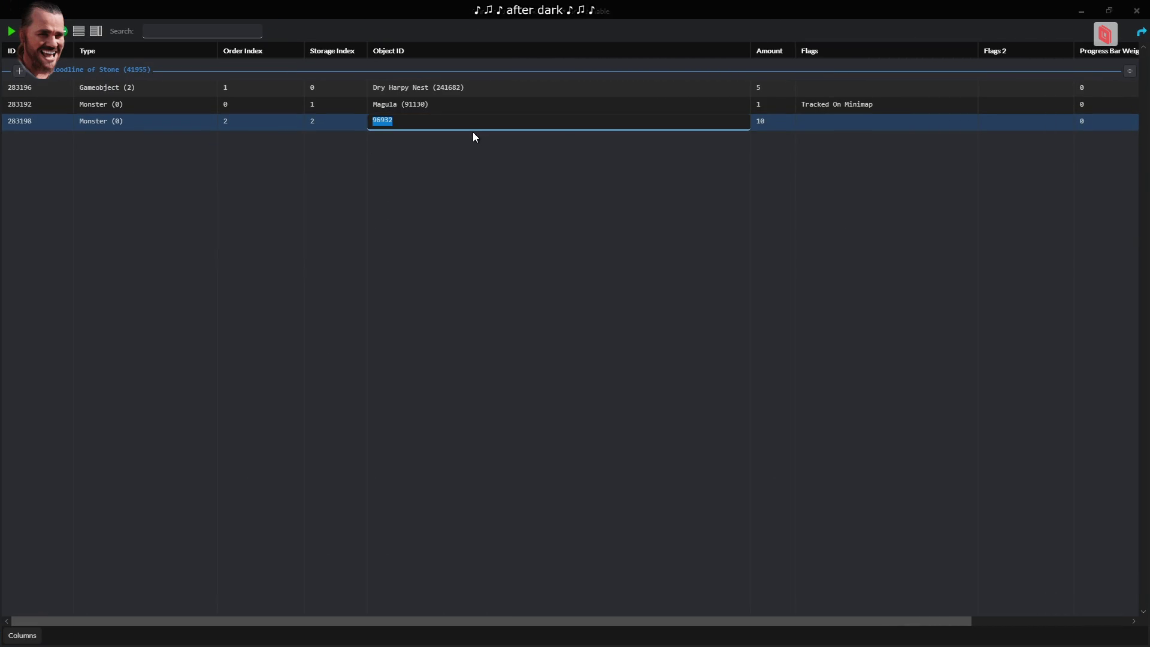
click(533, 232)
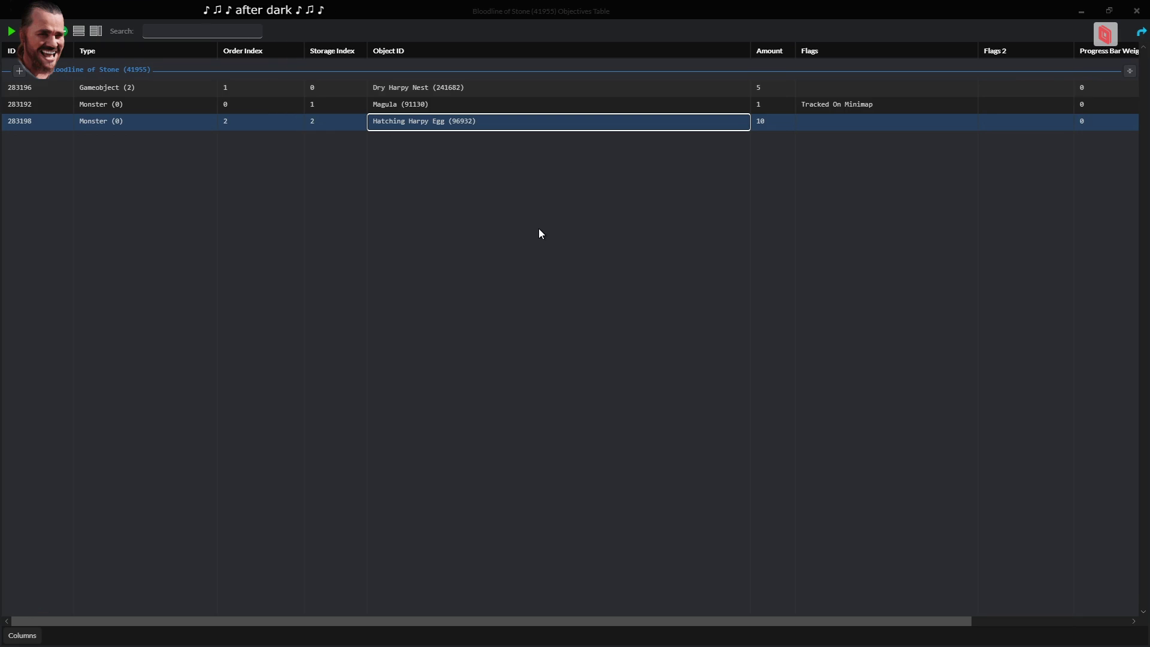
key(Escape)
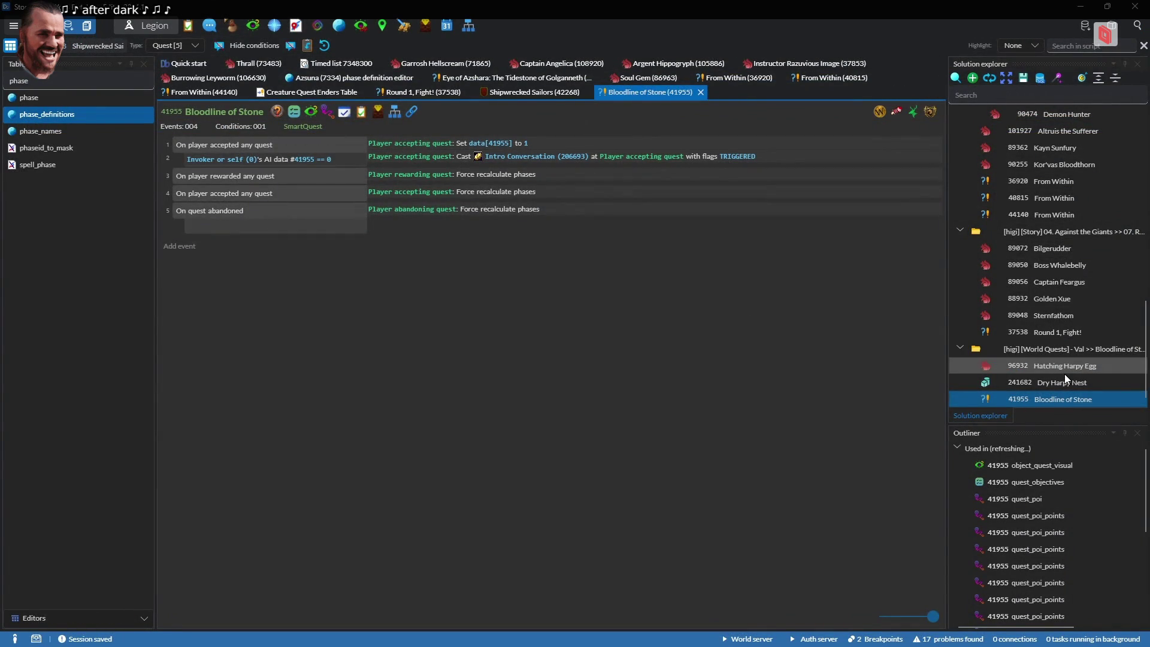
double_click(1065, 374)
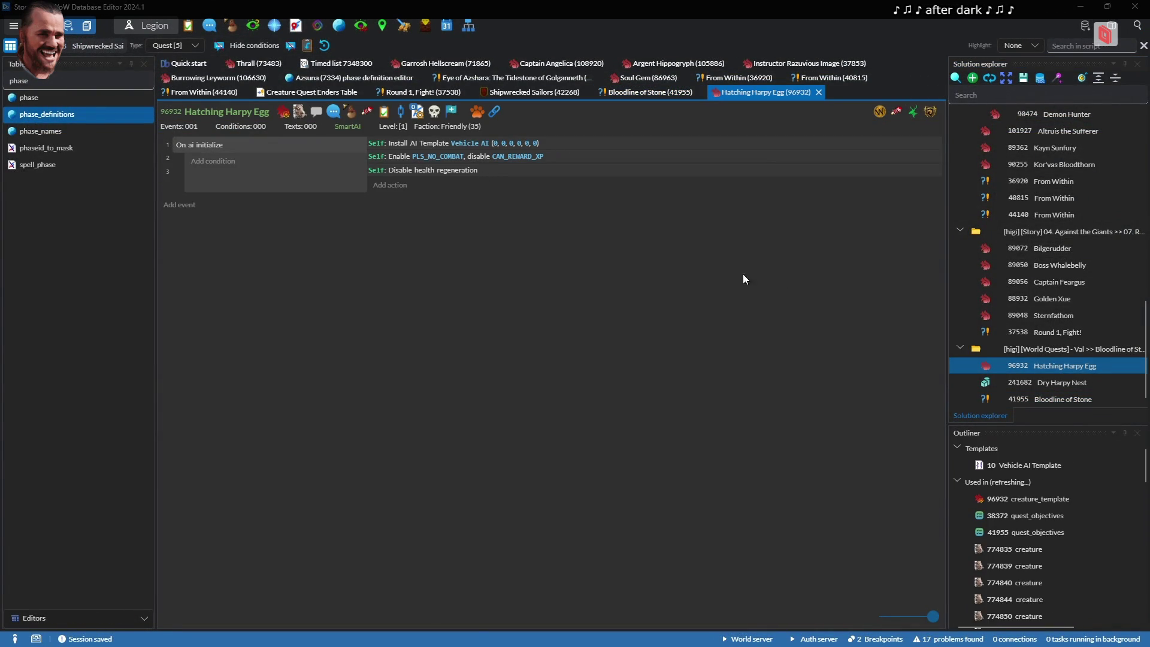
Inspect the egg's creature template addon and spawns, confirming aura 191679
click(282, 113)
click(839, 234)
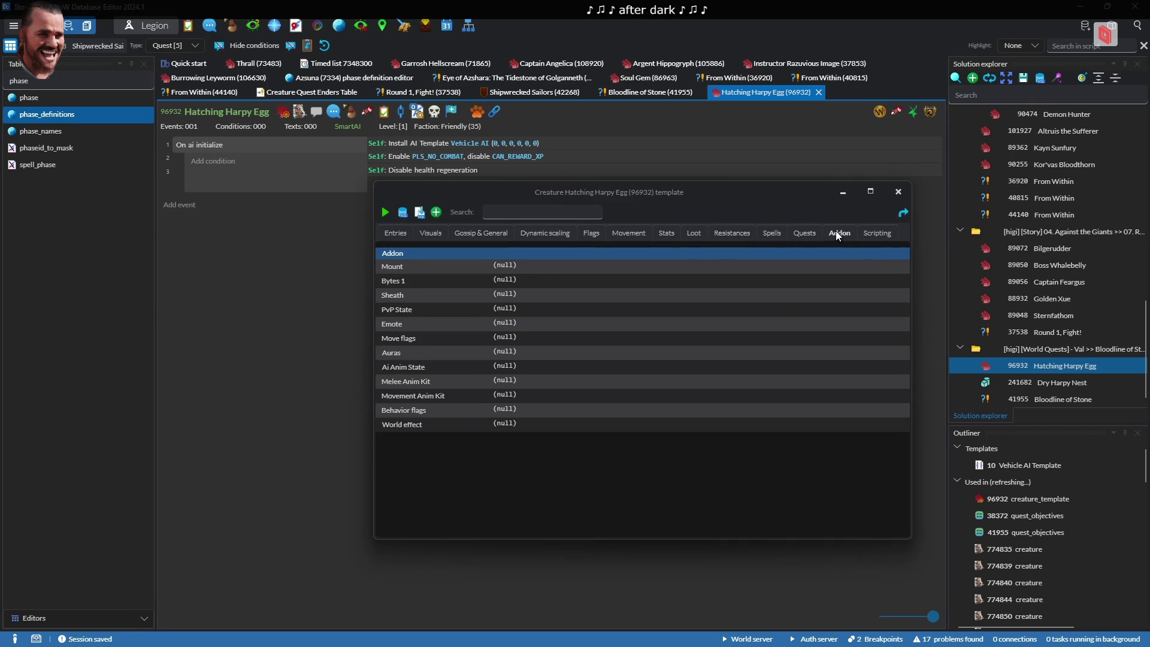
key(Escape)
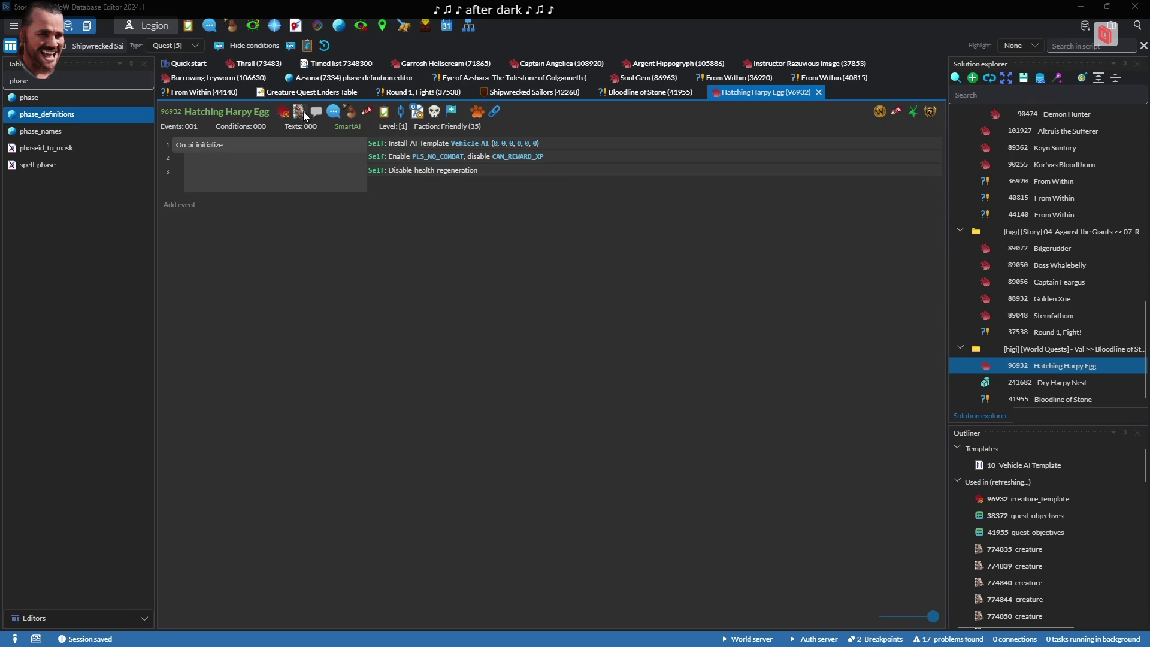
click(301, 113)
scroll(610, 239, right, 15)
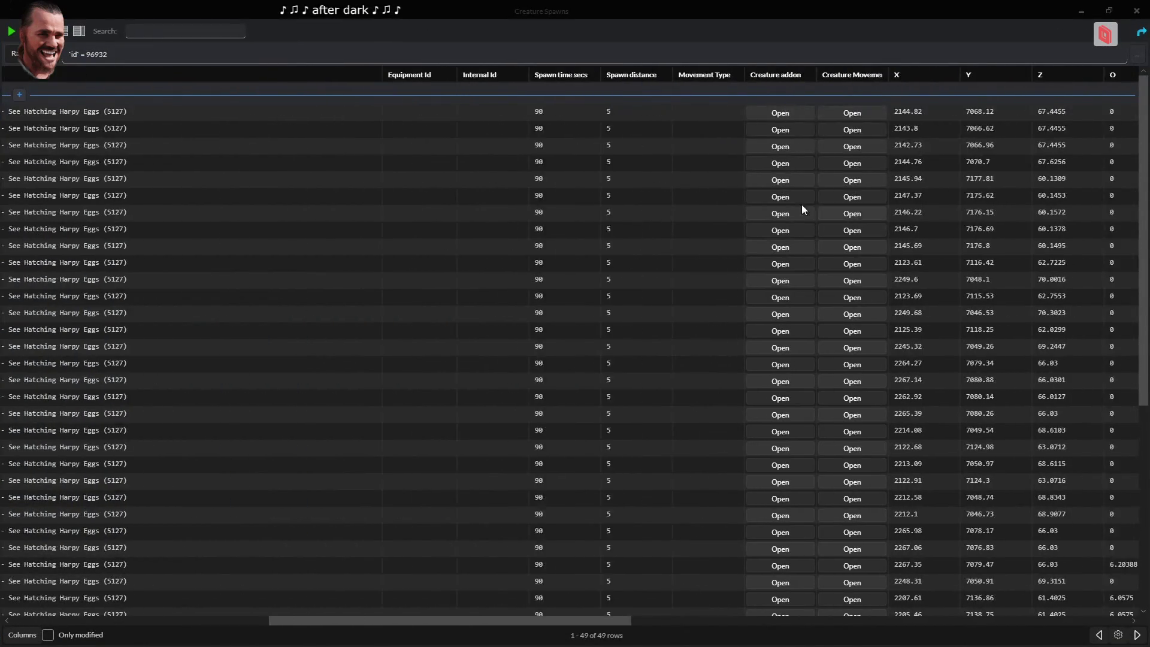
click(779, 198)
click(220, 165)
key(Escape)
key(Escape)
key(Escape)
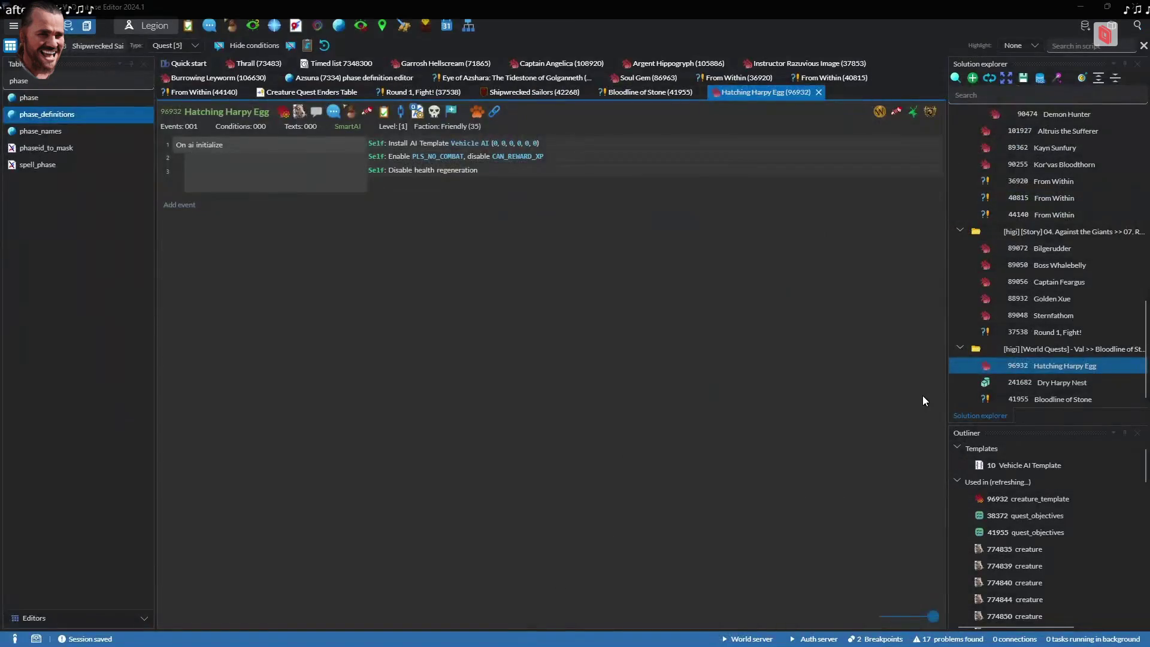
Add server areatrigger 4820, Hatching Harpy Egg Aura, under Dry Harpy Nest
click(1043, 387)
right_click(1041, 387)
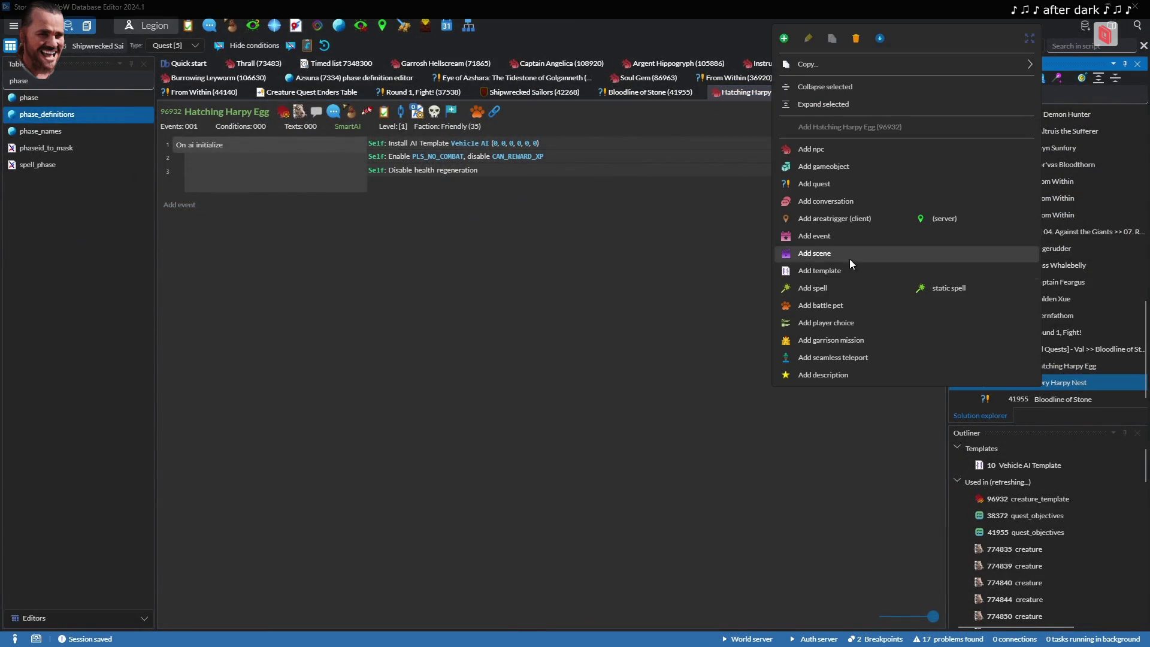
click(929, 219)
double_click(498, 190)
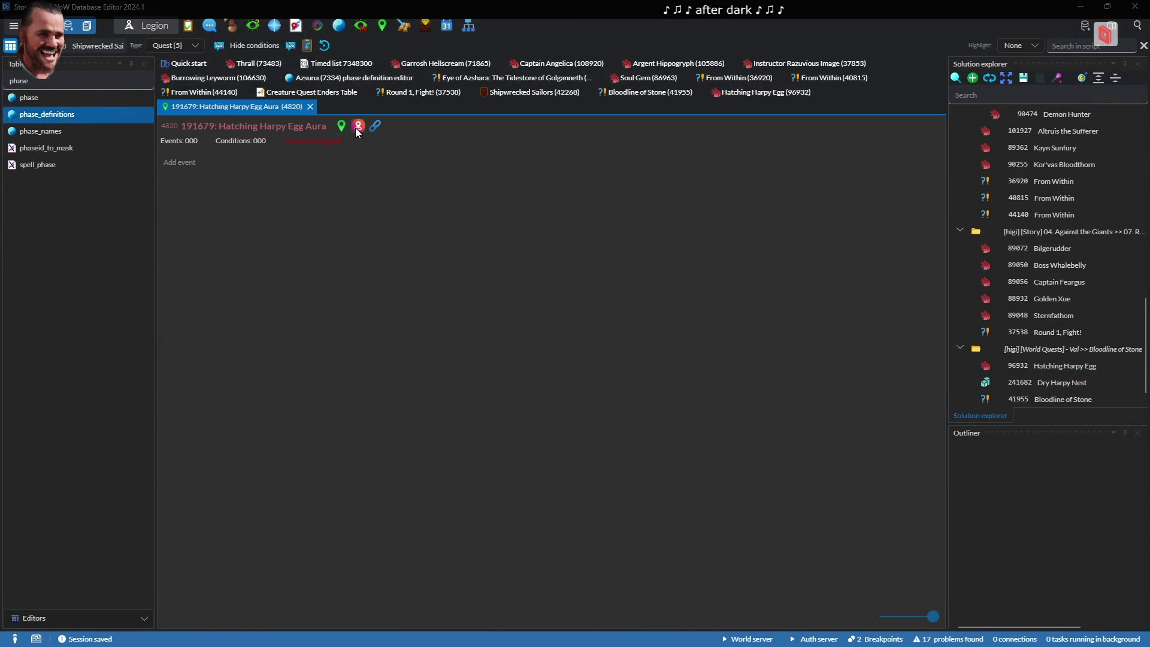
click(357, 126)
key(Escape)
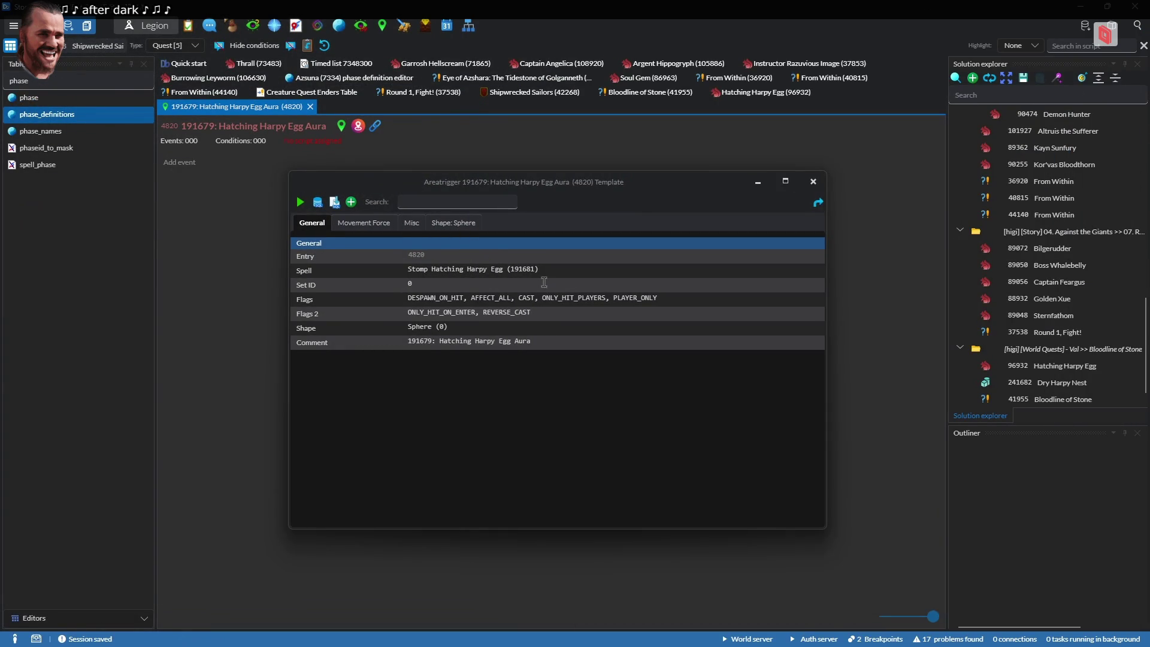
key(Escape)
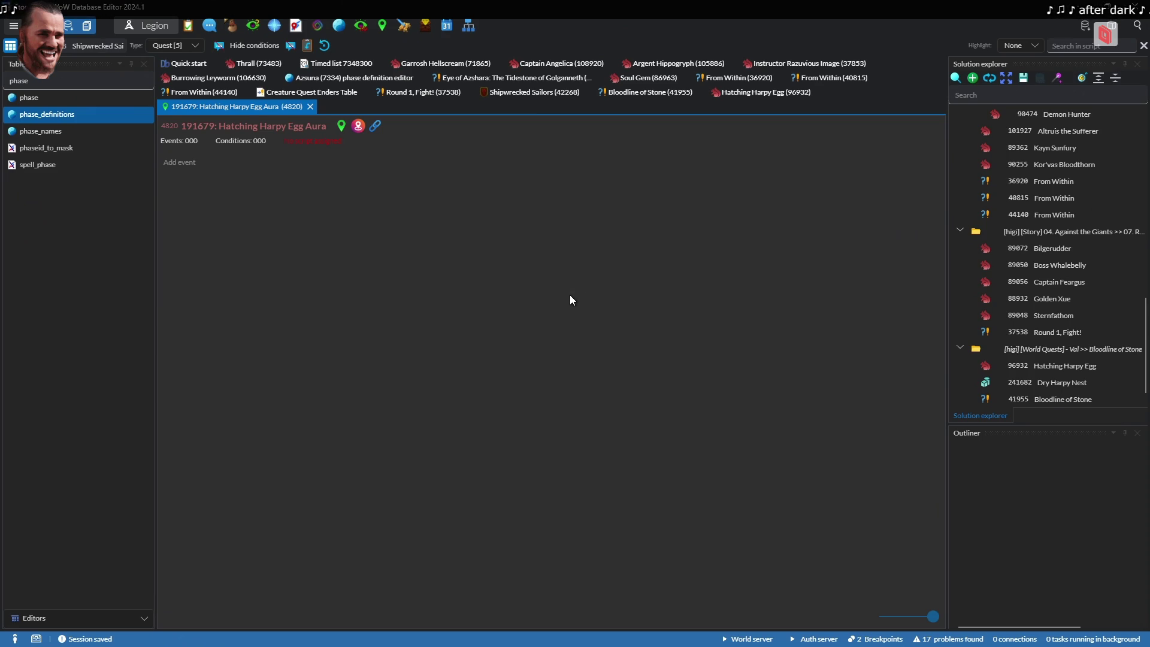
Look up spell 191681, Stomp Hatching Harpy Egg, in Tauri Parser
key(alt+Tab)
click(891, 157)
click(963, 51)
click(1020, 54)
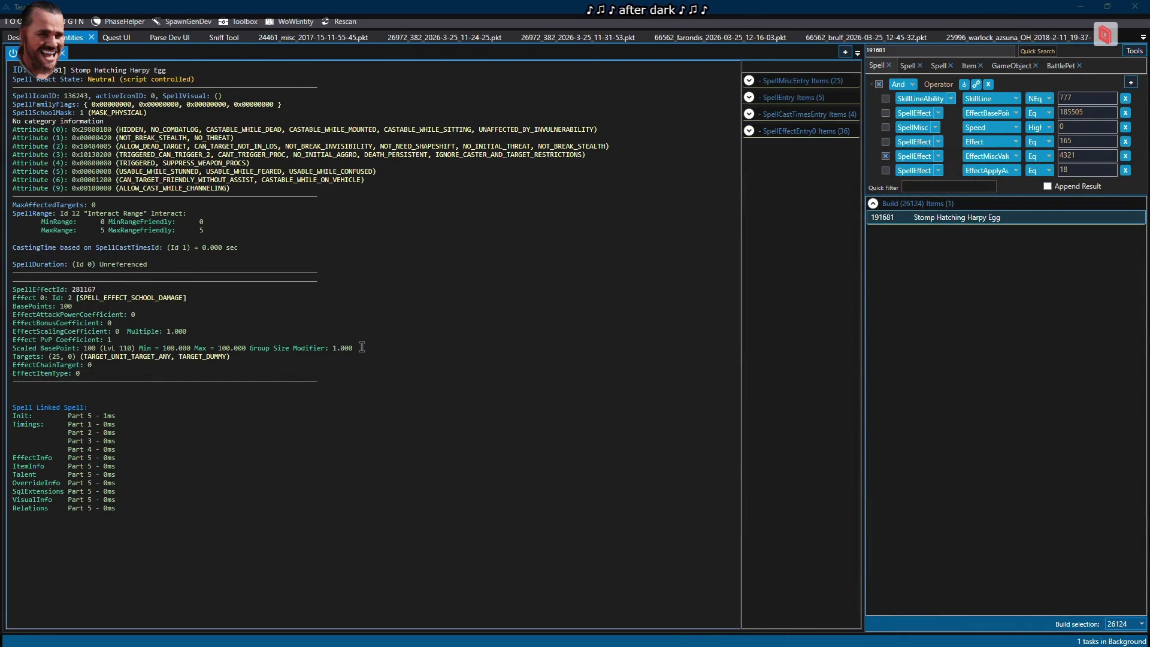
Give Hatching Harpy Egg an On defeated Group kill credit event, then reopen Bloodline of Stone's objectives
key(alt+Tab)
double_click(1065, 370)
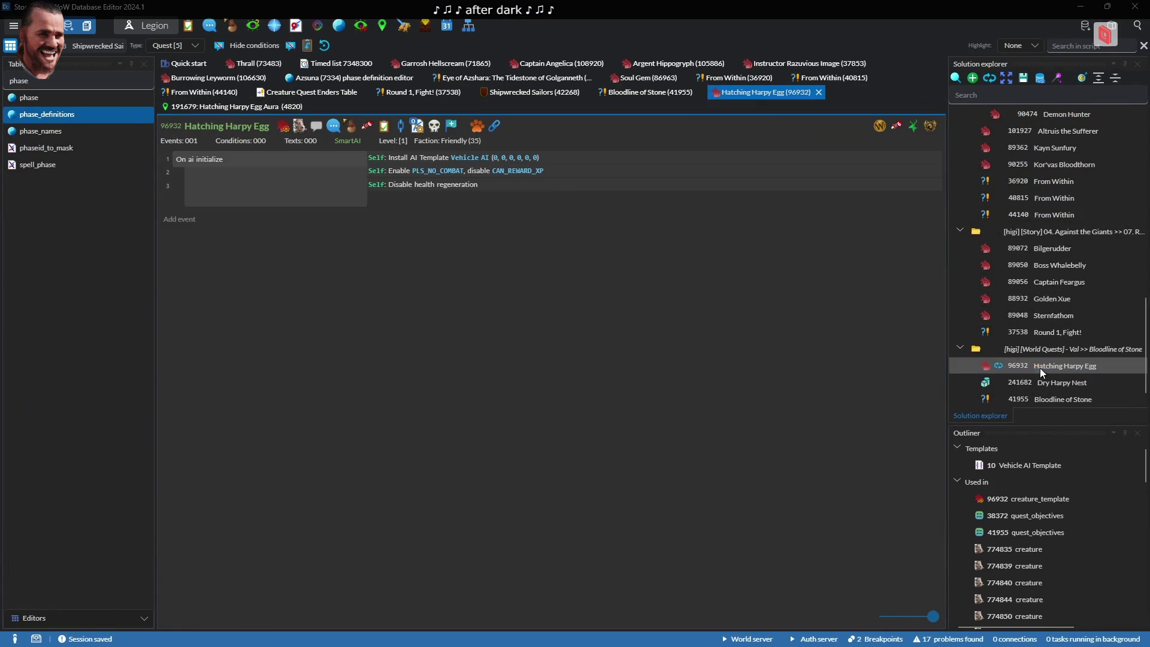
double_click(278, 257)
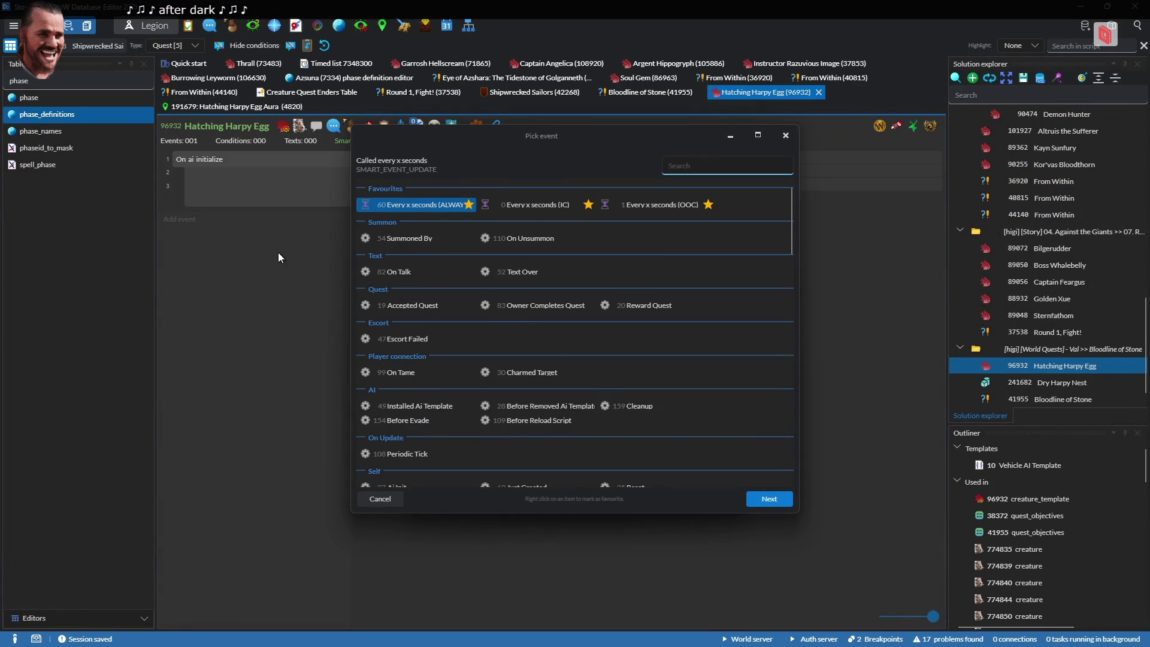
text(defeated)
key(Return)
key(Return)
text(killed)
key(Return)
key(Return)
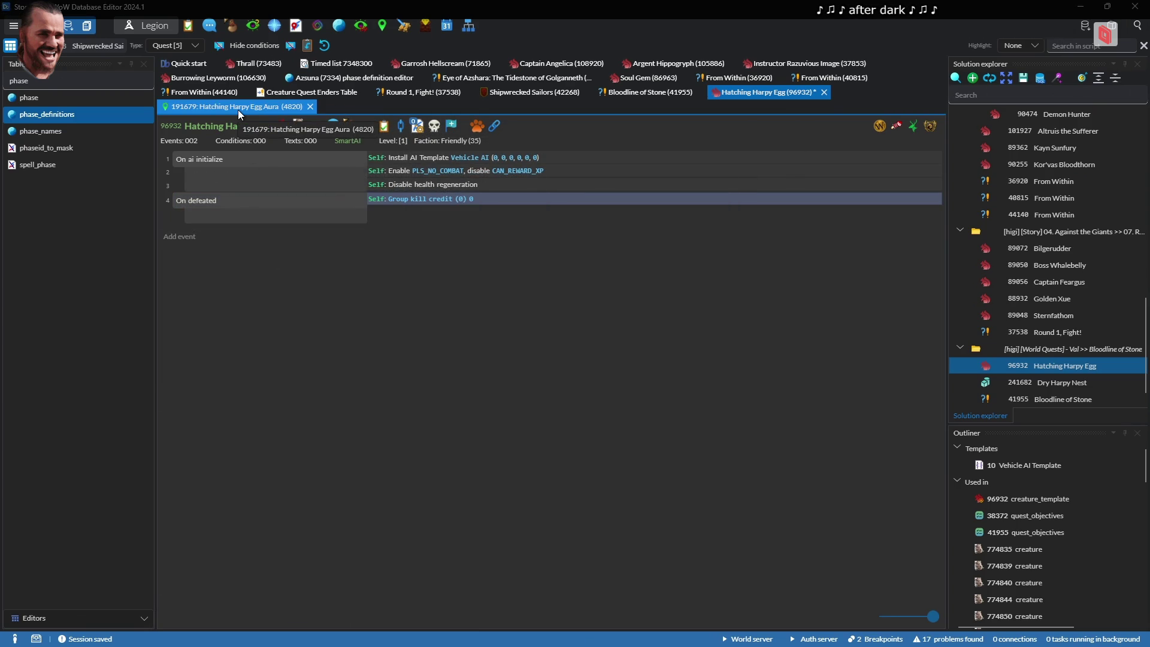
click(622, 97)
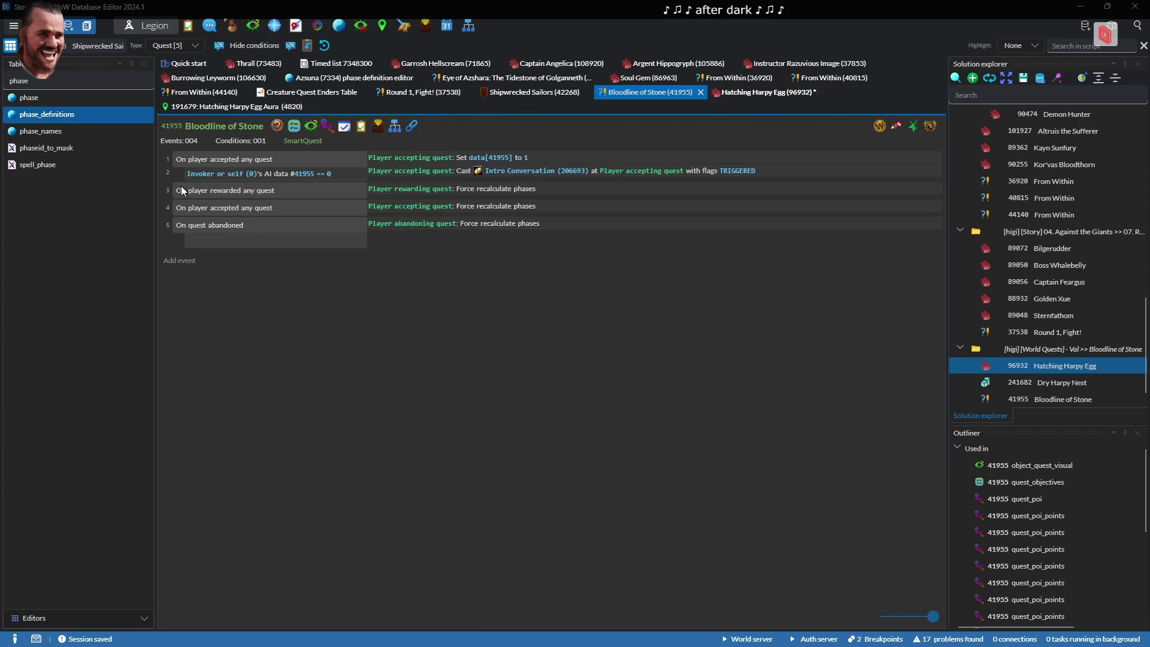
double_click(478, 122)
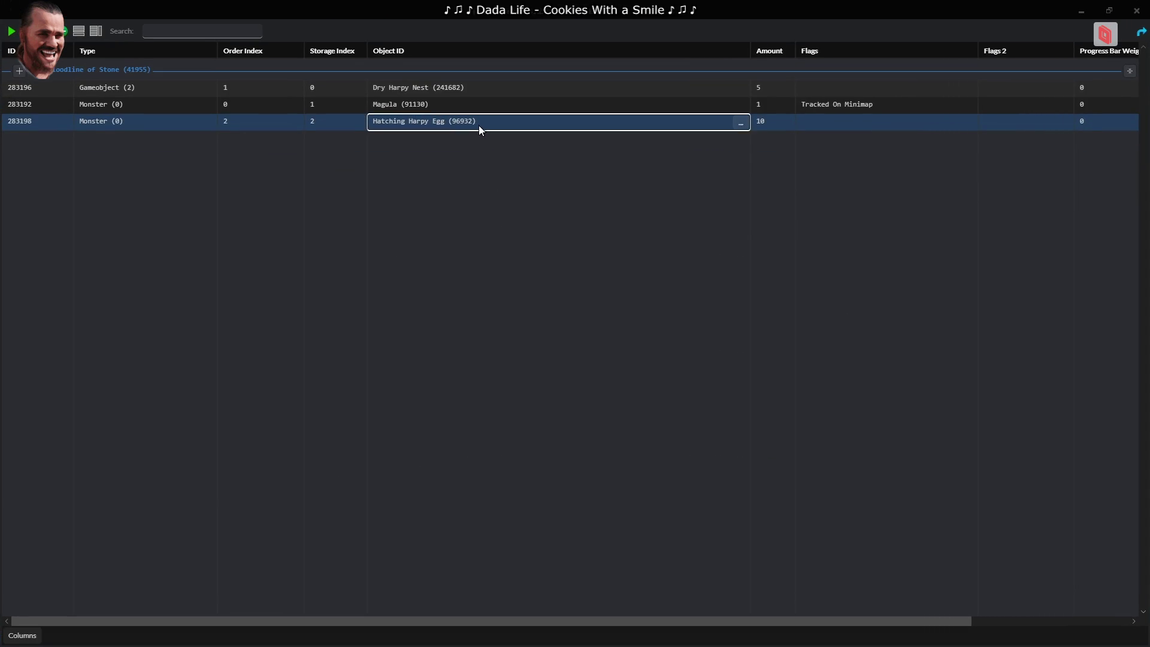
Close the objectives, return to the Hatching Harpy Egg script, then switch to the game
key(Escape)
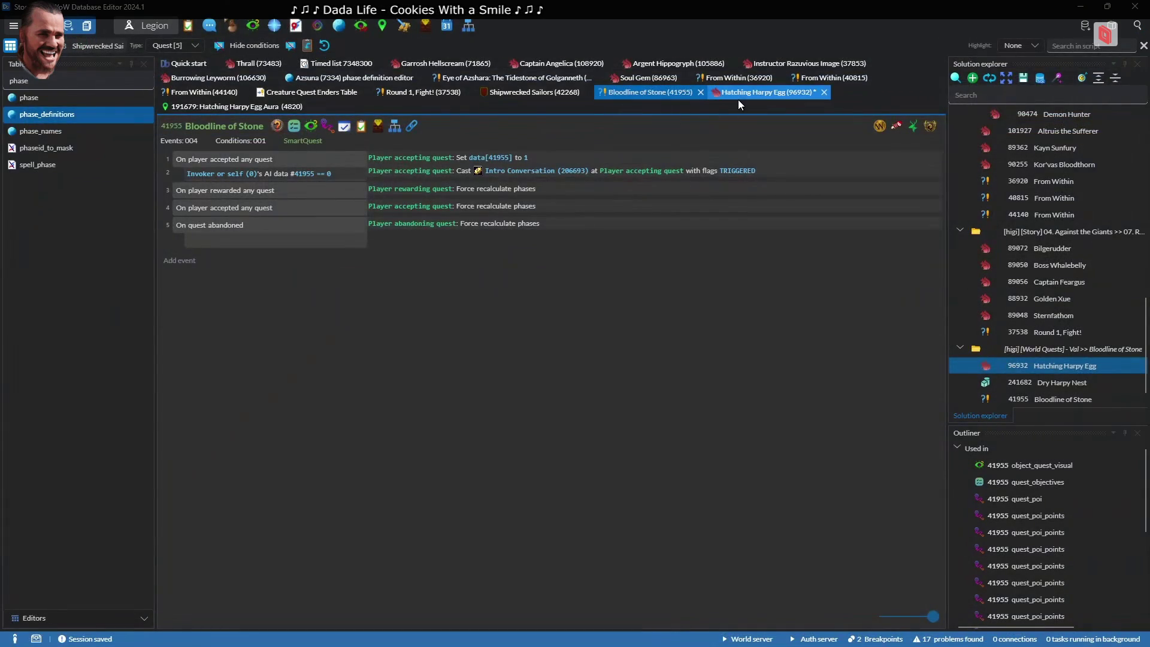
click(738, 96)
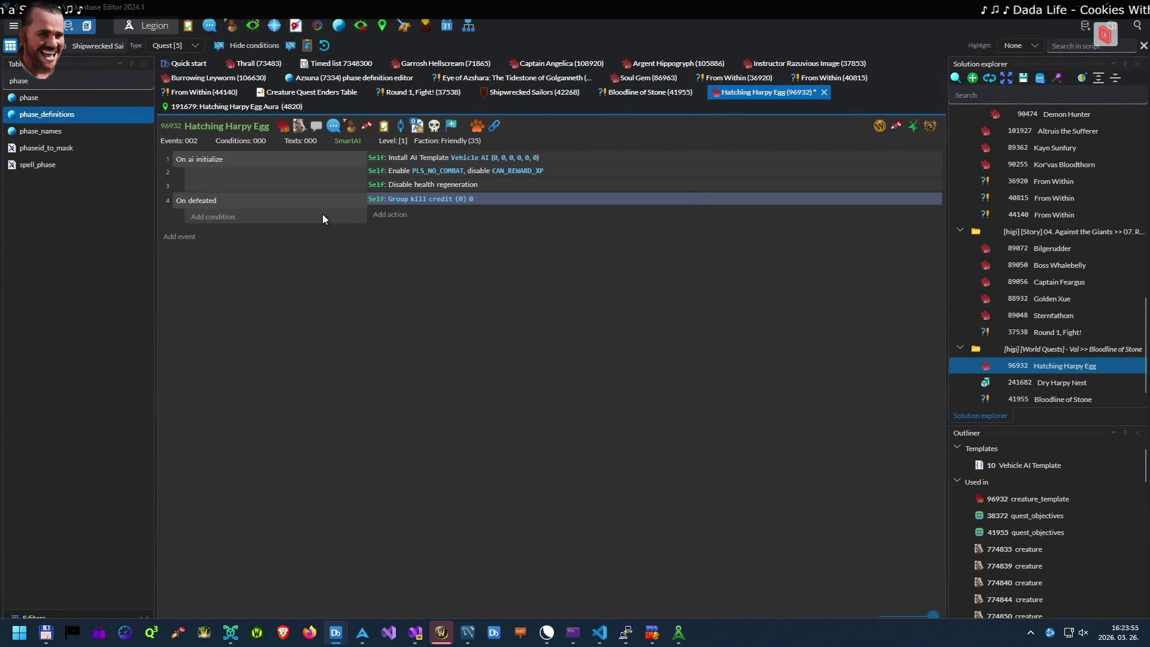
key(alt+Tab)
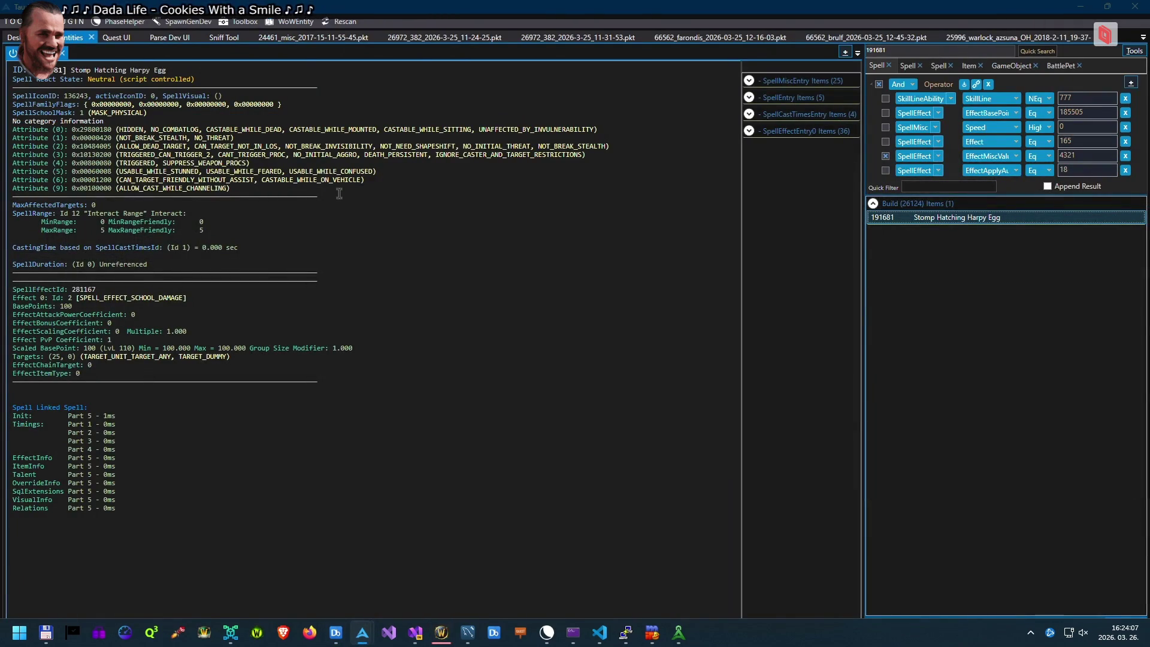
key(alt+Tab)
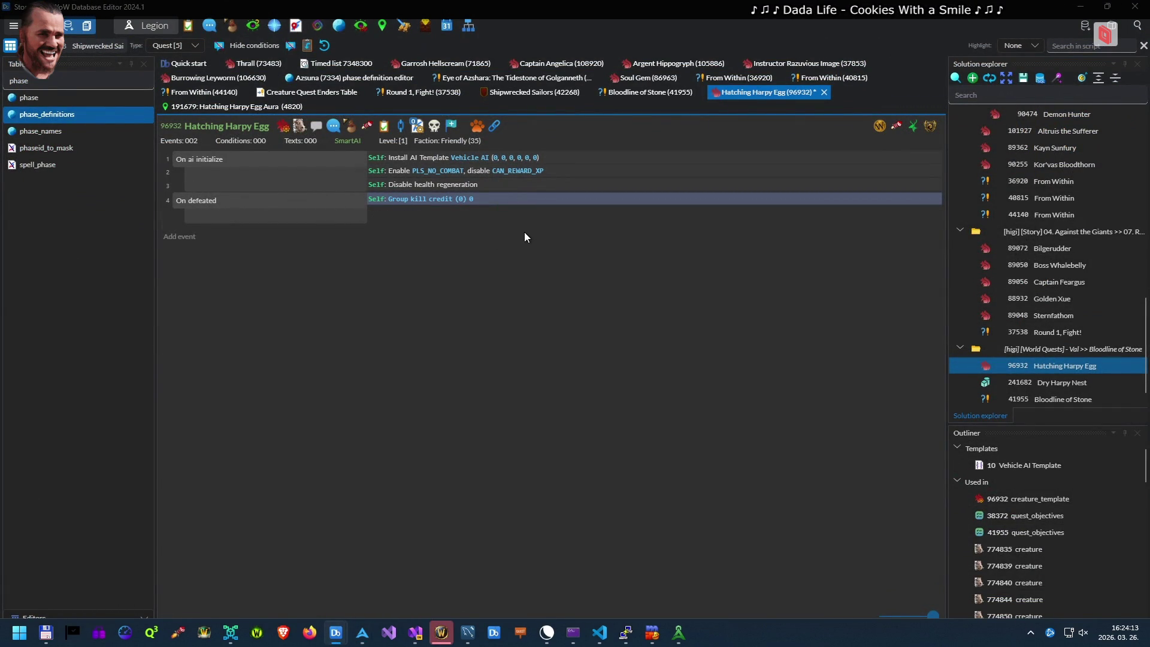
mouse_move(512, 229)
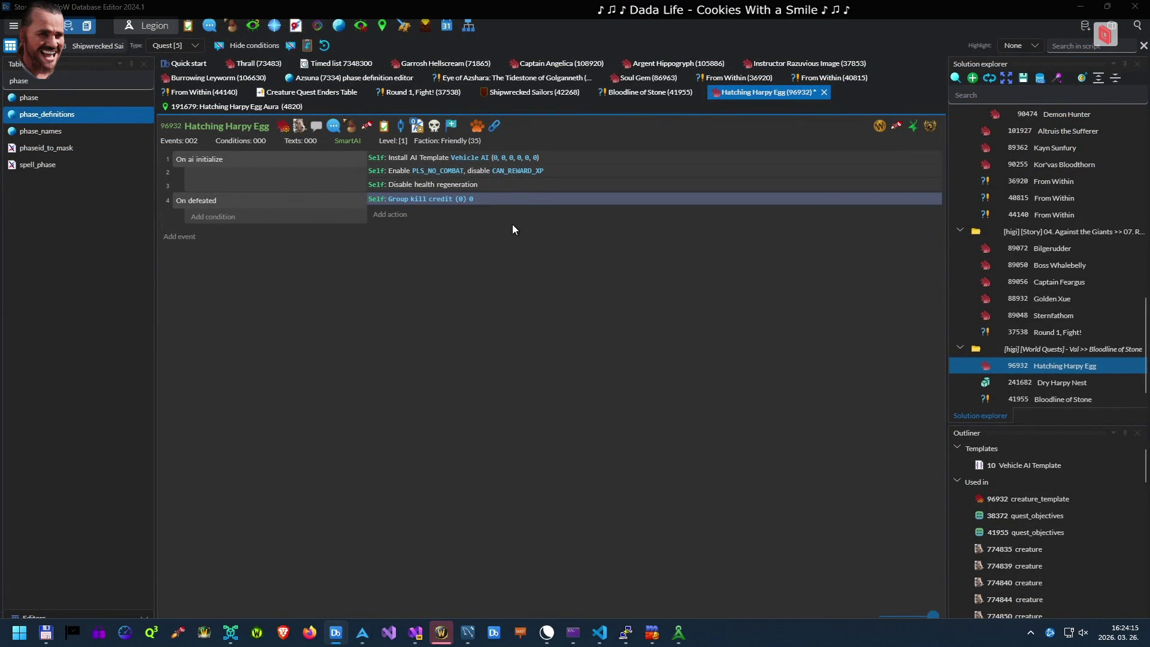
key(alt+Tab)
key(Tab)
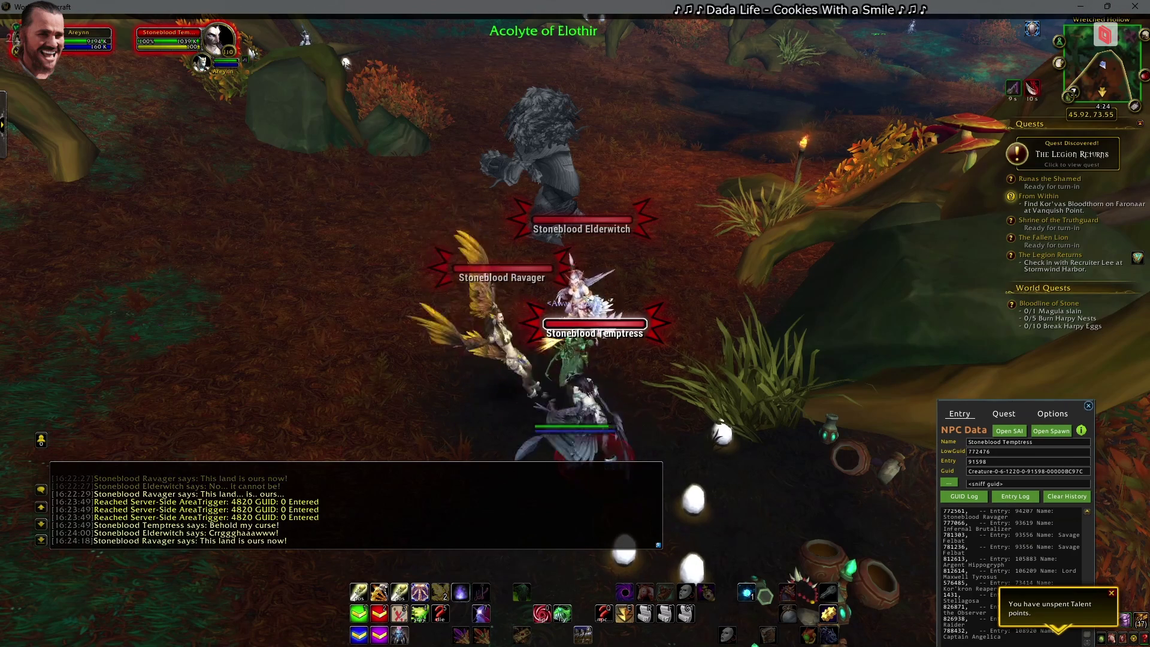
Kill the Stoneblood Ravager and move north away from the fight
key(Tab)
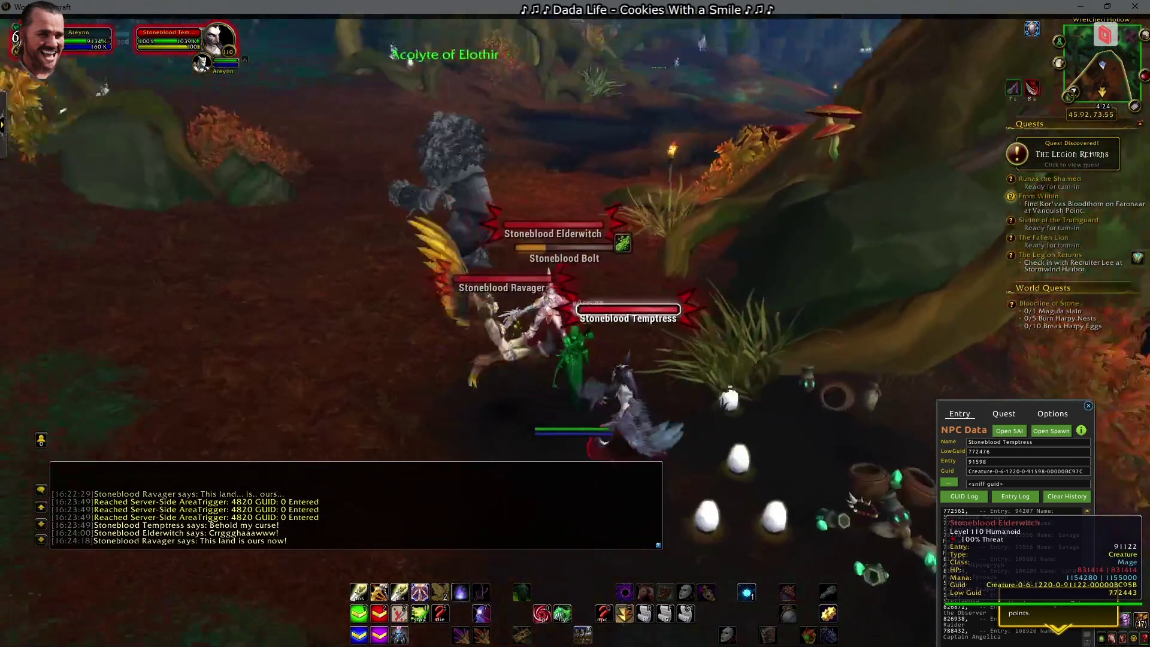
key(Tab)
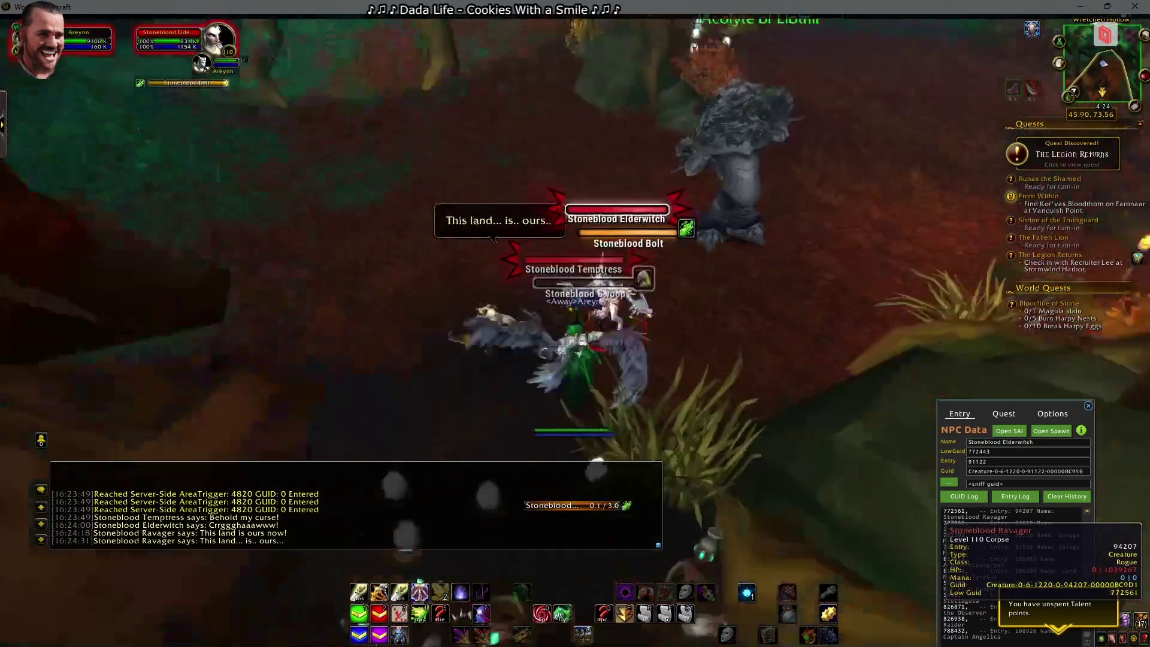
key(Escape)
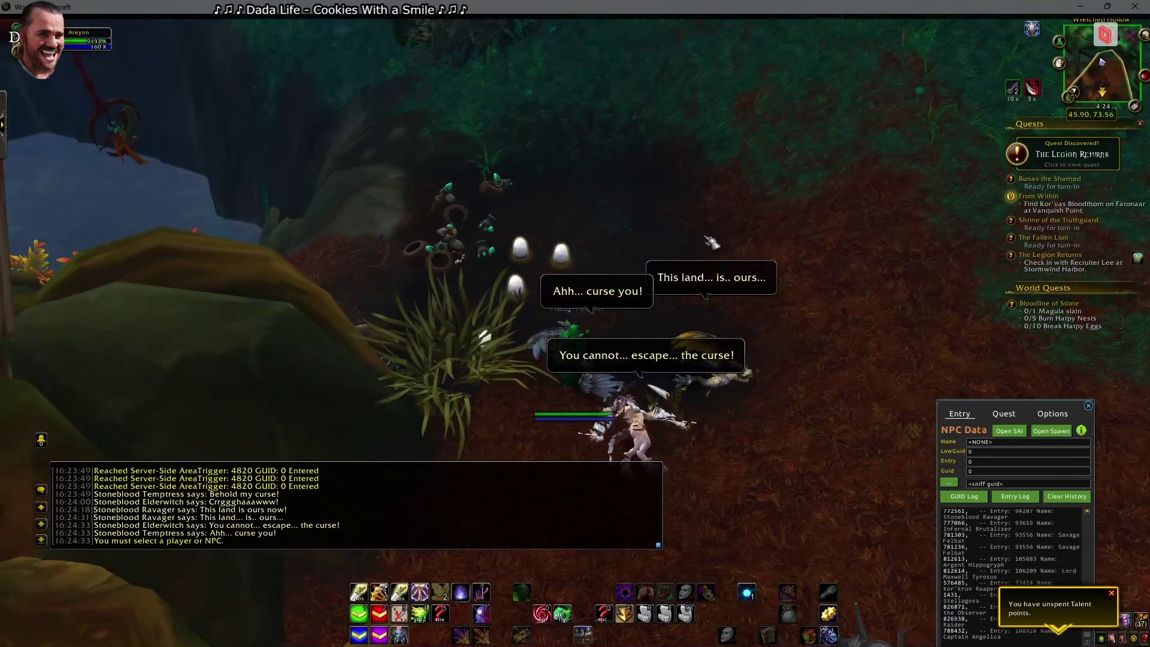
key(w)
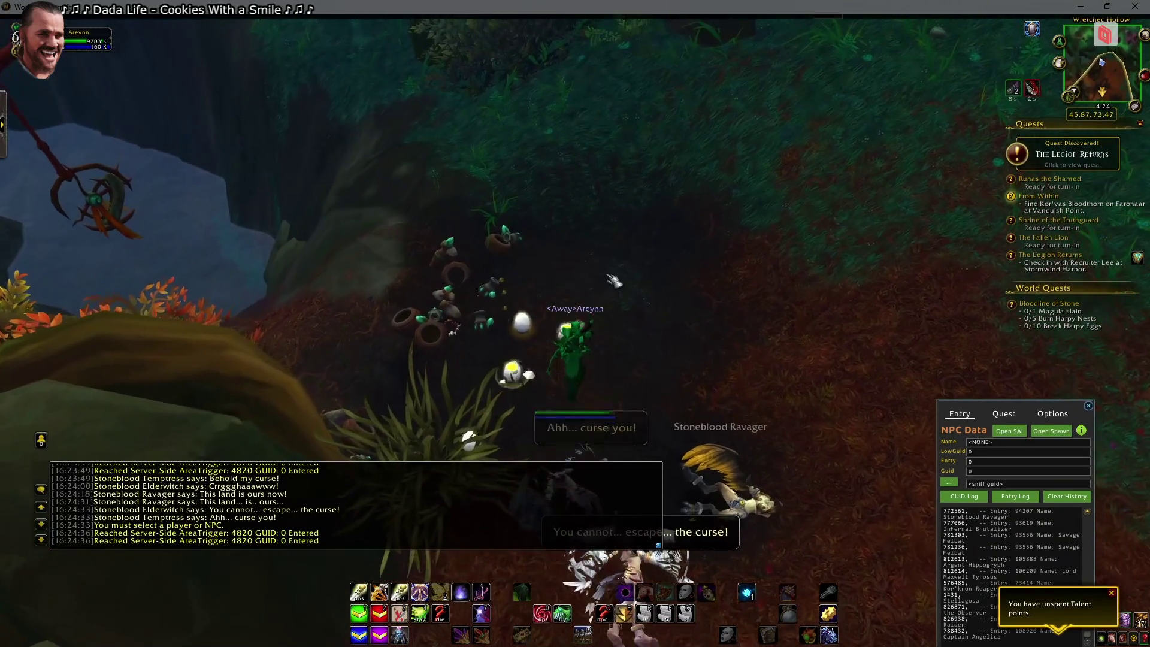
Remove the quest with a pasted chat command and walk into Wretched Hollow
key(alt+Tab)
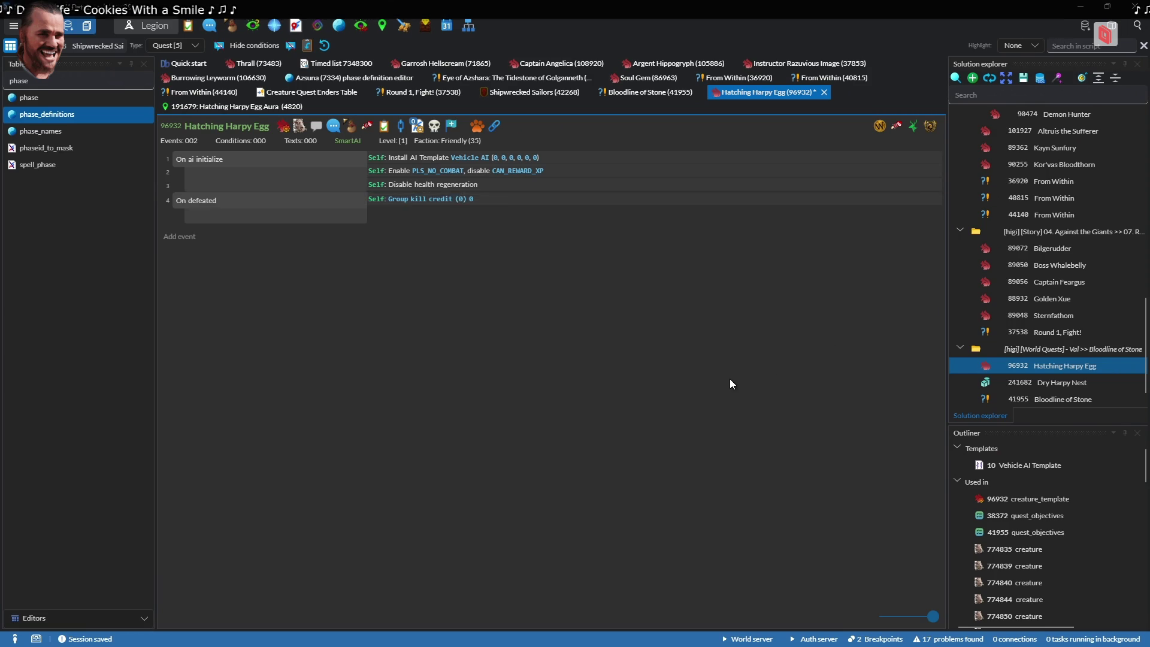
key(alt+Tab)
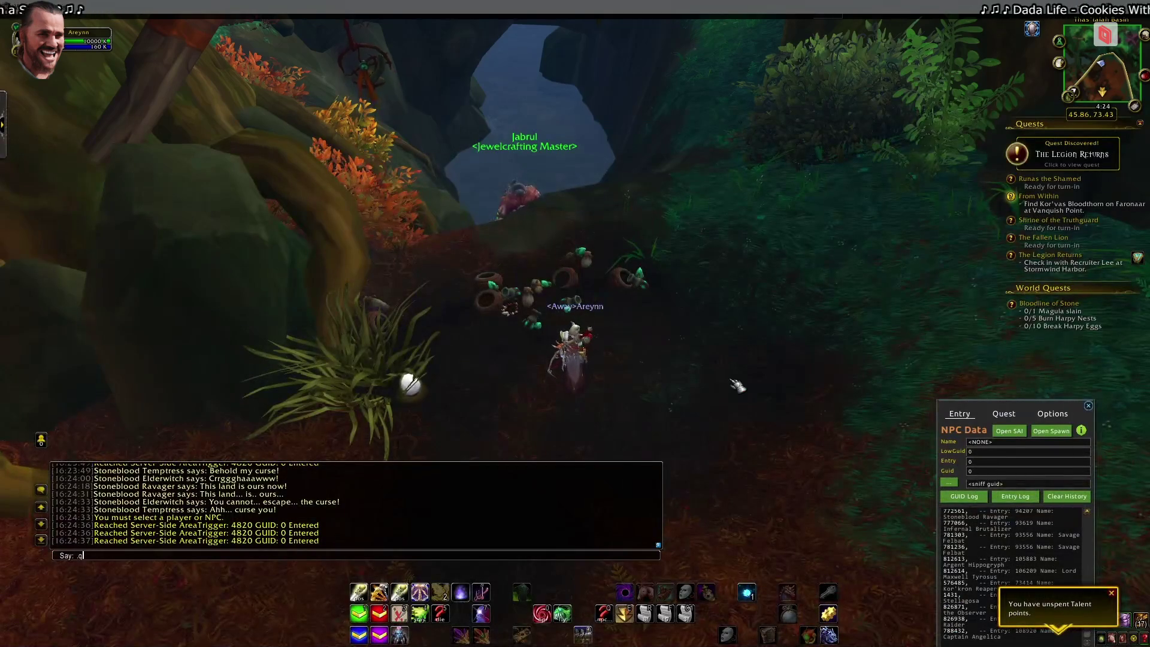
key(ctrl+v)
key(Return)
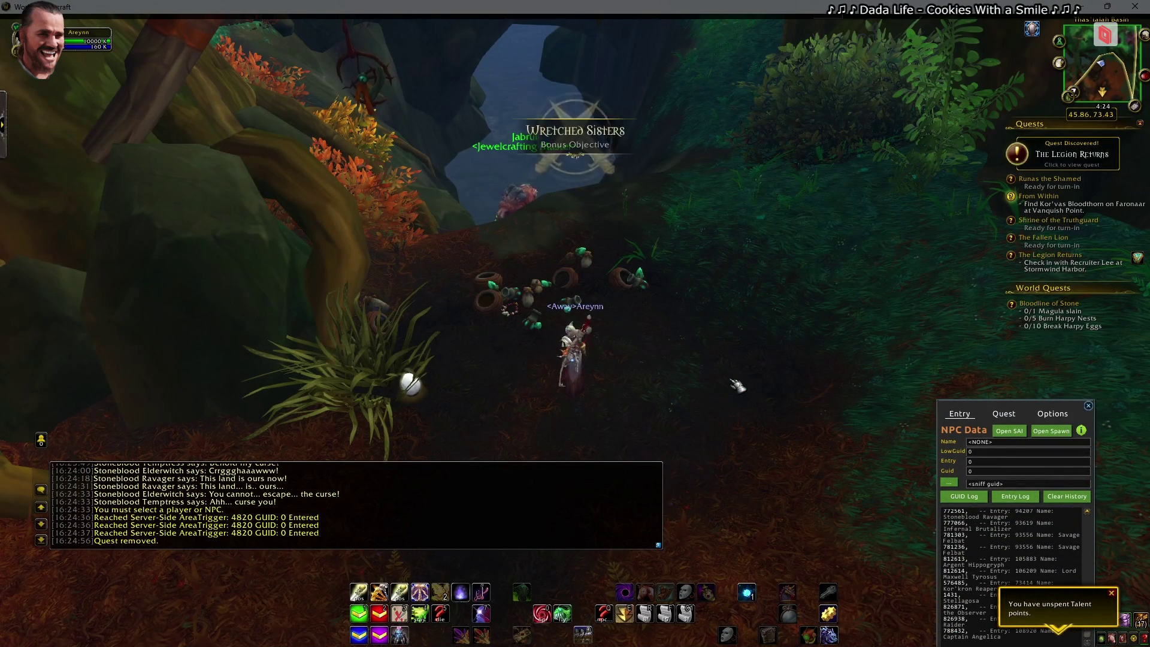
drag(738, 386, 629, 387)
key(w)
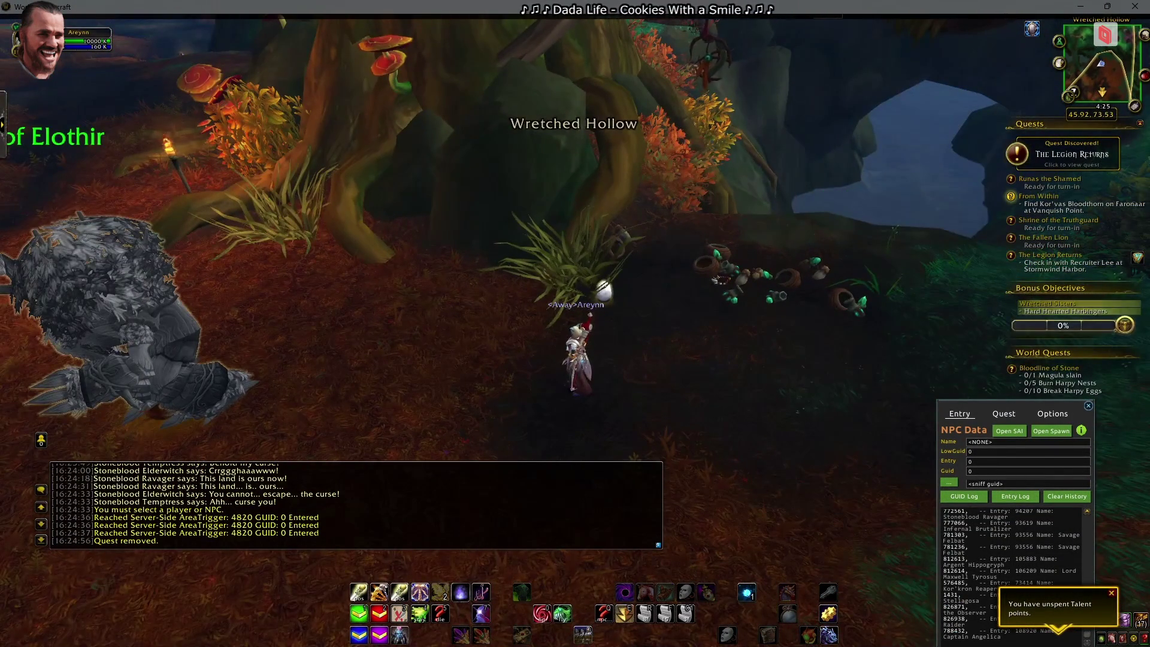
key(d)
key(a)
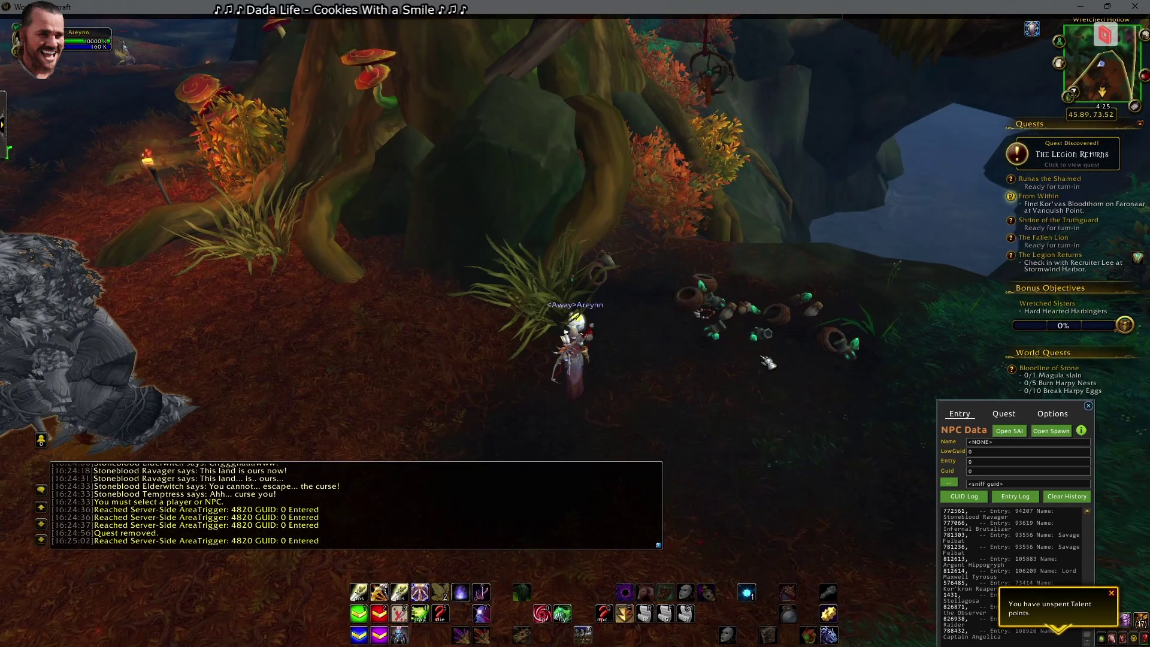
Clear Enable Behavior 2 so the egg's toggle action only disables CAN_REWARD_XP
key(alt+Tab)
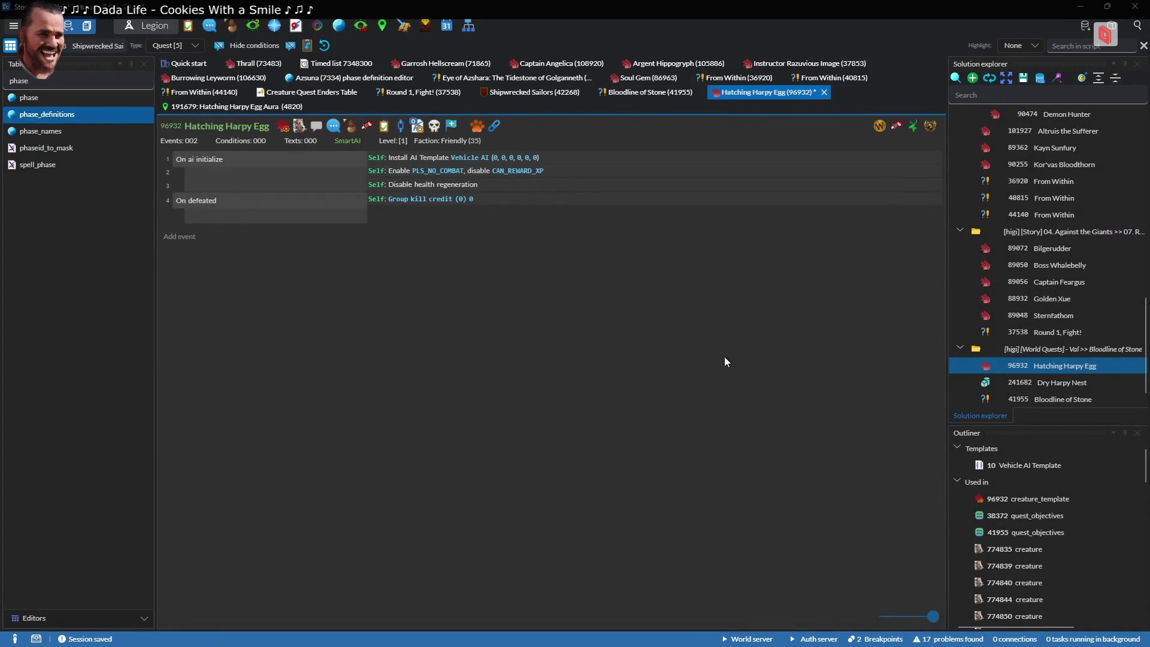
double_click(552, 171)
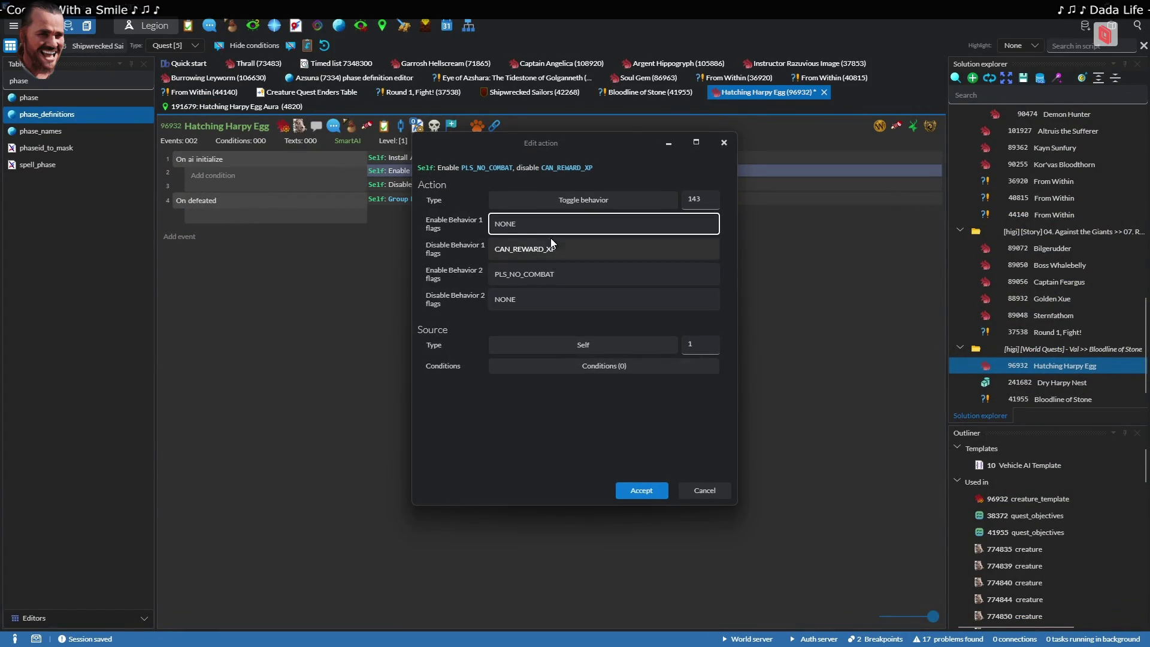
click(550, 274)
key(BackSpace)
key(Return)
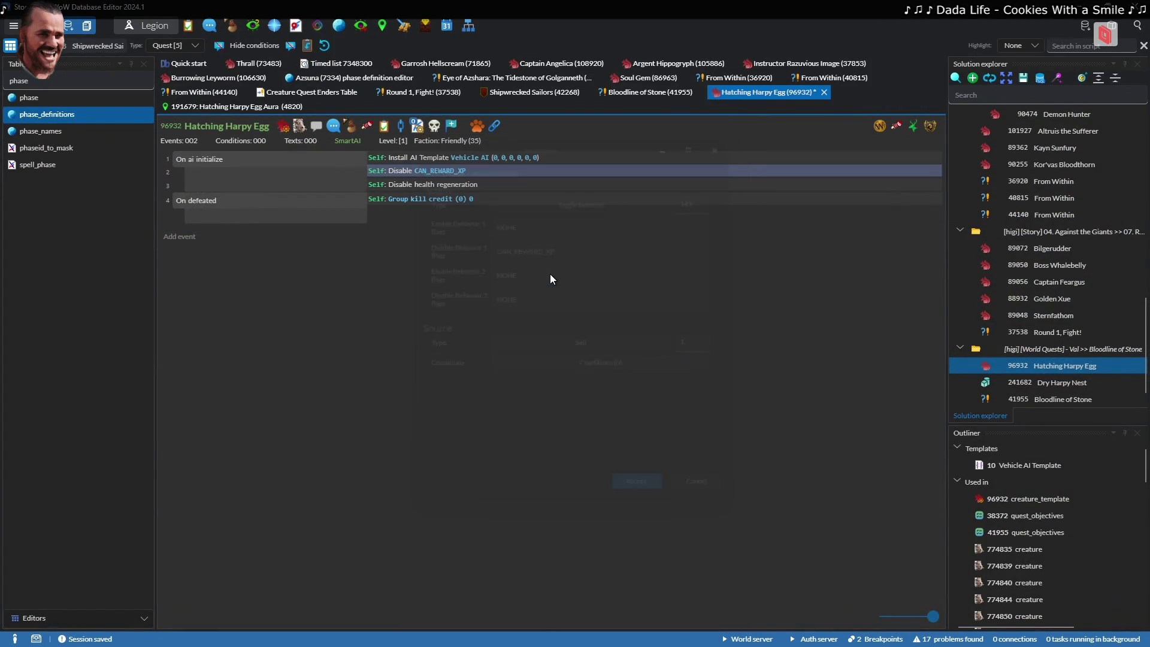
key(alt+Tab)
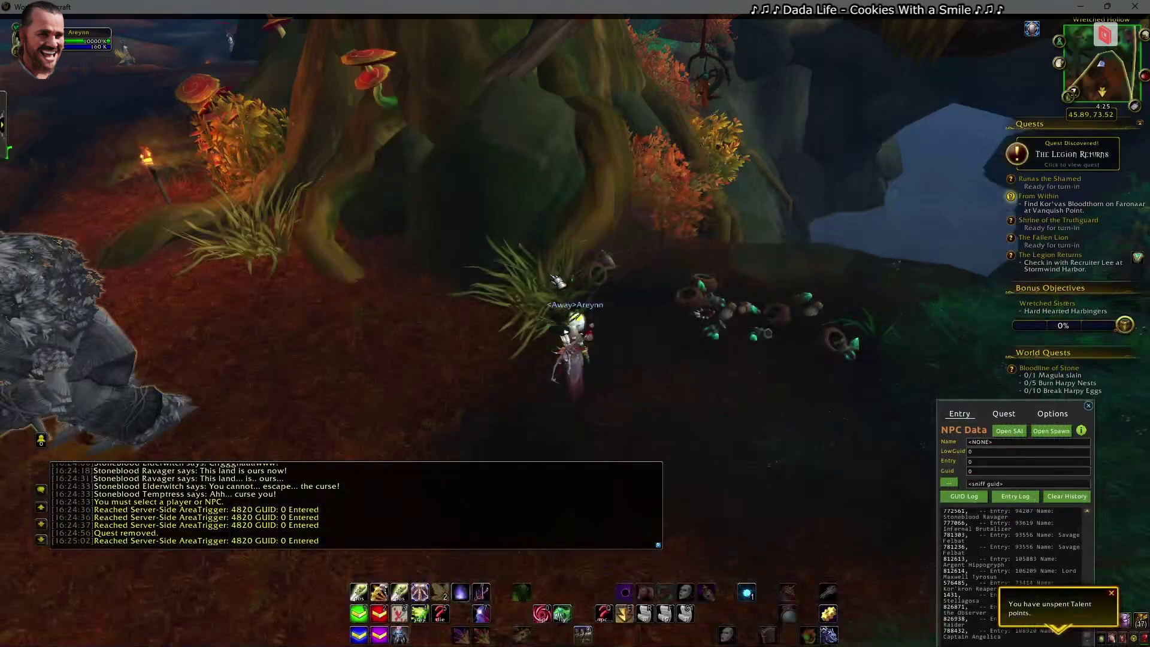
Turn toward the harpy eggs and walk across them so they trigger
key(d)
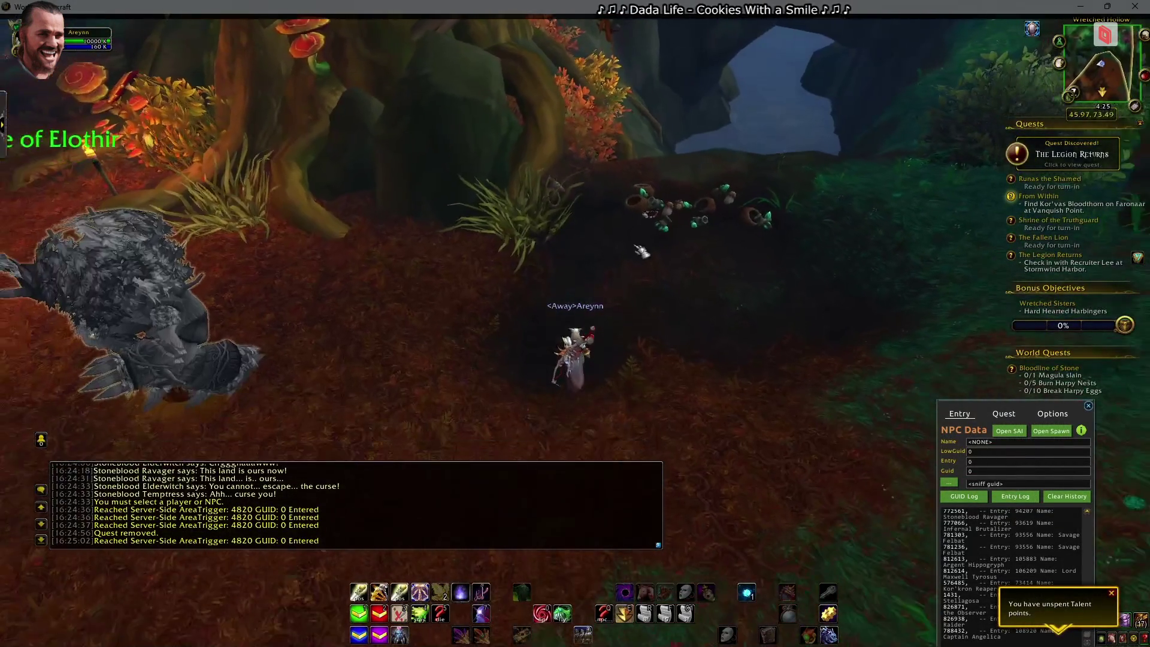
key(d)
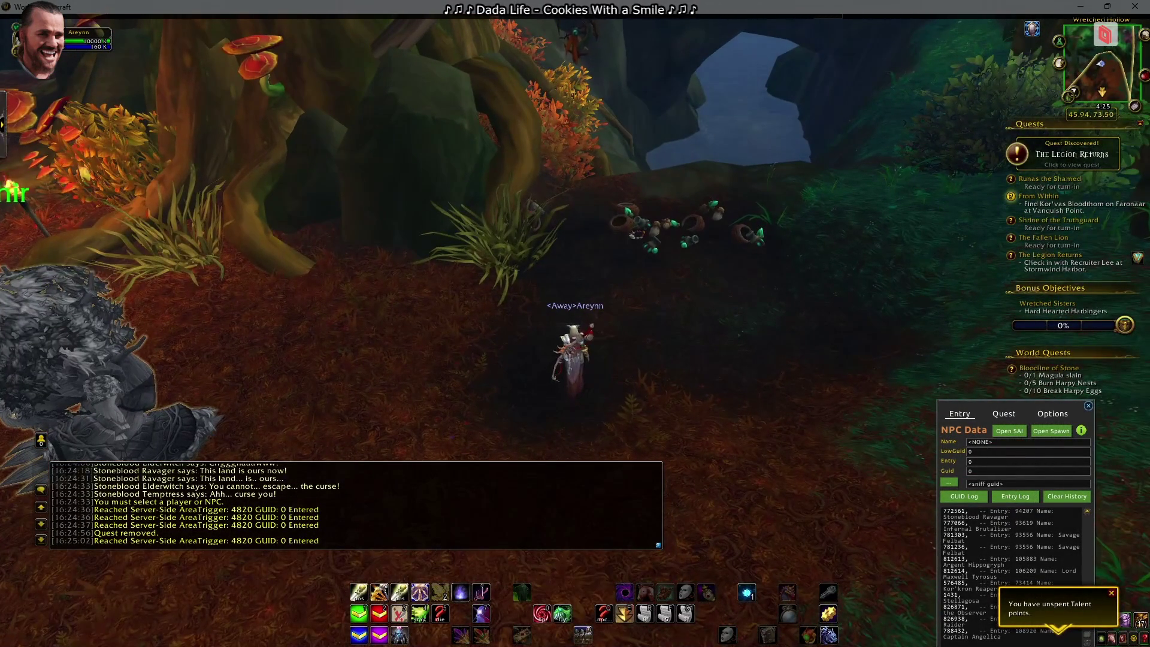
key(d)
key(d)
key(d)
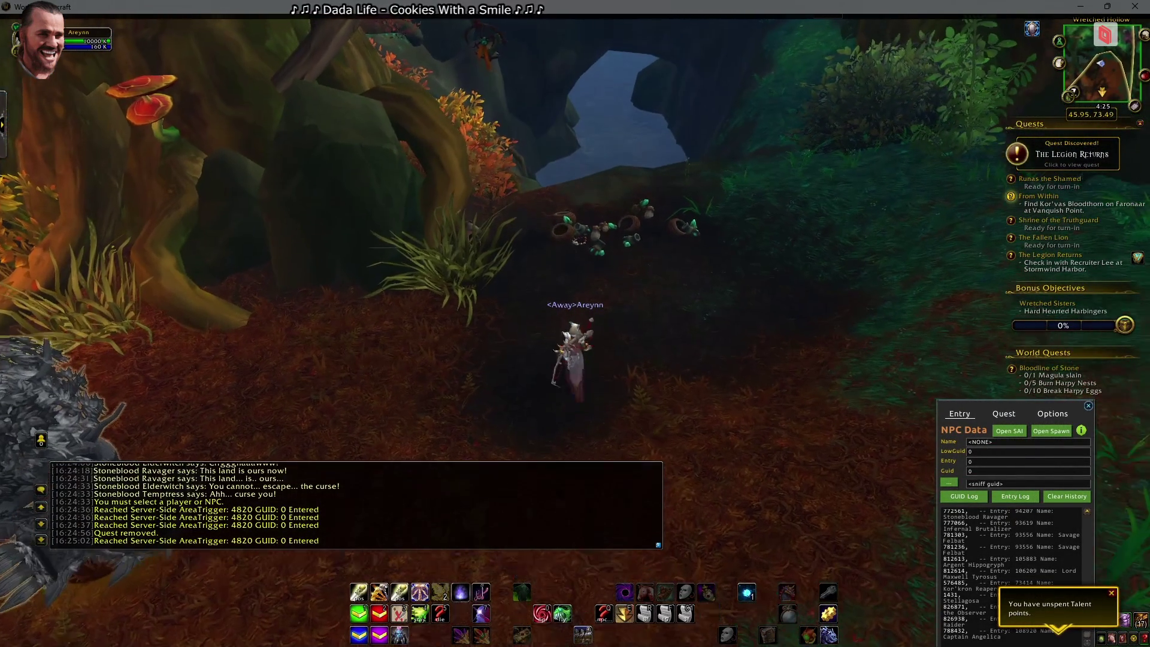
key(d)
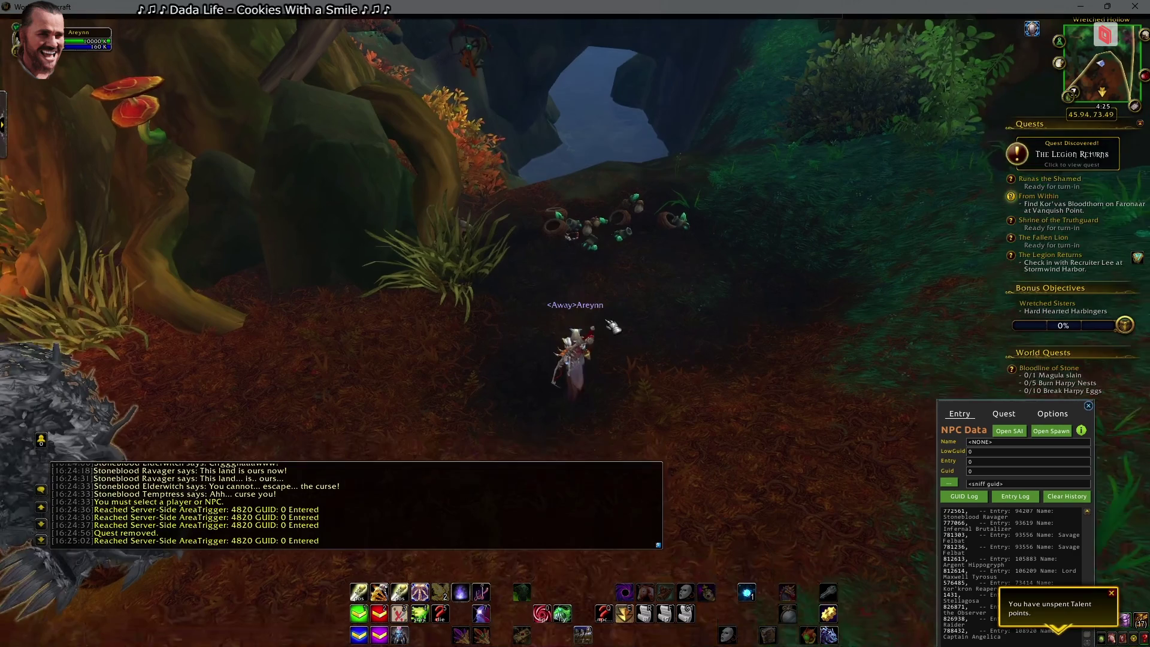
key(w)
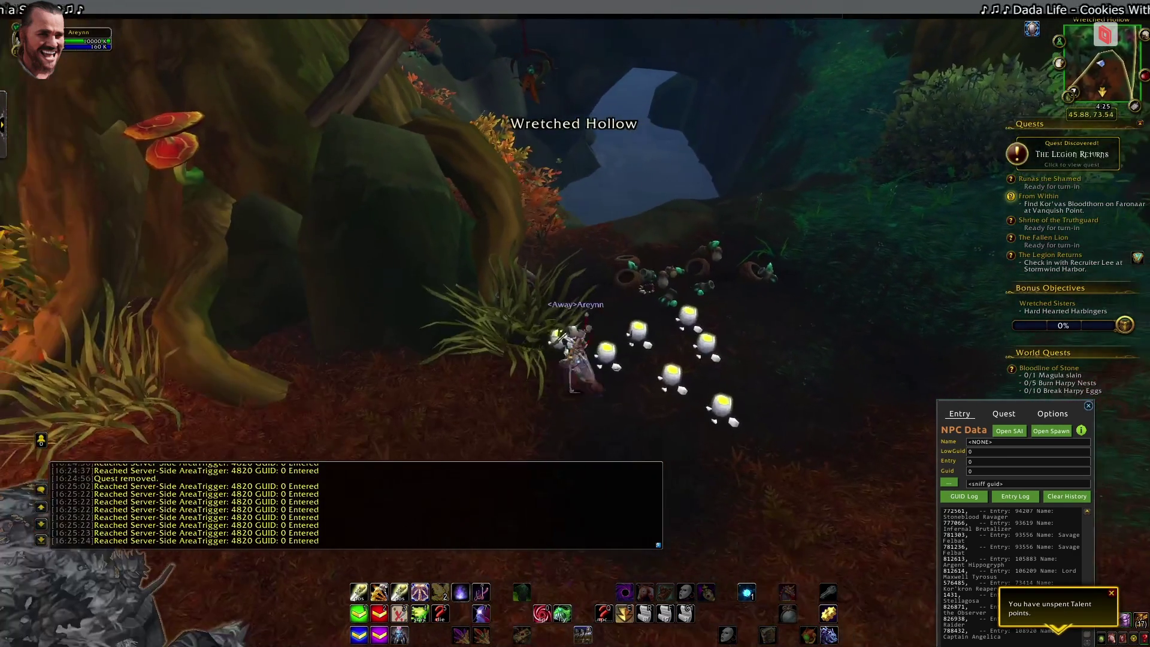
Check spell 191681 in Tauri Parser, then bring the Stormforge editor forward
key(alt+Tab)
key(alt+Tab)
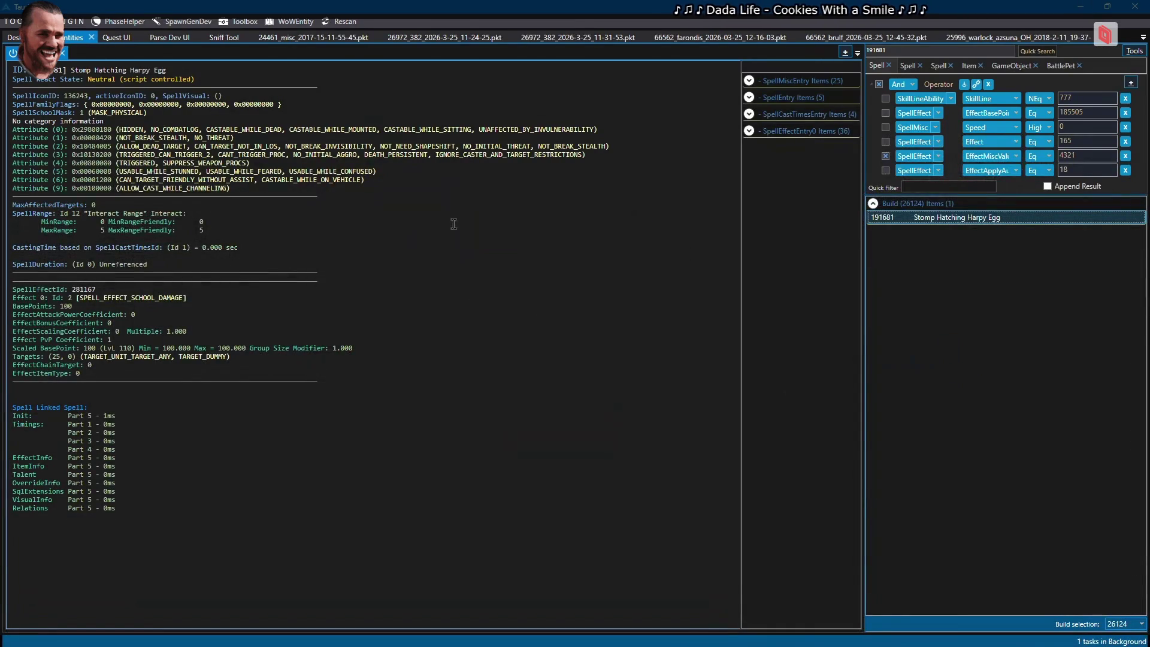
key(alt+Tab)
key(Tab)
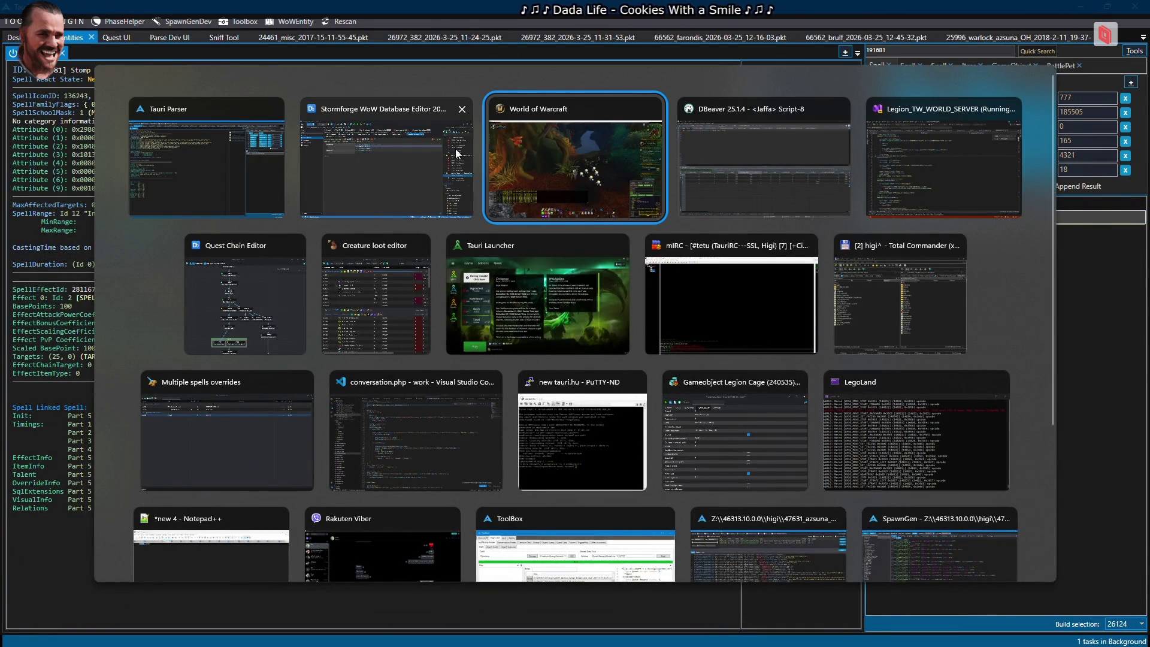
click(456, 150)
click(239, 95)
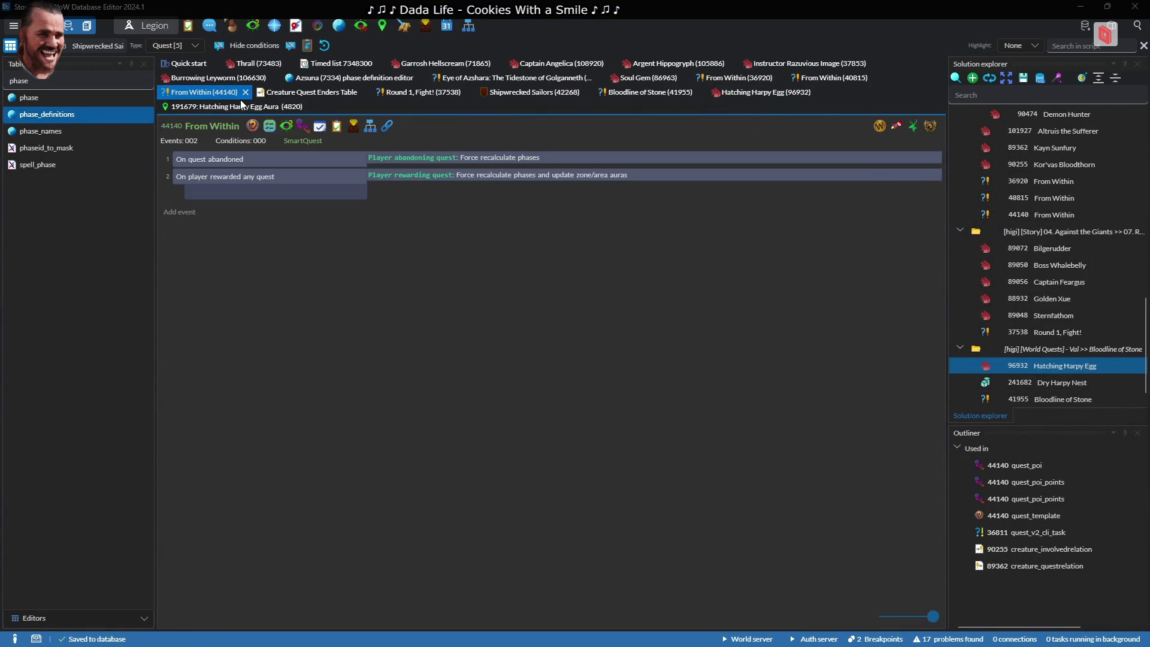
Confirm areatrigger 4820's template Spell field is 191681, leaving it unchanged
click(241, 106)
click(341, 127)
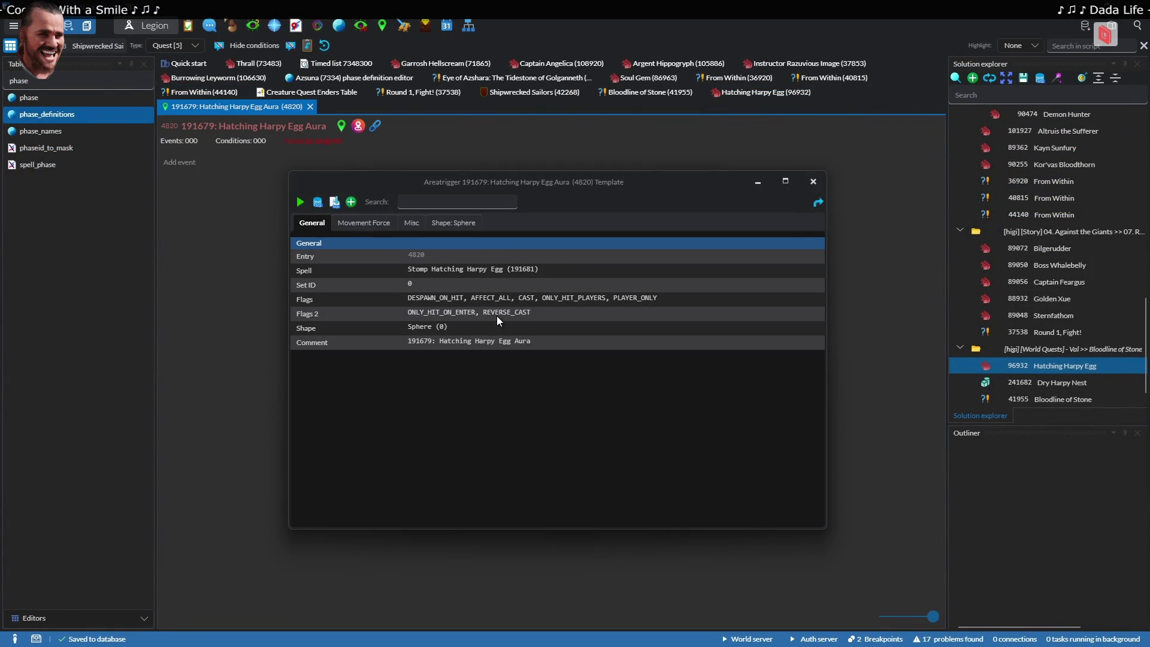
click(467, 270)
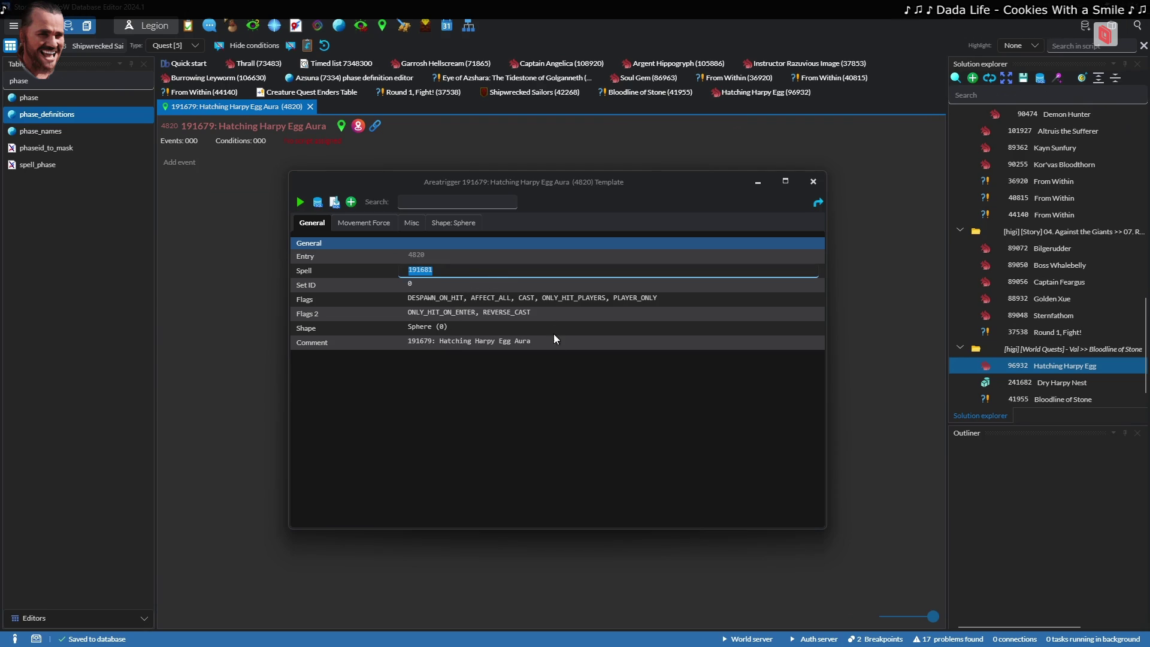
key(Return)
key(alt+Tab)
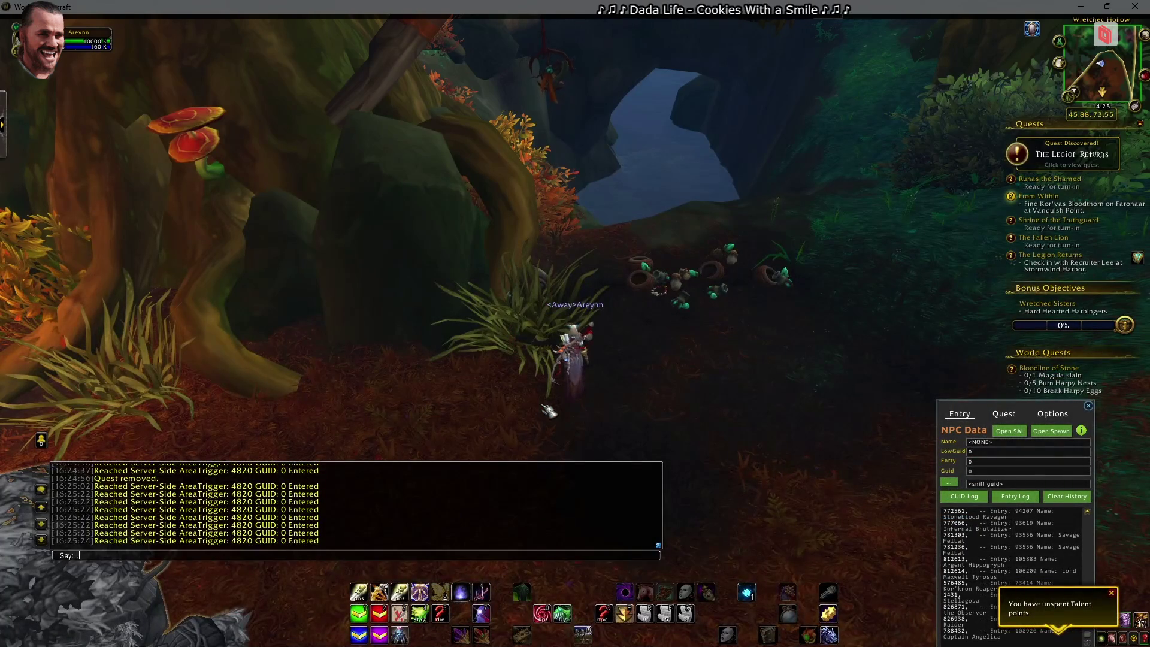
key(alt+Tab)
key(Tab)
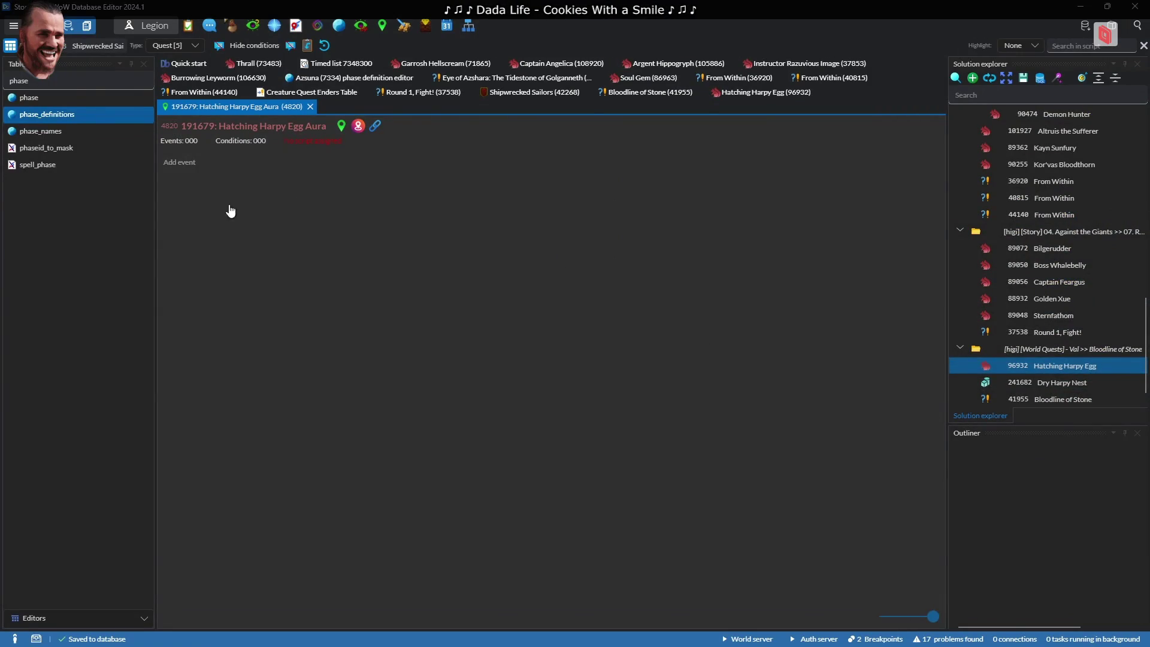
Make the Hatching Harpy Egg's event fire on Stomp (191681) hit, crediting the caster (7)
click(712, 93)
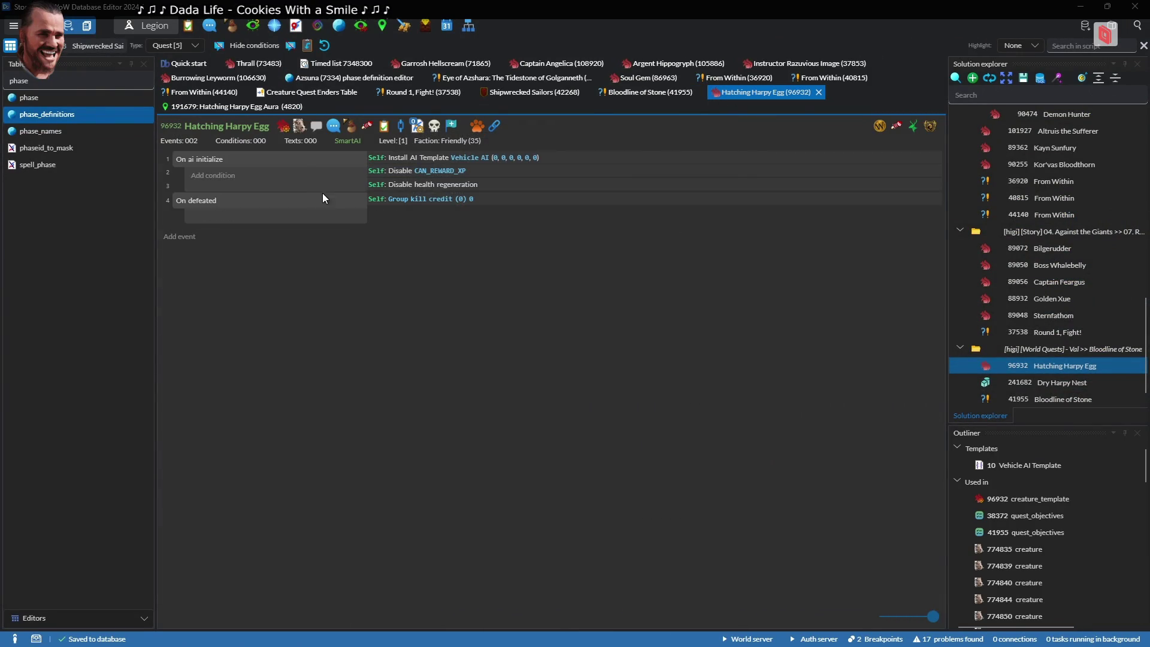
double_click(315, 209)
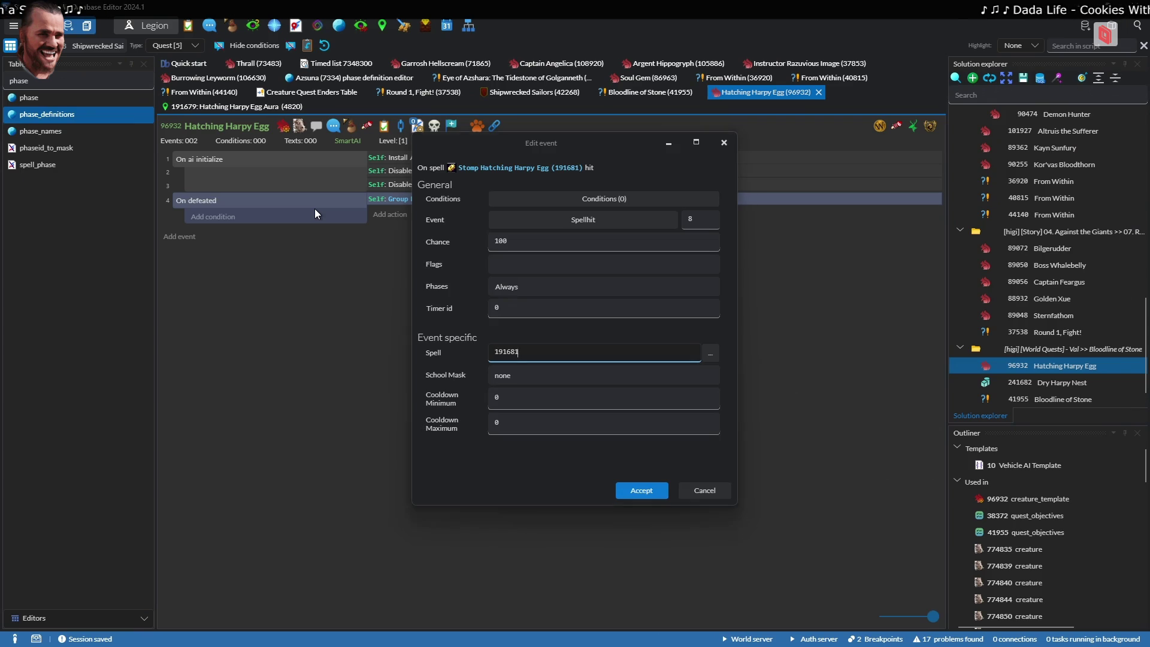
key(Return)
double_click(381, 199)
key(Escape)
double_click(377, 202)
text(7)
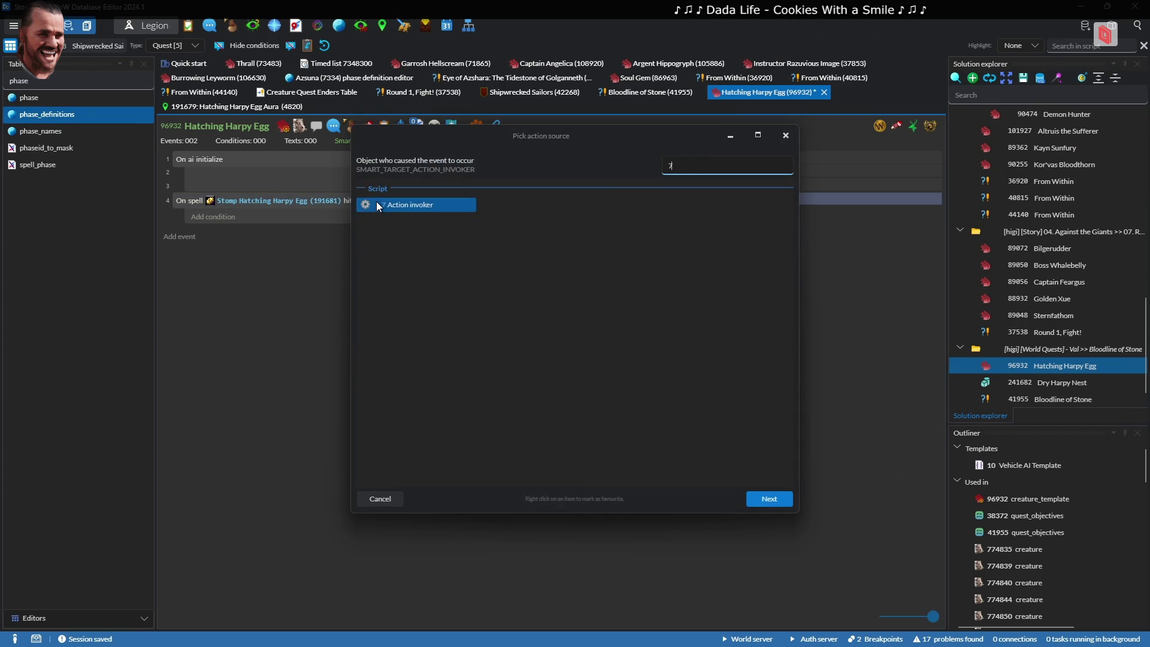
key(Return)
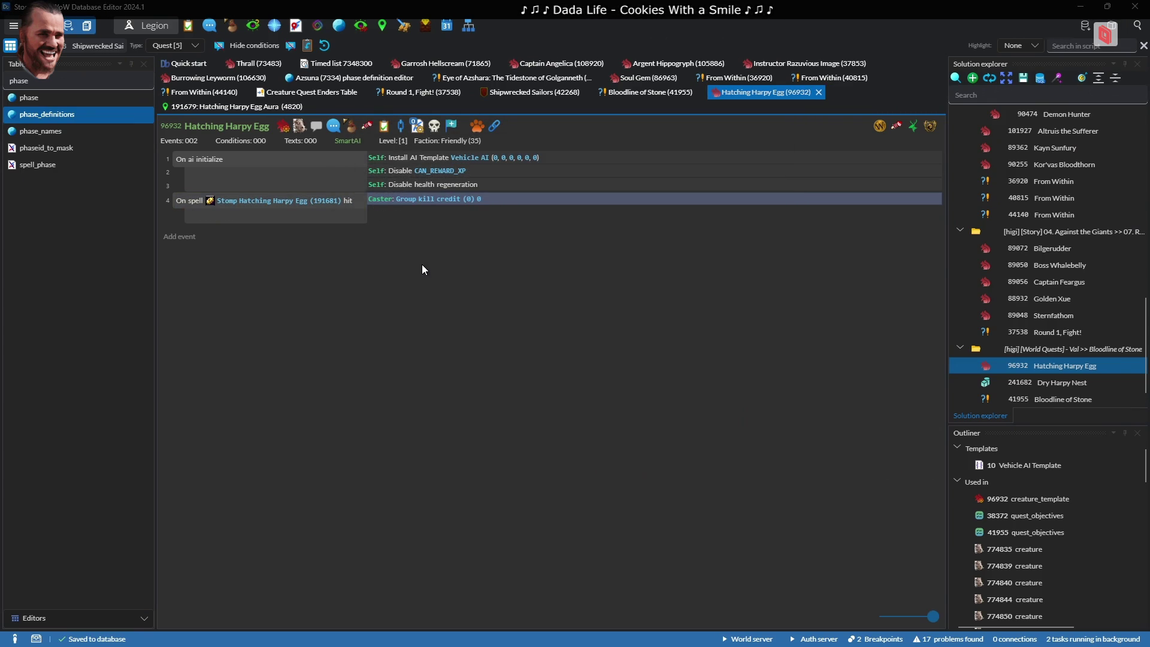
key(alt+Tab)
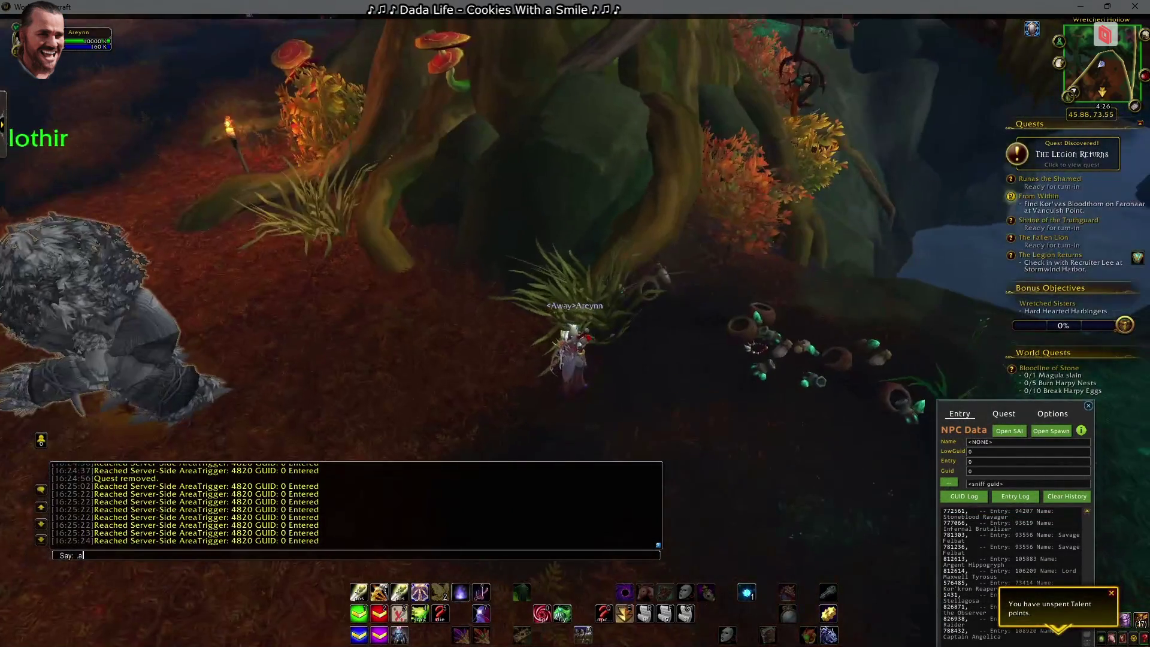
Kill the attacking Stoneblood harpies and stomp egg piles up to 7/10
key(Escape)
key(Escape)
key(Escape)
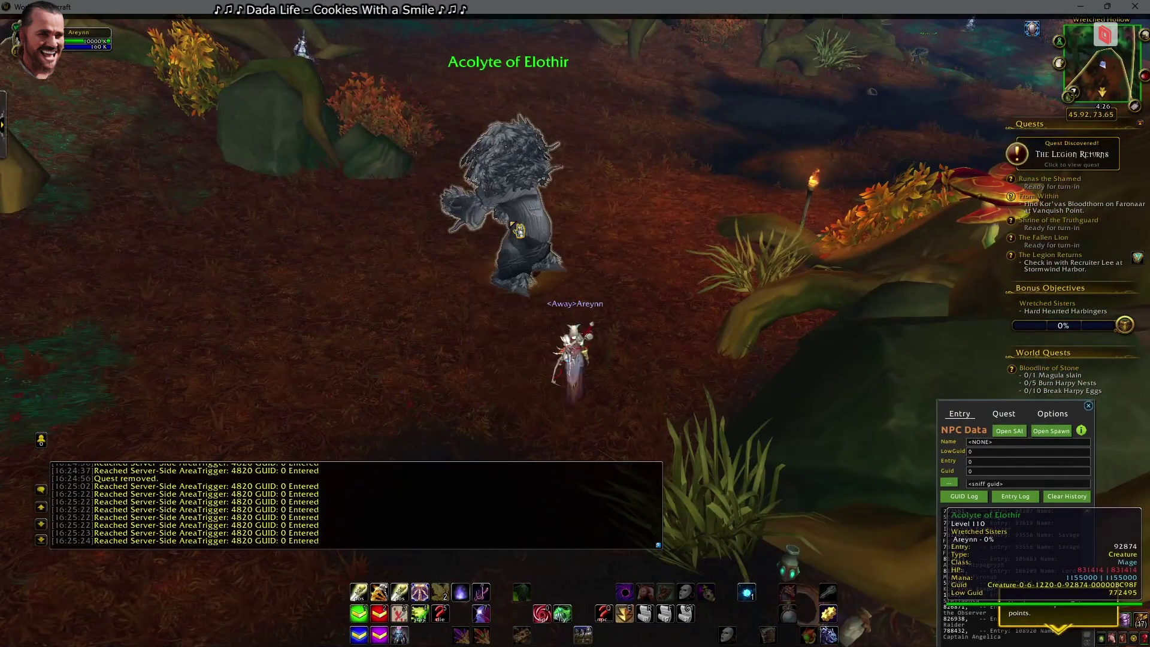
drag(522, 241, 525, 242)
key(Tab)
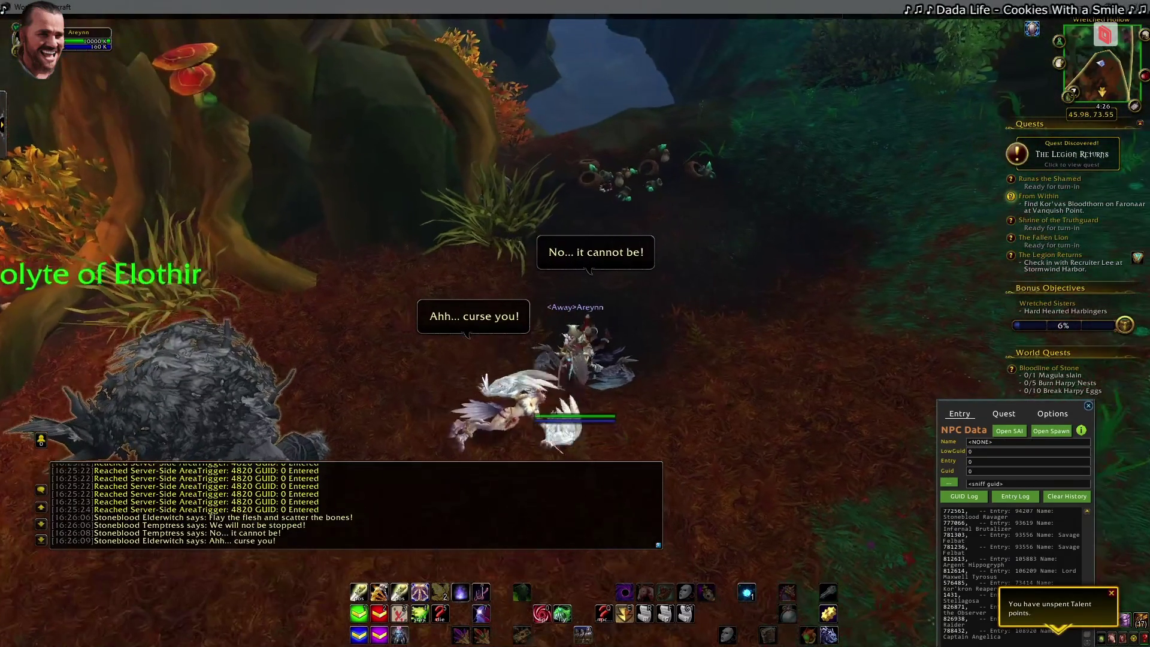
drag(601, 266, 601, 266)
key(w)
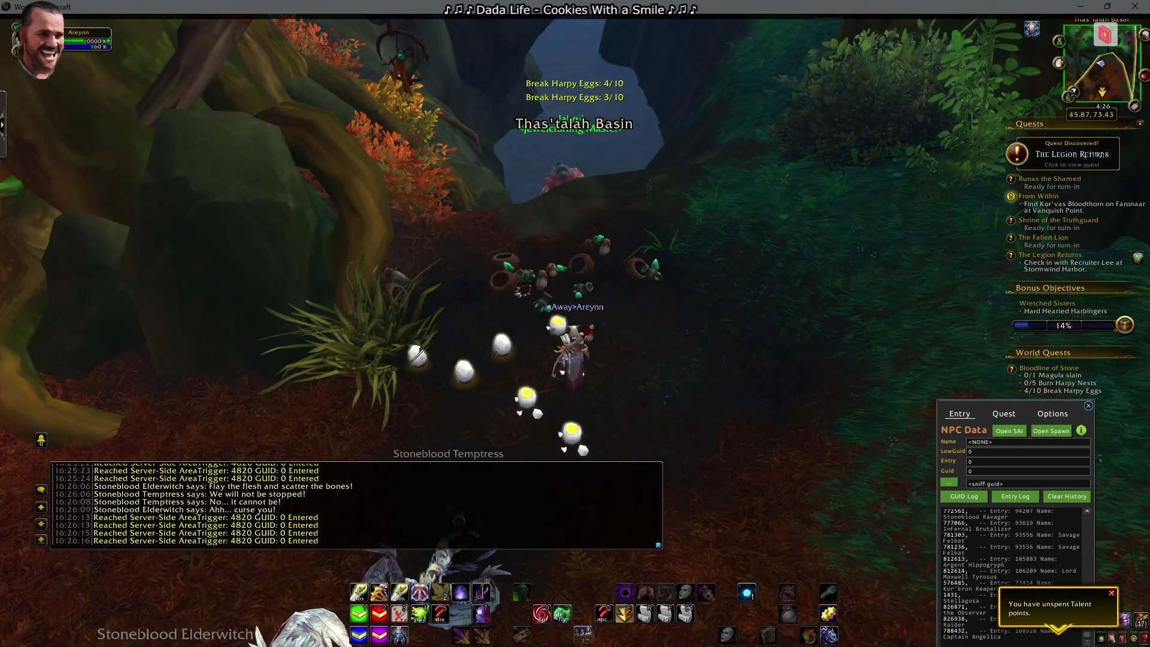
key(a)
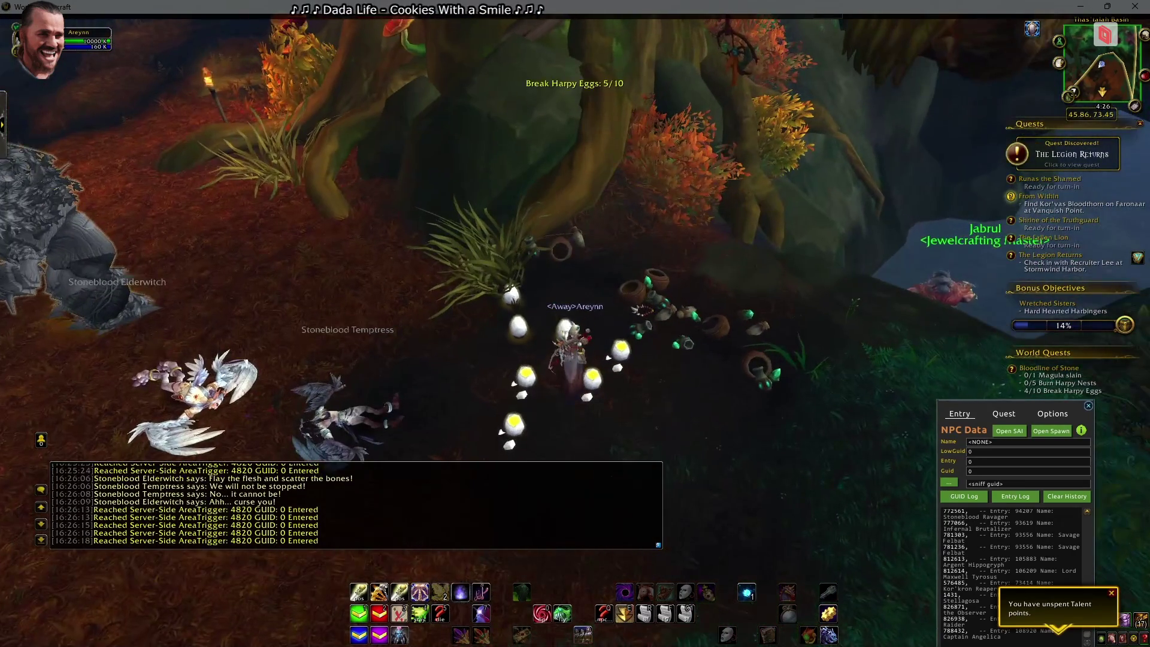
key(w)
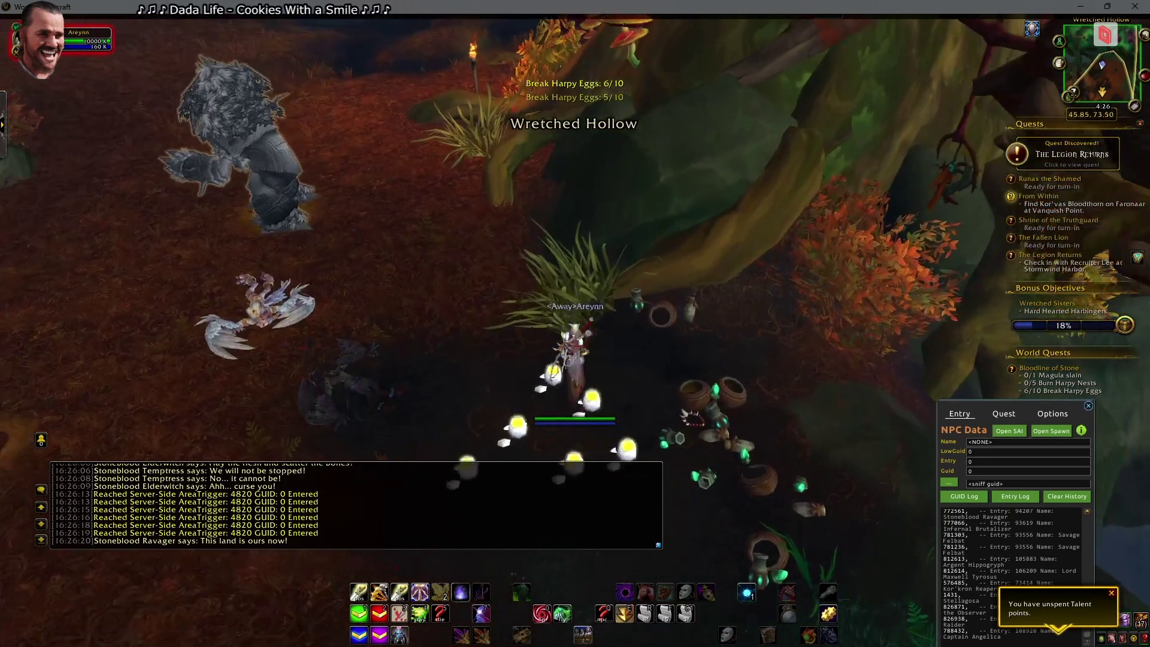
key(Tab)
key(a)
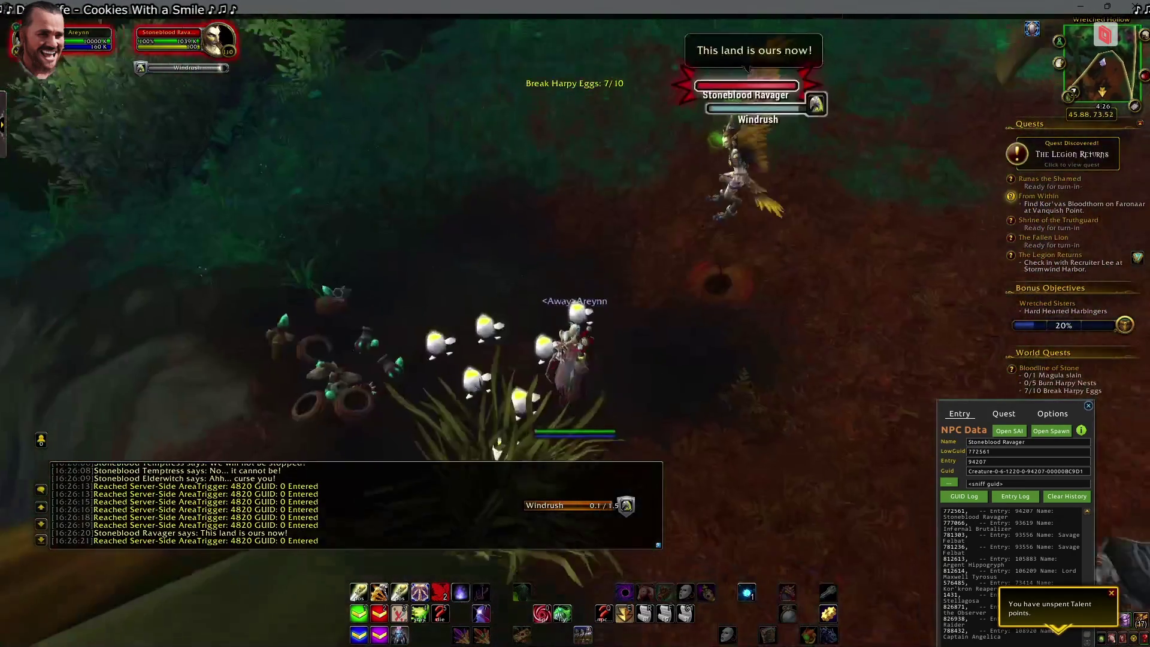
key(a)
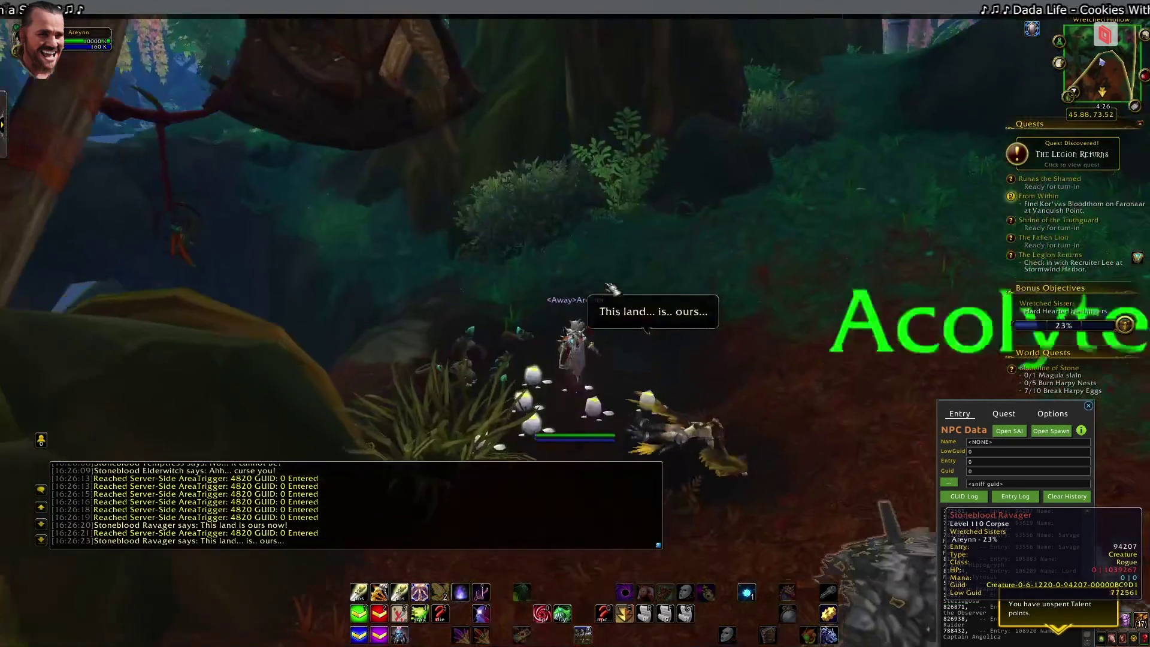
Enable fly mode with speed 10 and rise into the tree canopy
key(a)
key(4)
key(space)
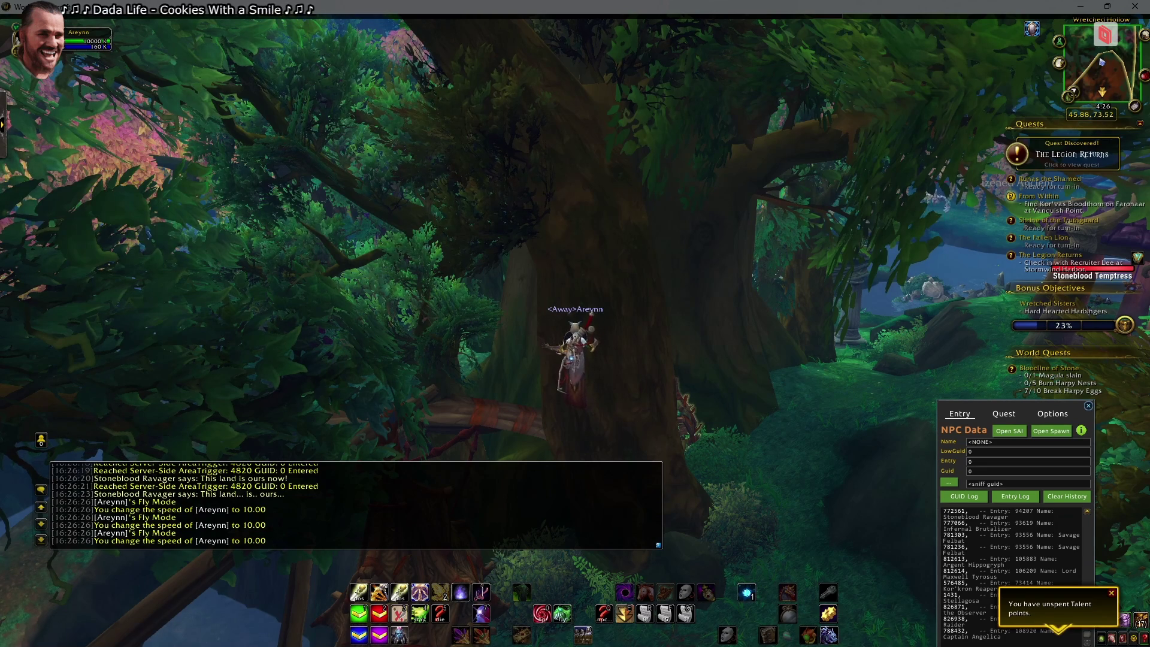
mouse_move(1001, 353)
key(alt+Tab)
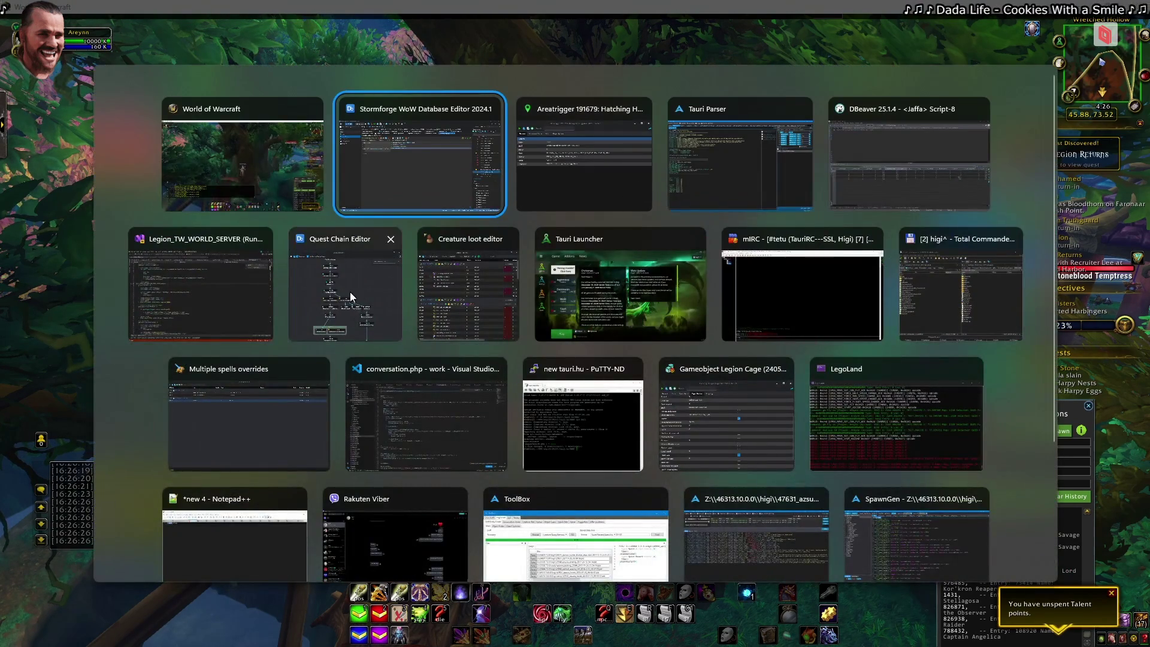
Unload the current chain and load the 42750 Dreamcatcher quest chain
click(349, 292)
text(Dreamcatcher)
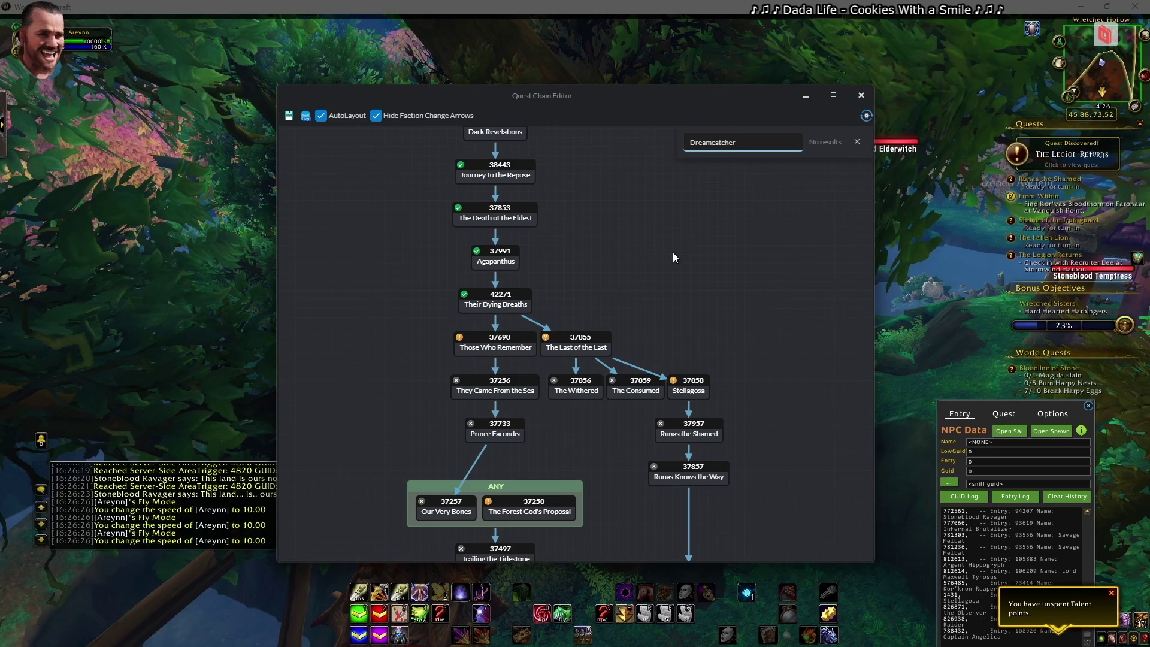
right_click(527, 230)
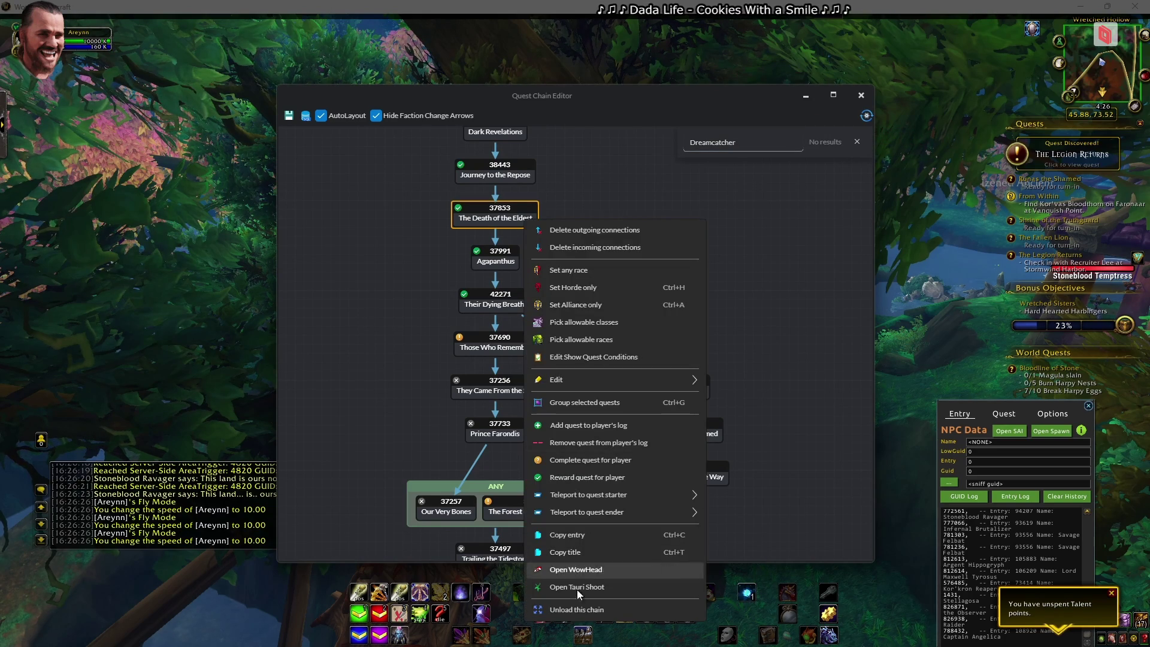
click(623, 610)
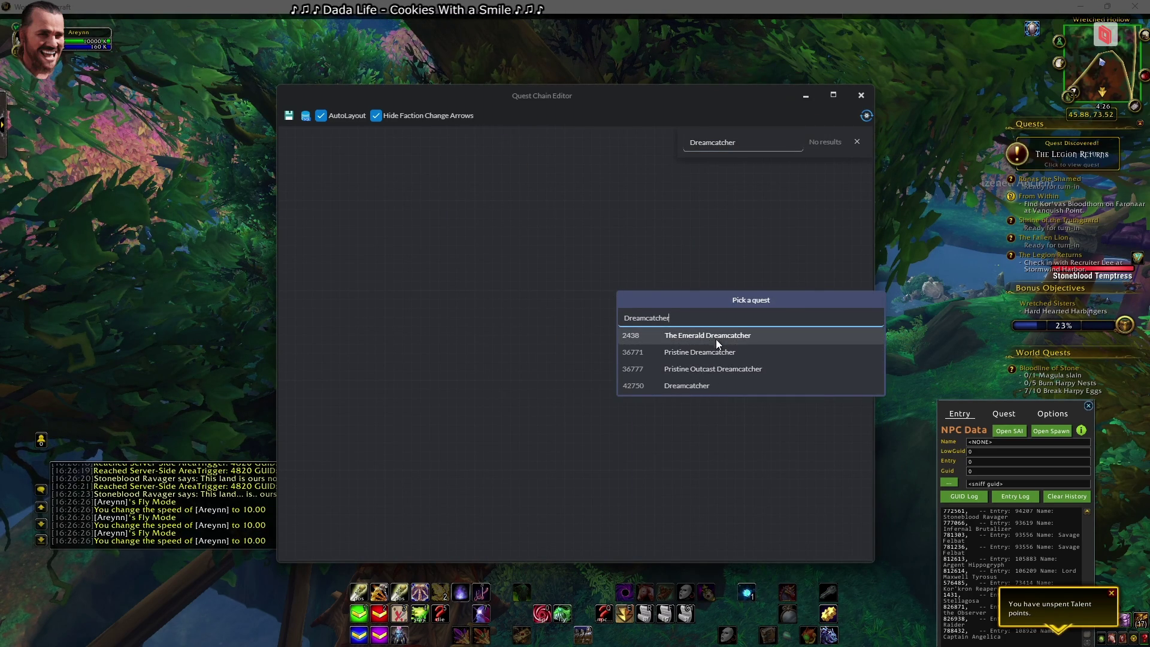
click(700, 386)
Locate Dreamcatcher on the canvas and open its Wowhead page
key(ctrl+f)
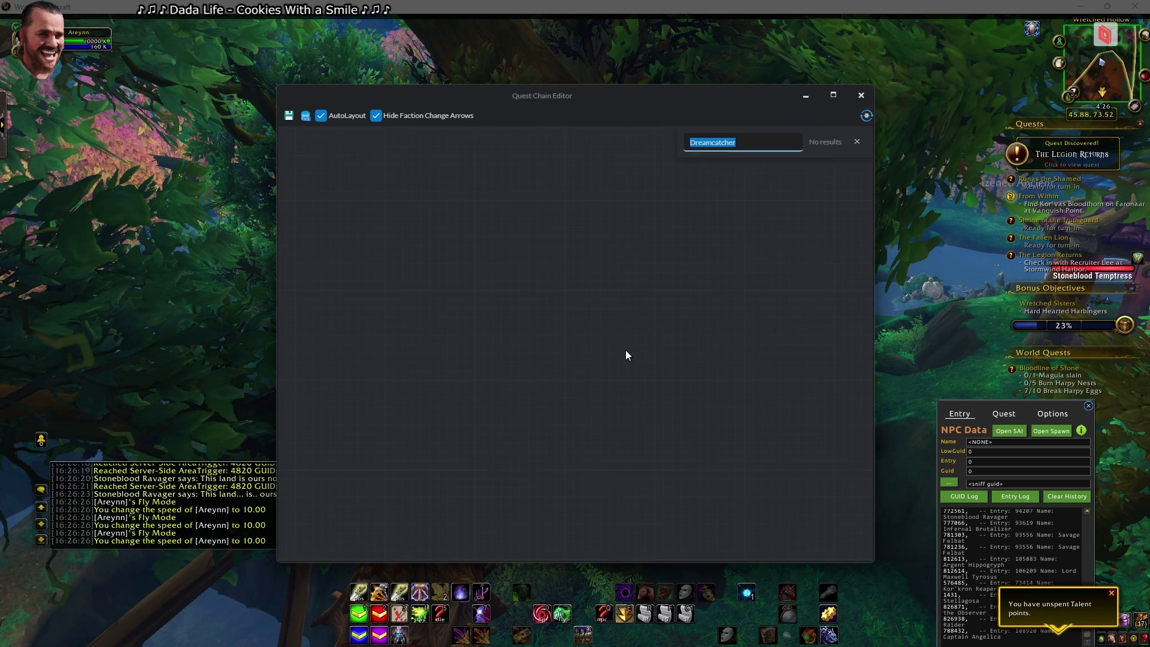
key(BackSpace)
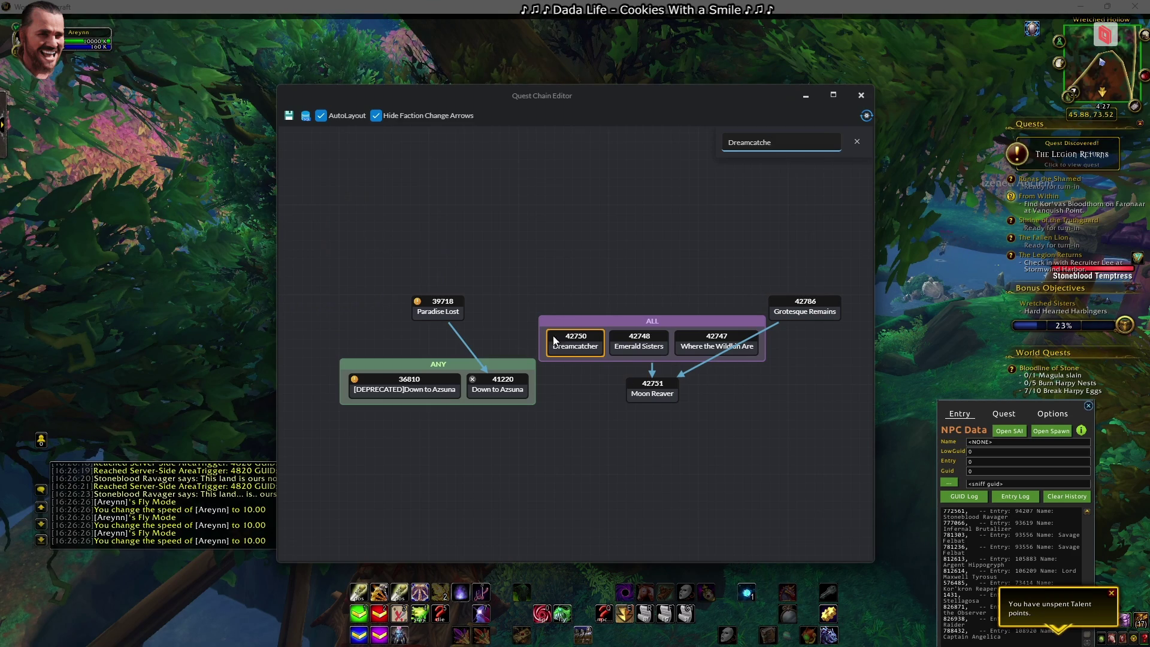
right_click(579, 345)
click(651, 599)
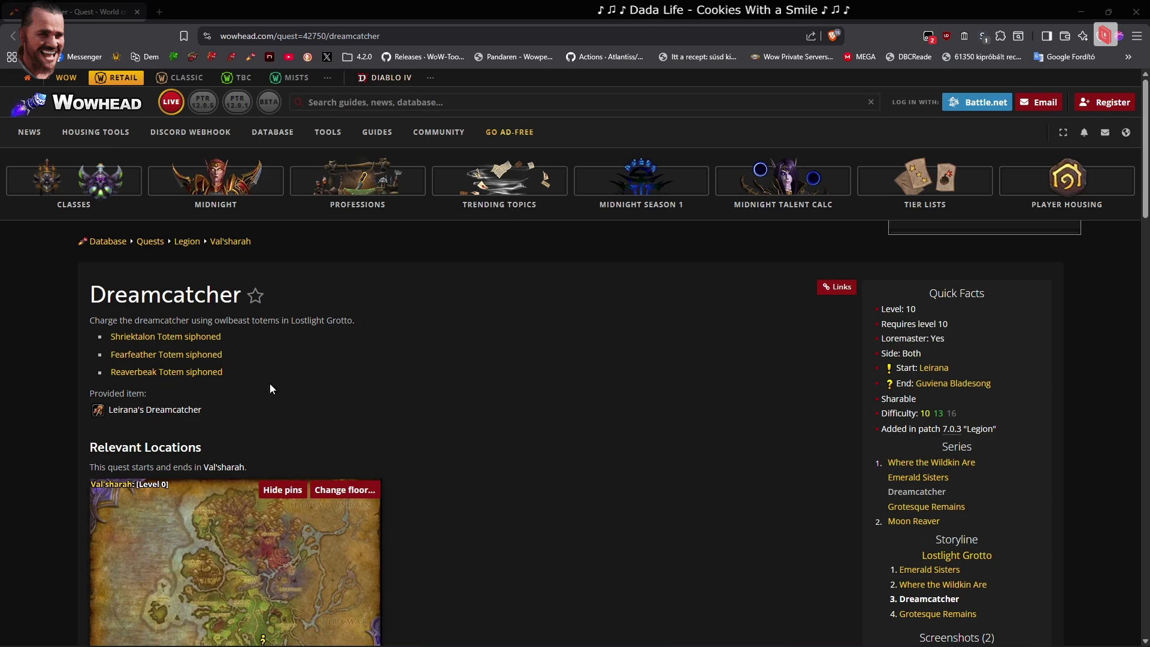
Copy the Dreamcatcher title from Wowhead and start a 'wowwiki' search in a new tab
scroll(275, 388, down, 2)
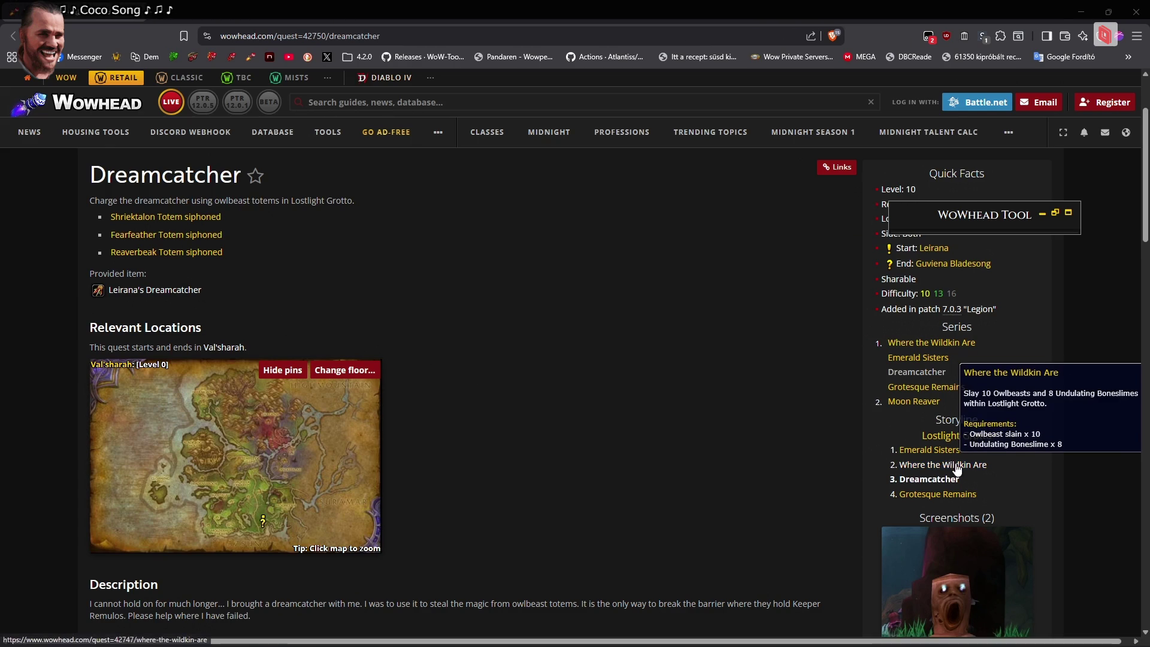
double_click(206, 177)
right_click(230, 176)
click(239, 186)
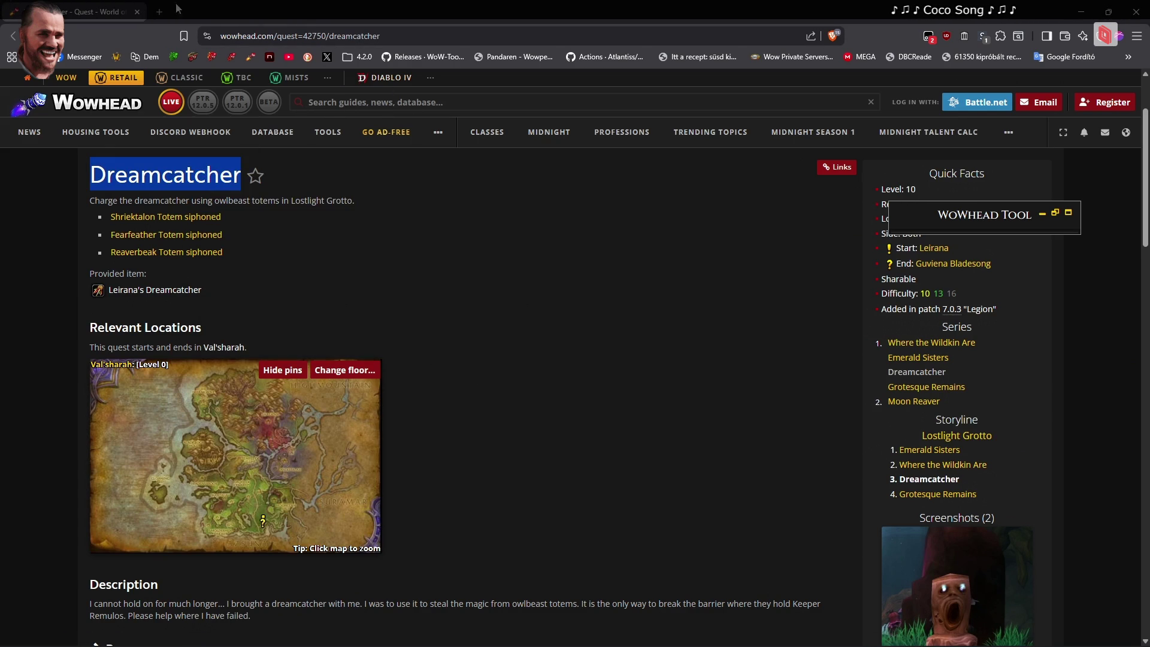
key(ctrl+t)
text(wowwiki)
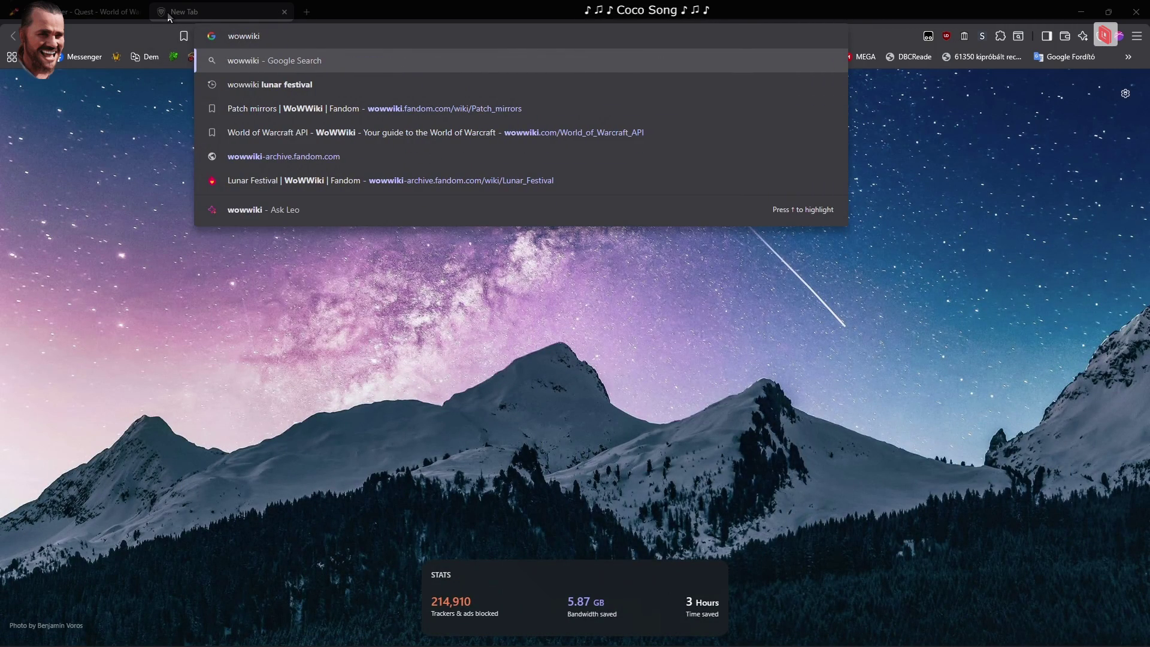
Search the wiki site for 'Dreamcatcher' and load the results
key(Down)
key(Down)
key(ctrl+BackSpace)
text(Dreamcatcher)
key(Return)
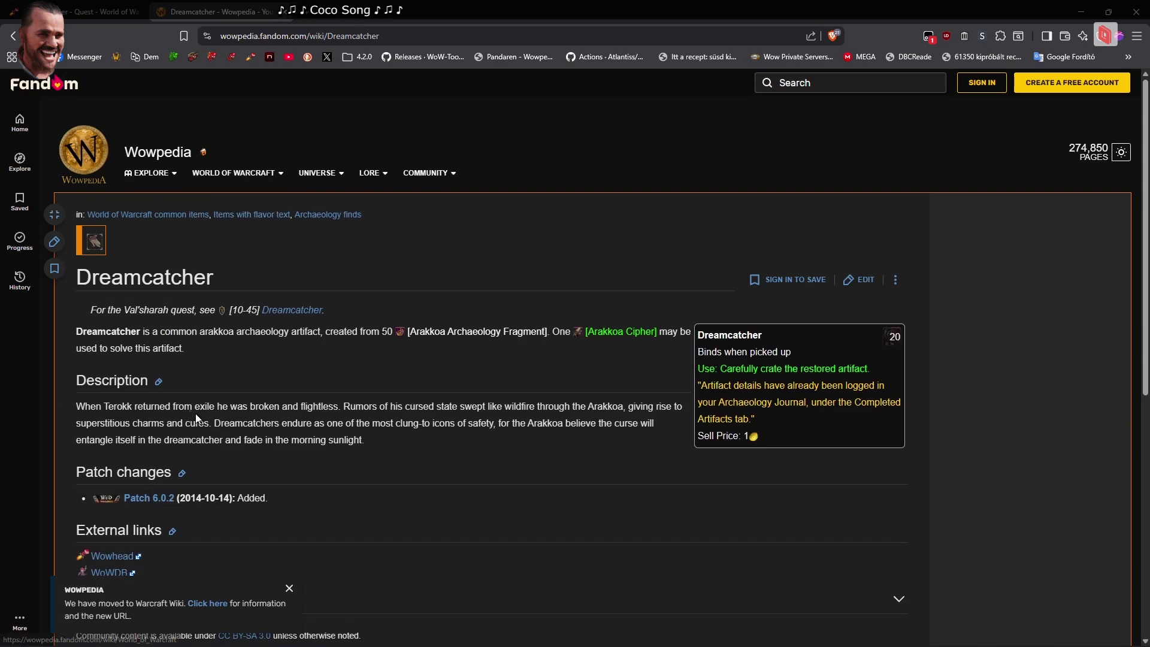
scroll(201, 411, down, 5)
scroll(207, 393, up, 2)
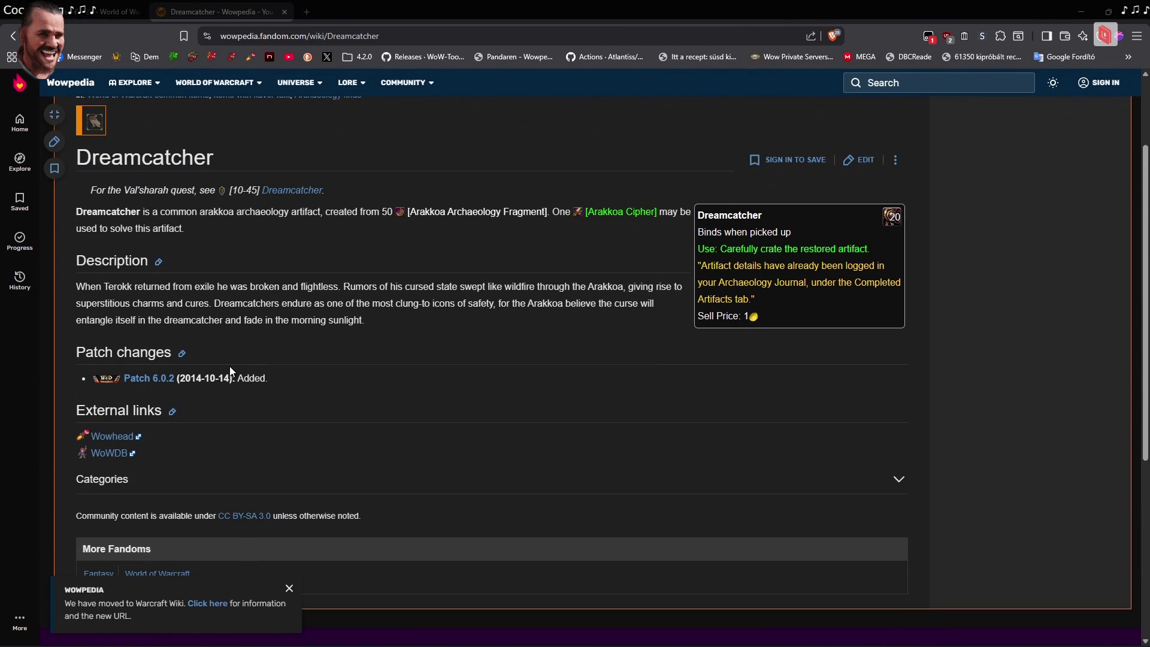
Review the Dreamcatcher quest article's Objectives, then return to the Wowhead tab
click(279, 198)
scroll(318, 371, down, 15)
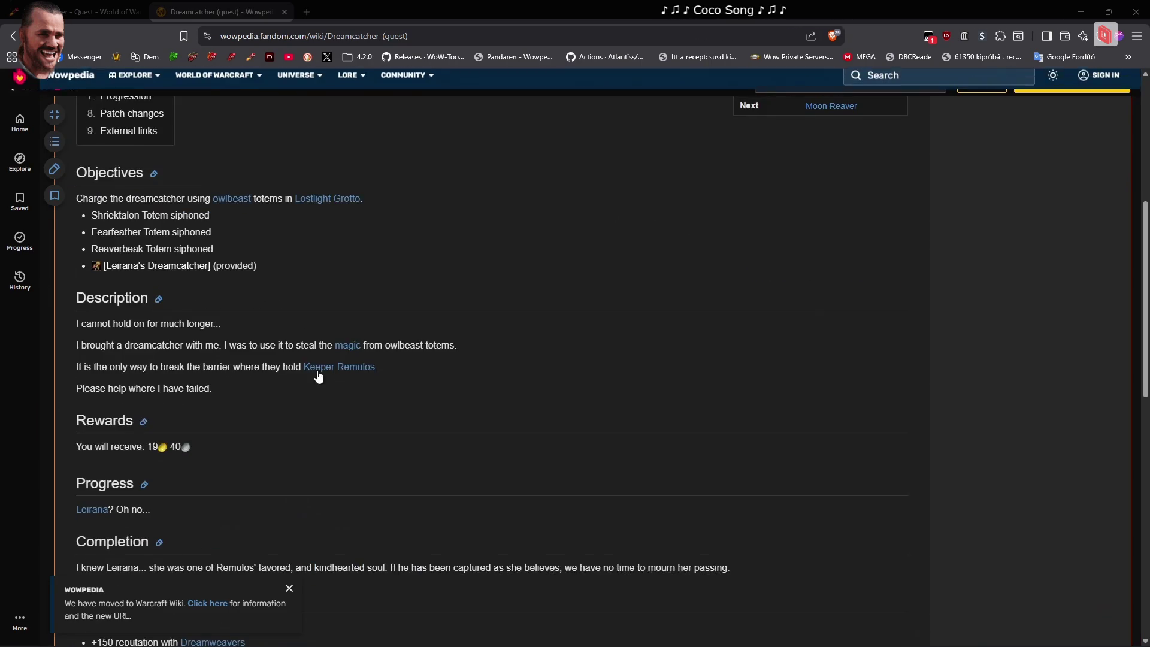
scroll(318, 375, up, 15)
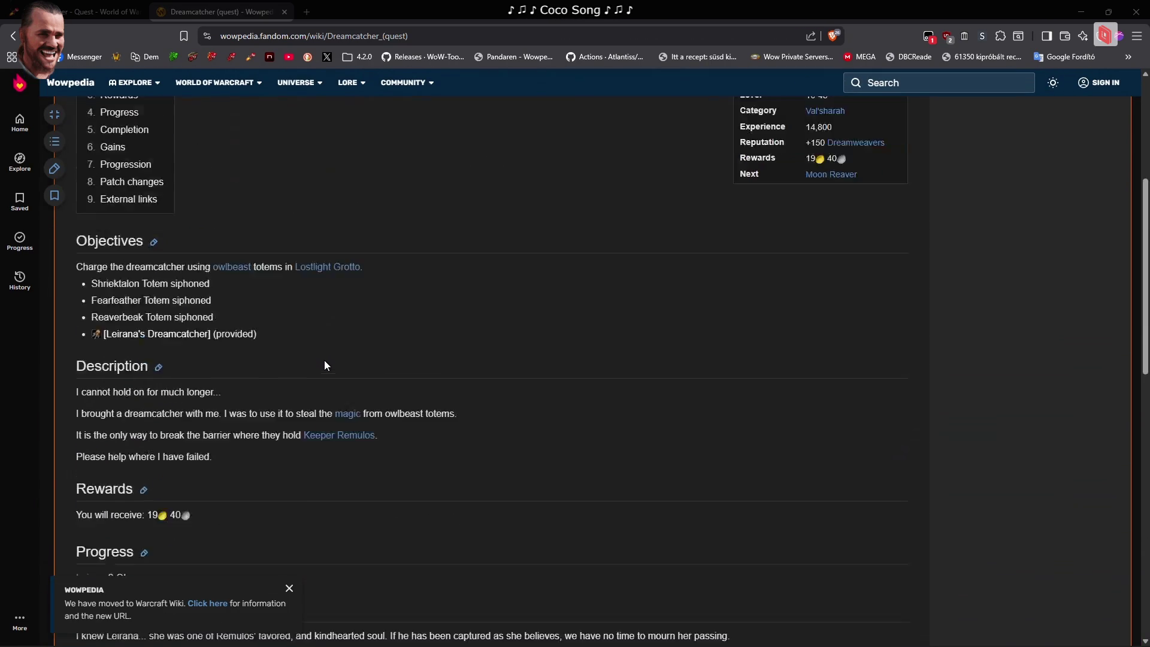
scroll(336, 370, up, 3)
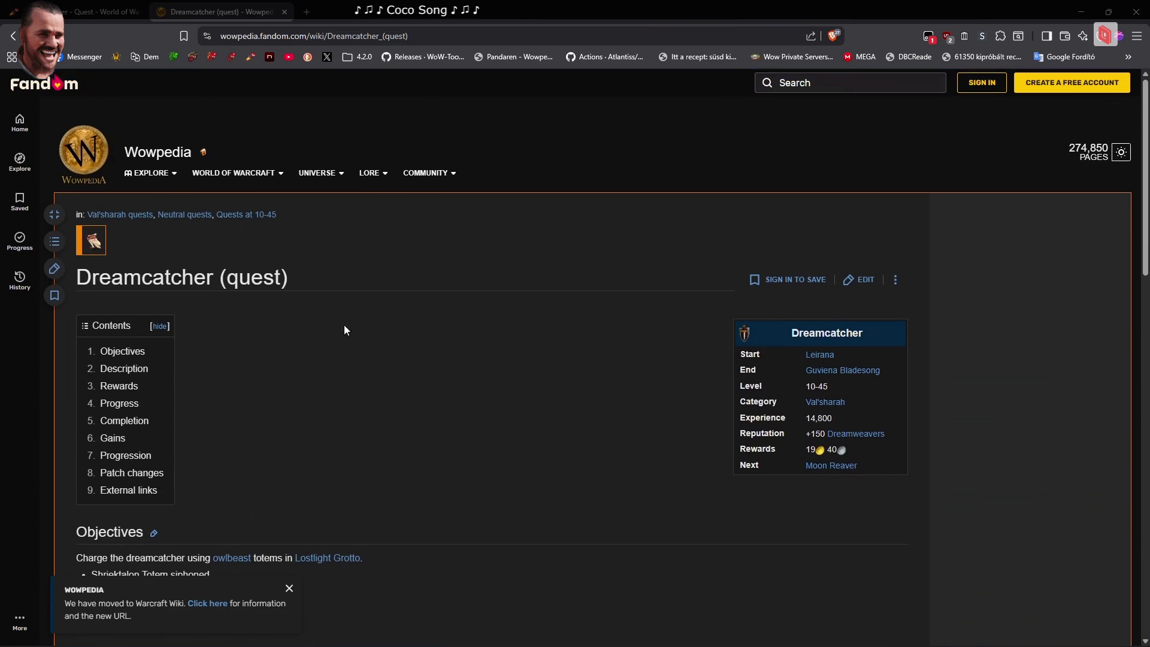
click(120, 12)
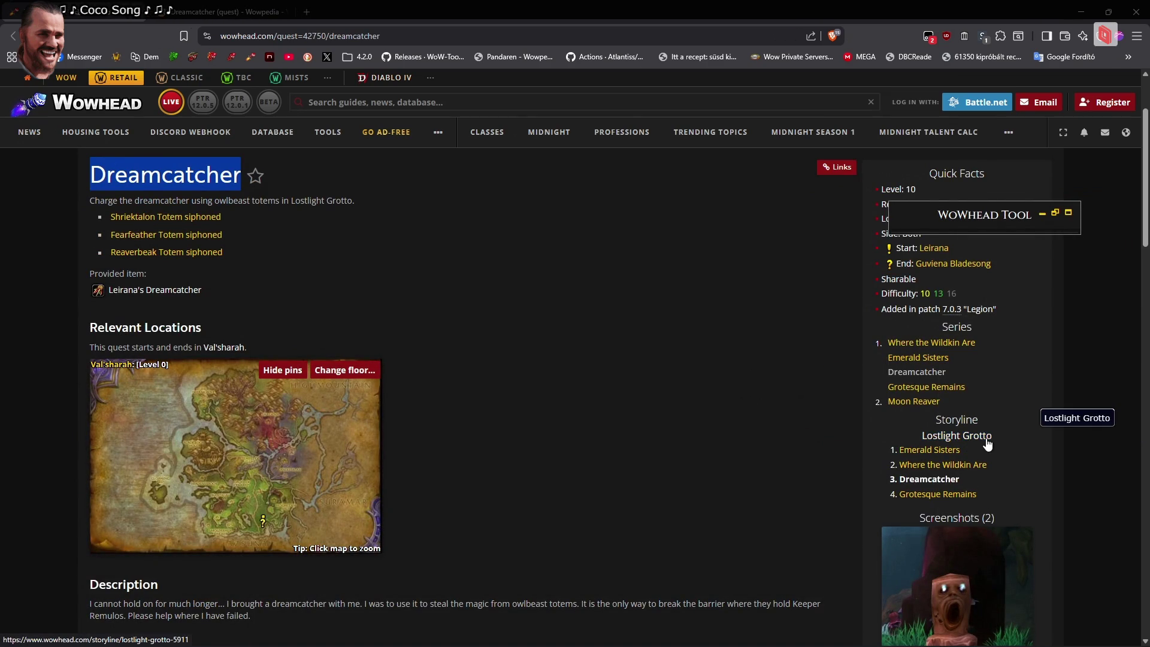
Select Grotesque Remains in the Quest Chain Editor and open its Wowhead page (42786)
scroll(977, 458, up, 1)
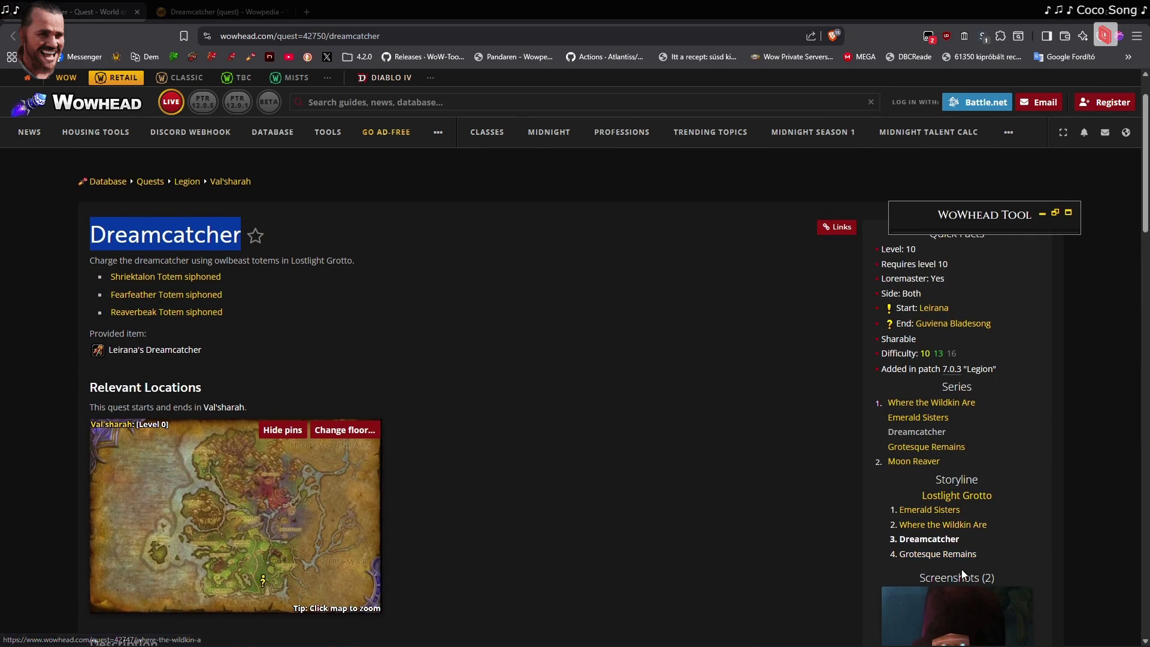
key(alt+Tab)
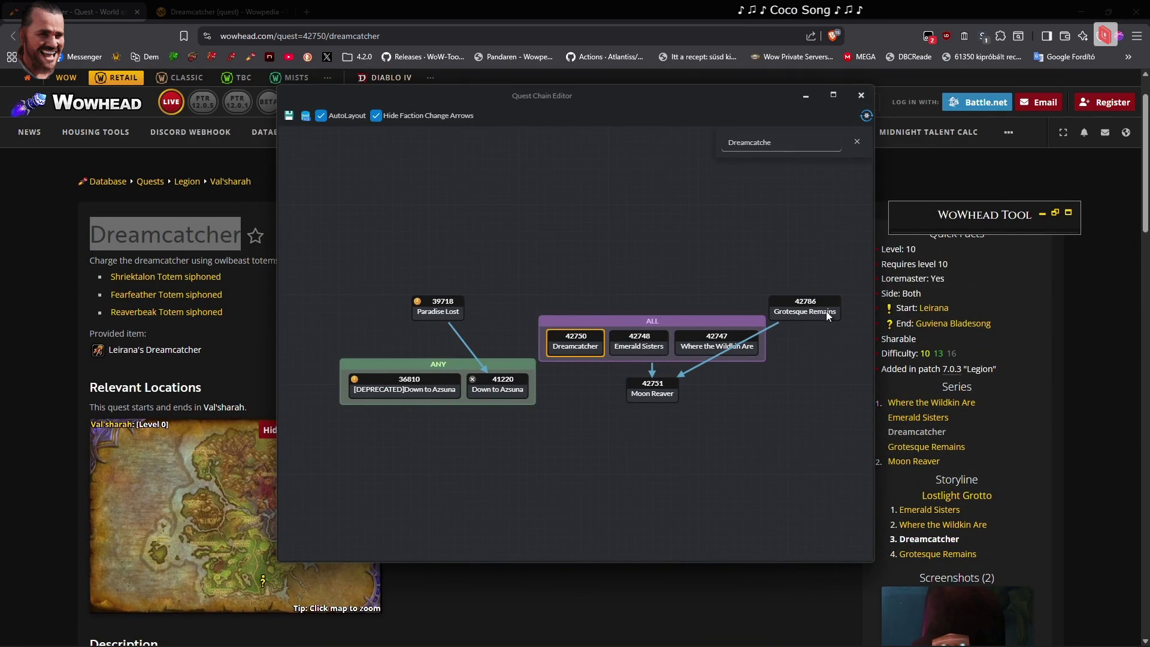
click(814, 294)
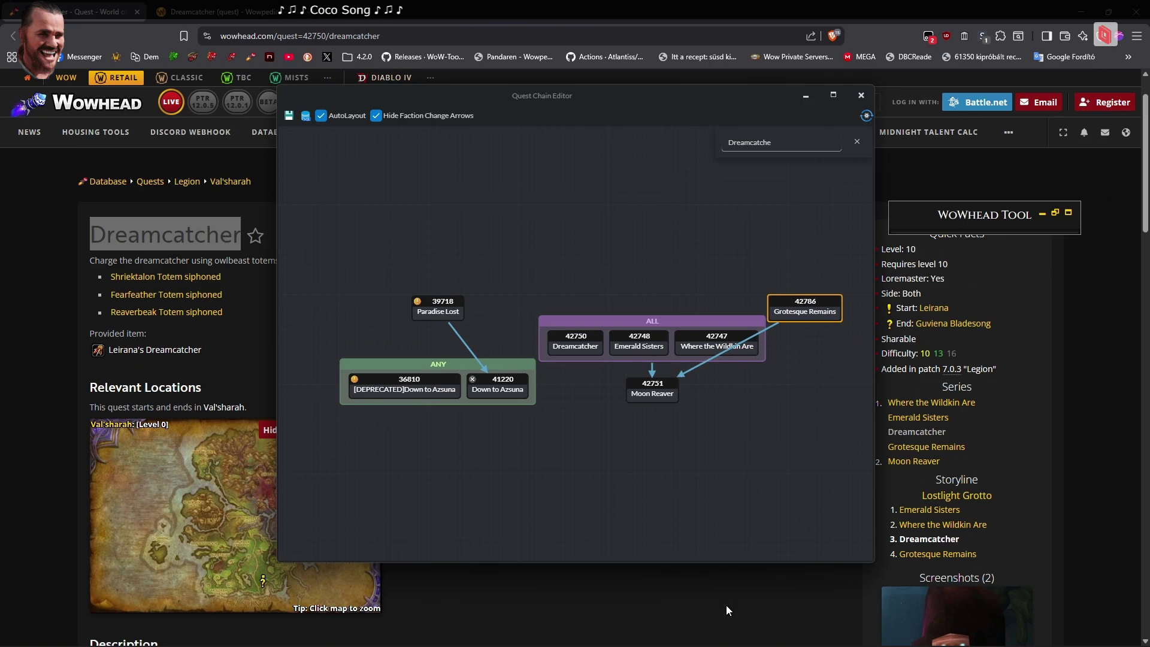
key(Escape)
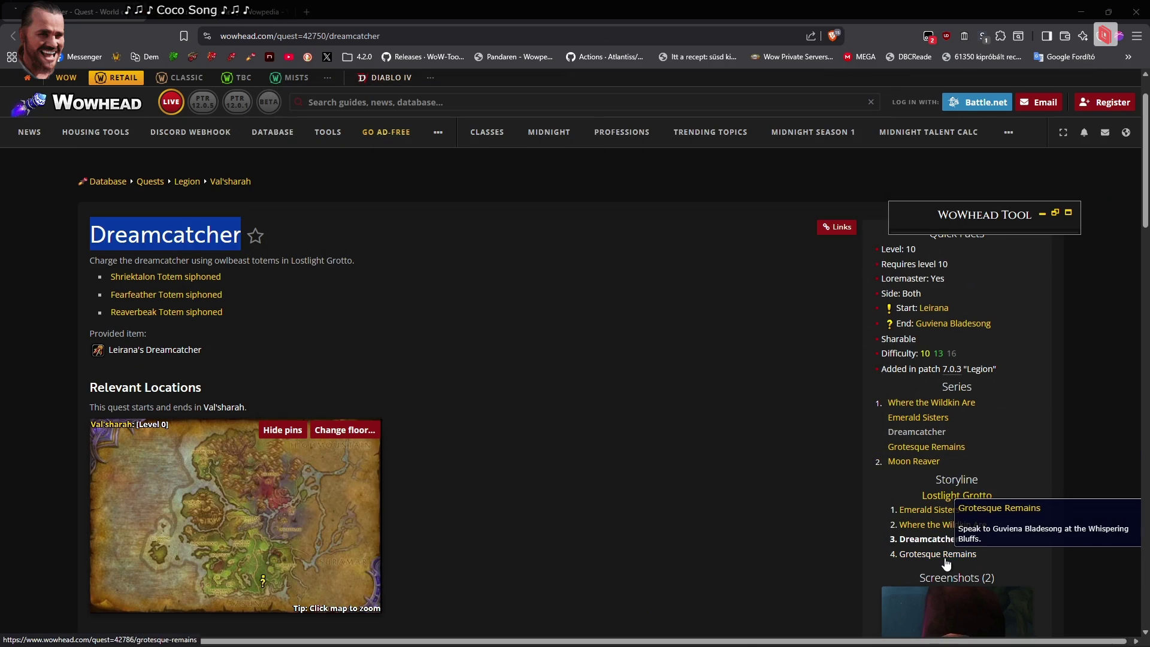
click(945, 556)
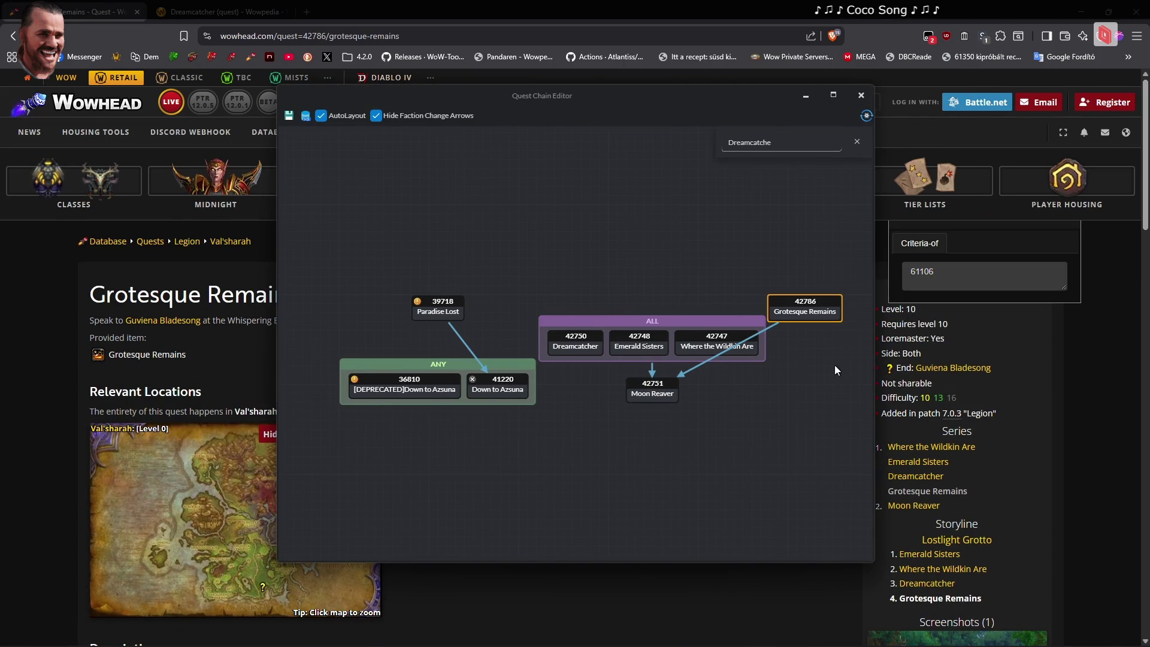
right_click(577, 337)
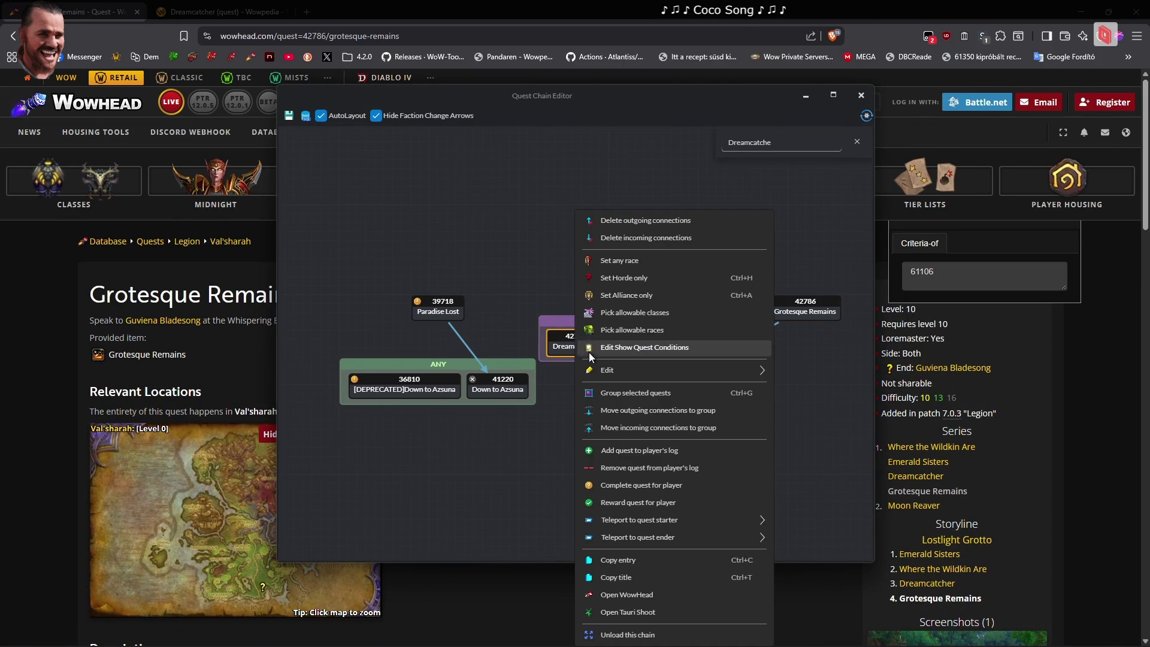
Add Dreamcatcher to the quest log and teleport to its starter, Leirana (108358)
click(631, 455)
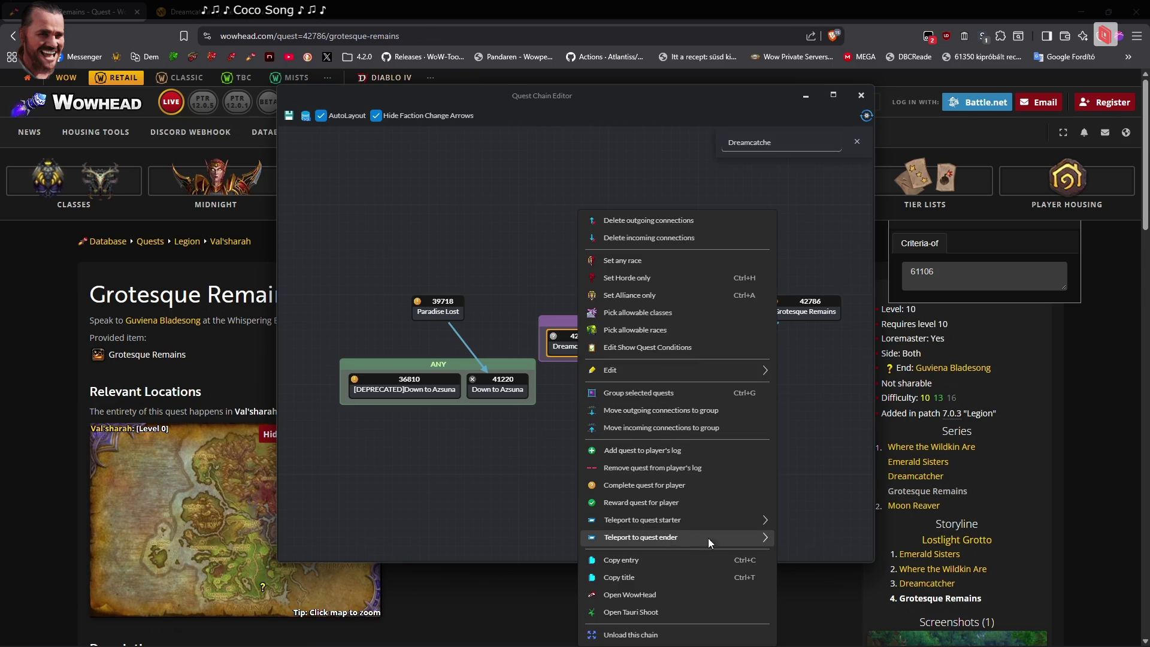
mouse_move(758, 524)
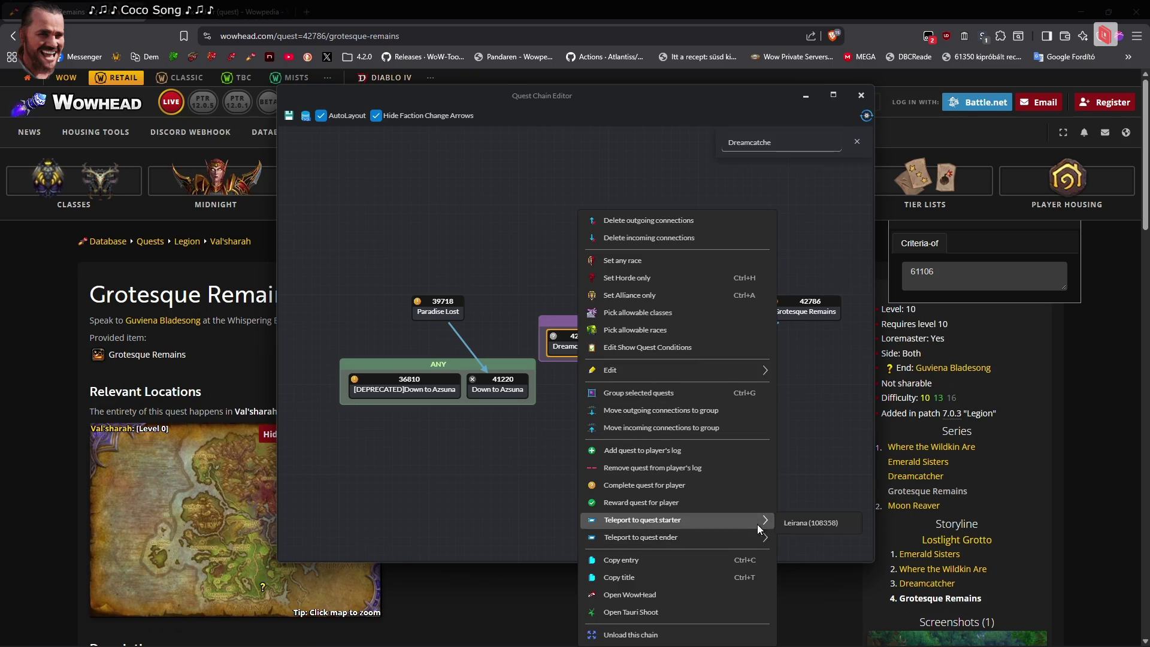
click(815, 525)
key(alt+Tab)
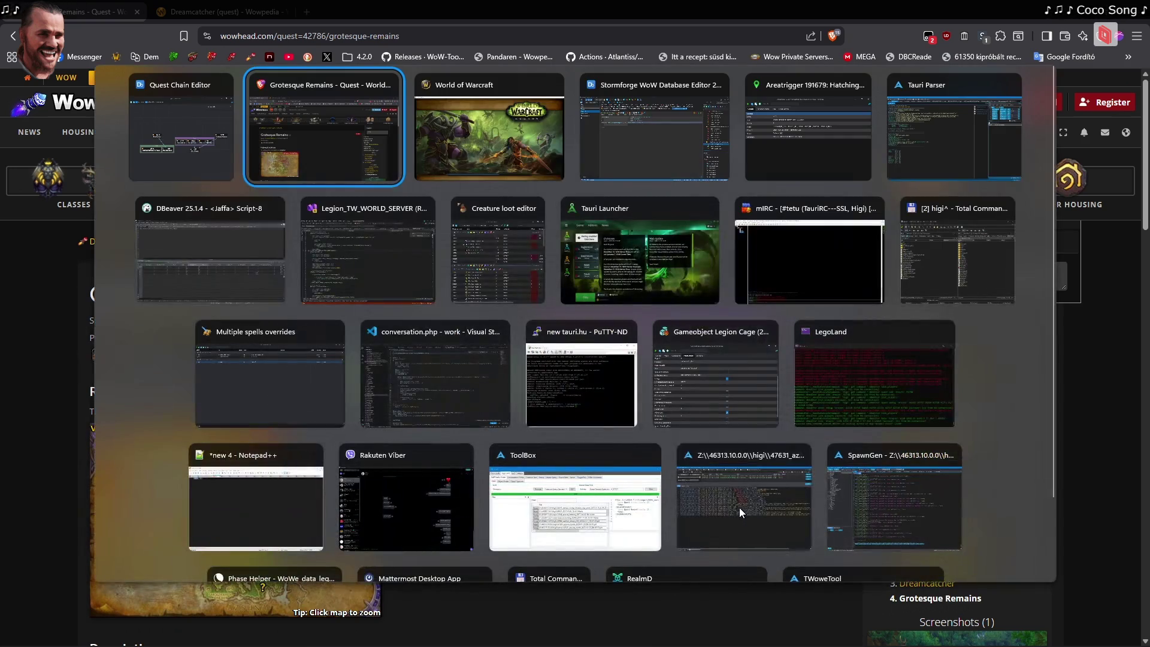
key(Tab)
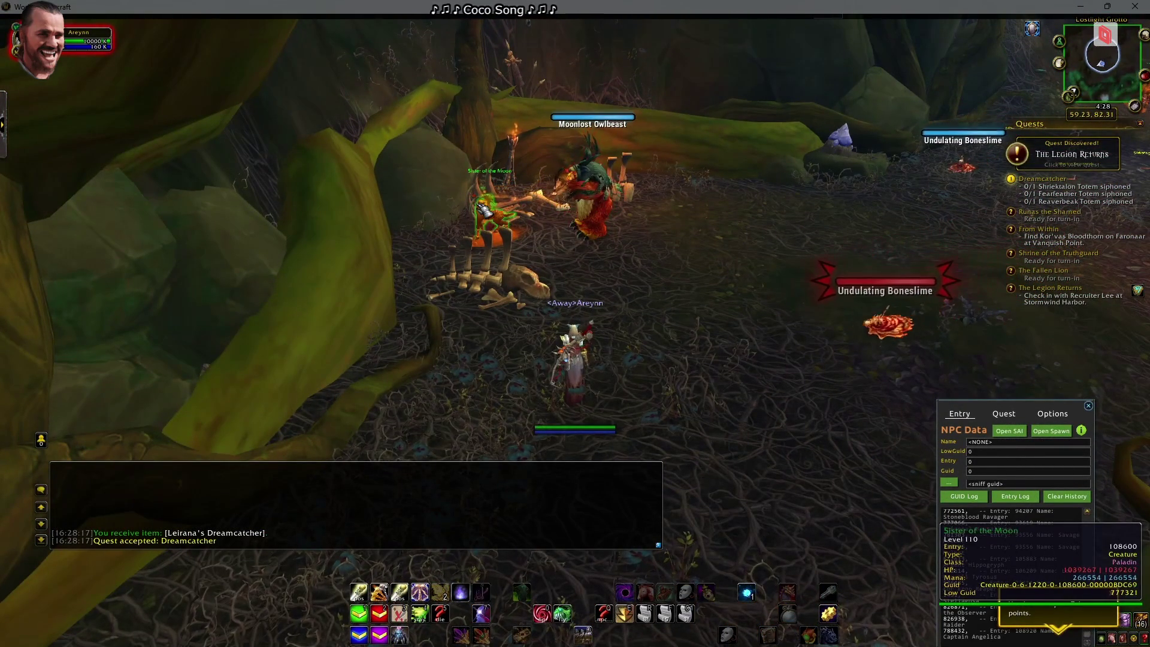
Target the Moonlost Owlbeast and the nearby Undulating Boneslime in the grotto
click(598, 245)
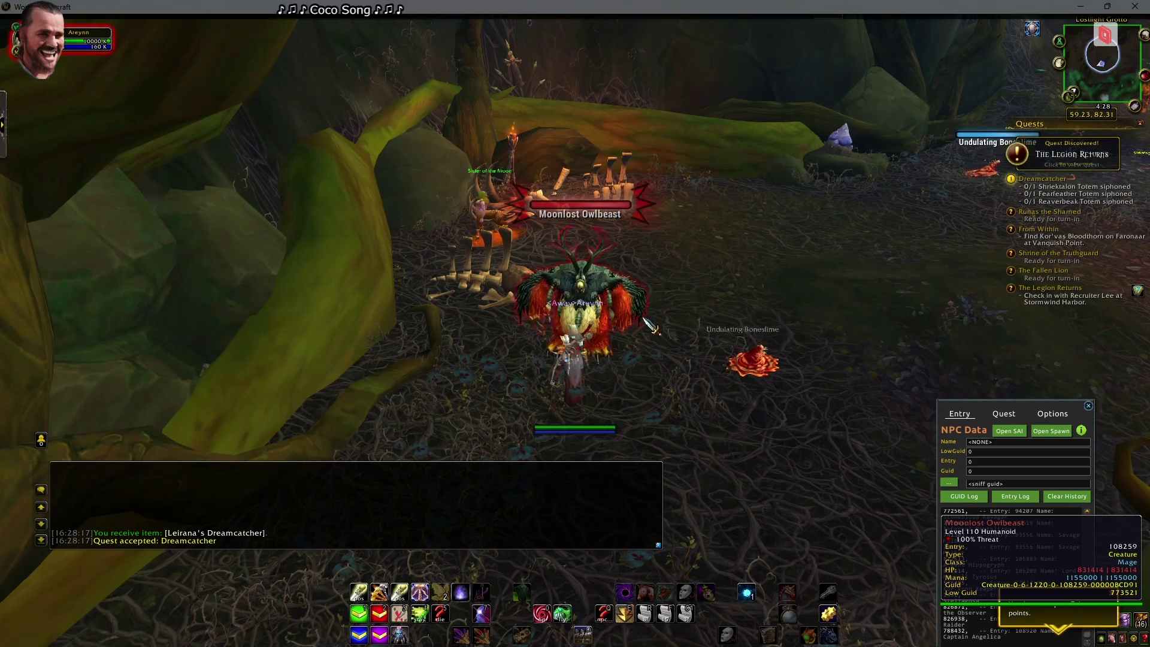
mouse_move(648, 277)
mouse_down()
mouse_move(779, 282)
mouse_move(687, 320)
mouse_up()
key(Tab)
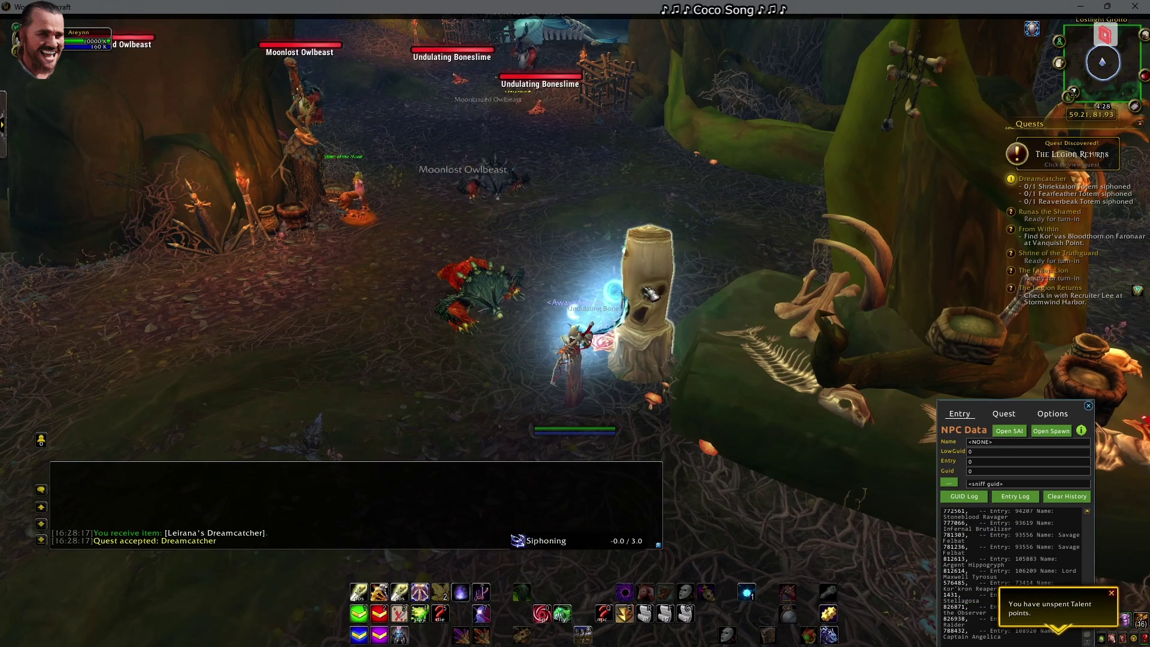
drag(647, 301, 599, 303)
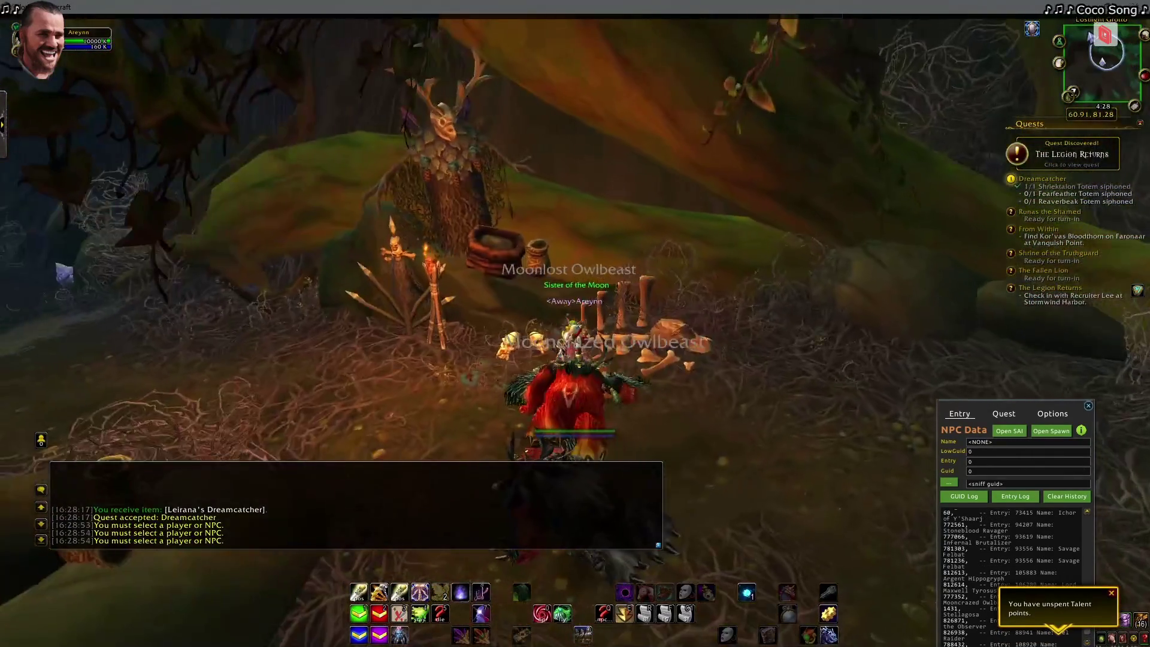
Move the character through the cave toward the Reaverbeak Totem
key(a)
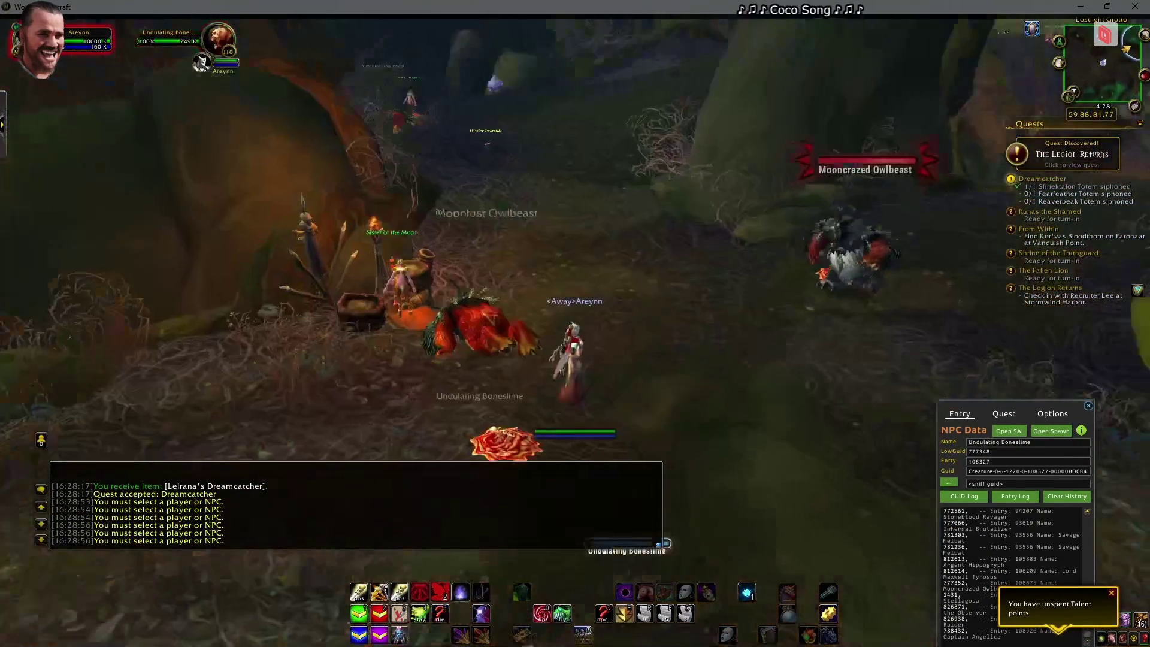
key(a)
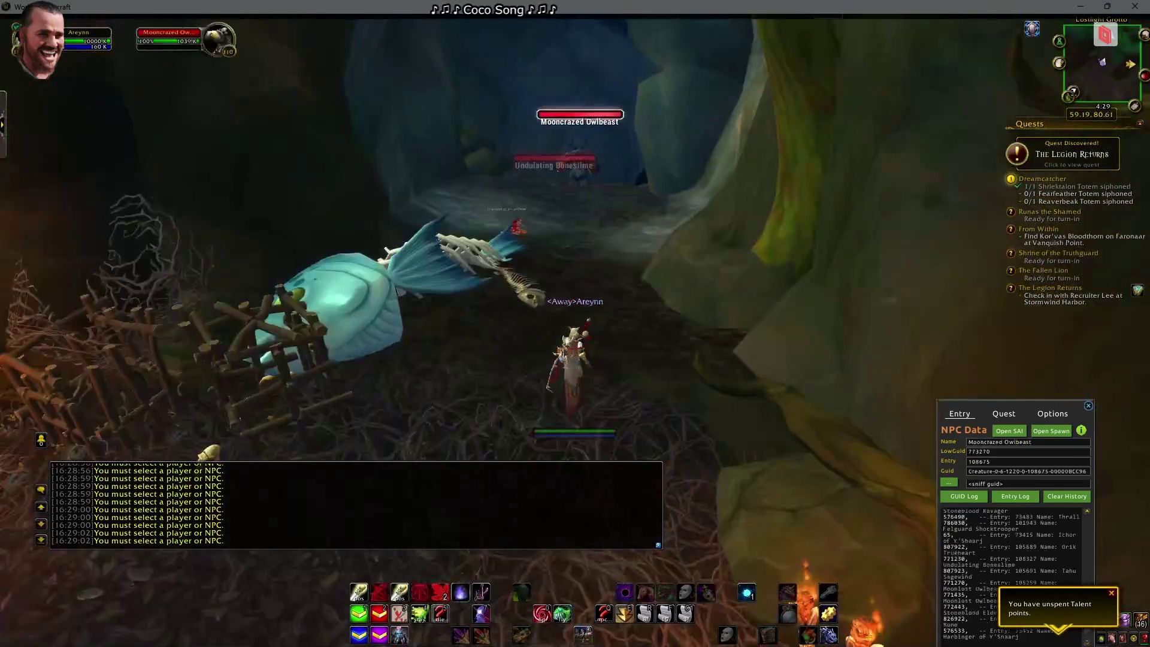
key(d)
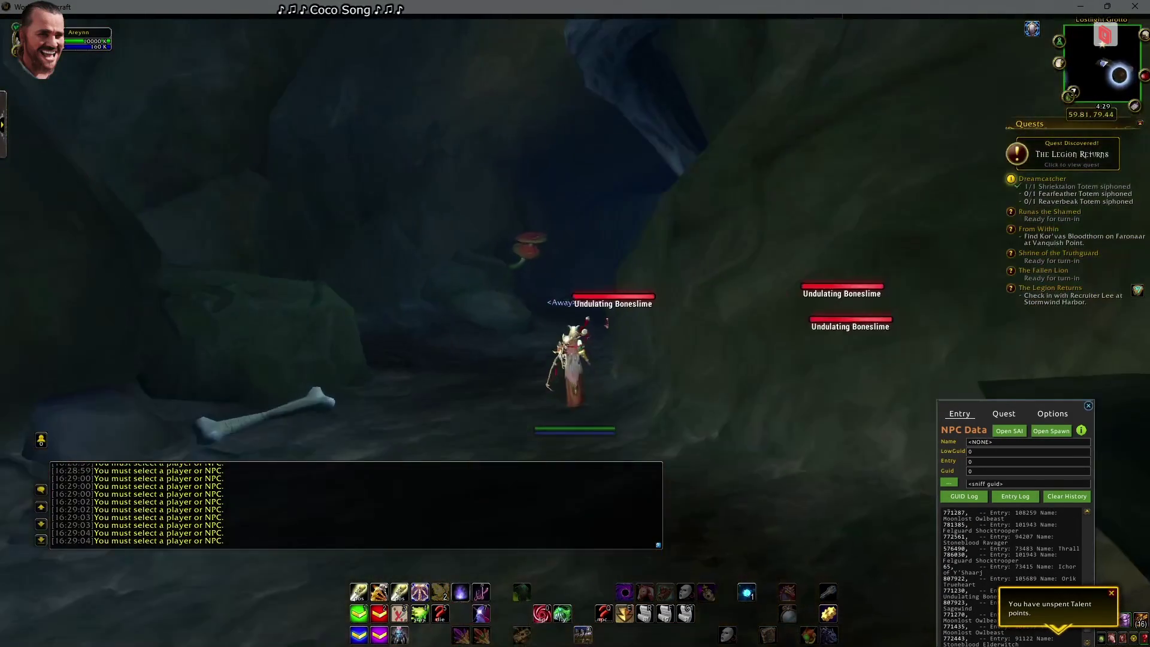
Walk up to the Reaverbeak Totem and siphon it
key(d)
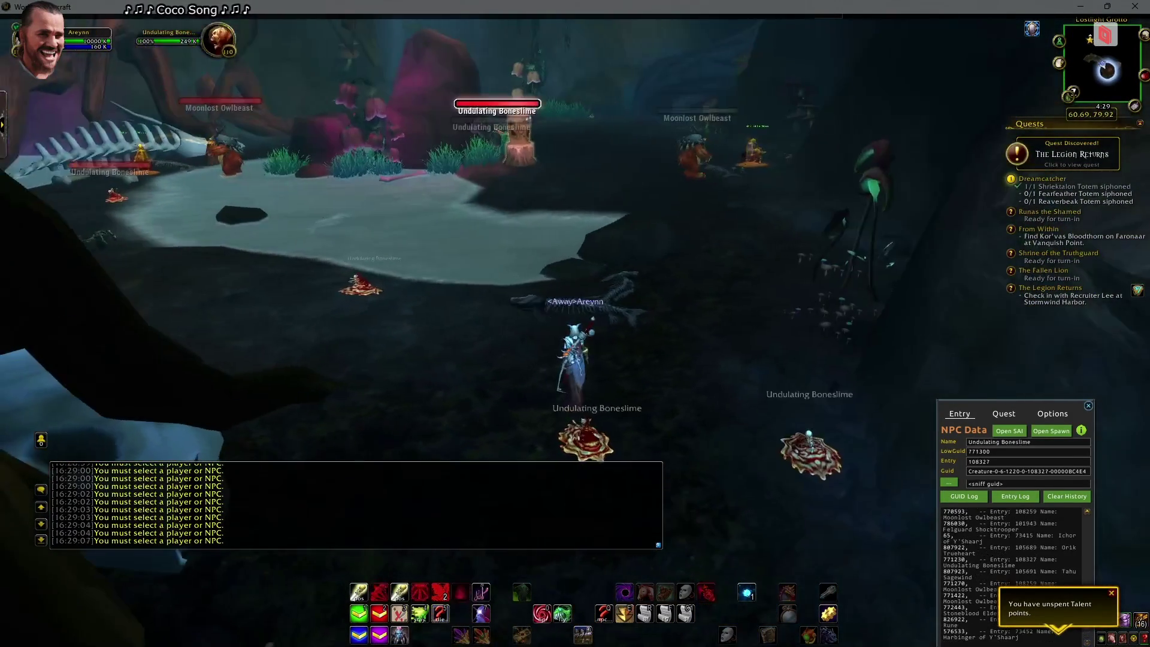
key(w)
key(a)
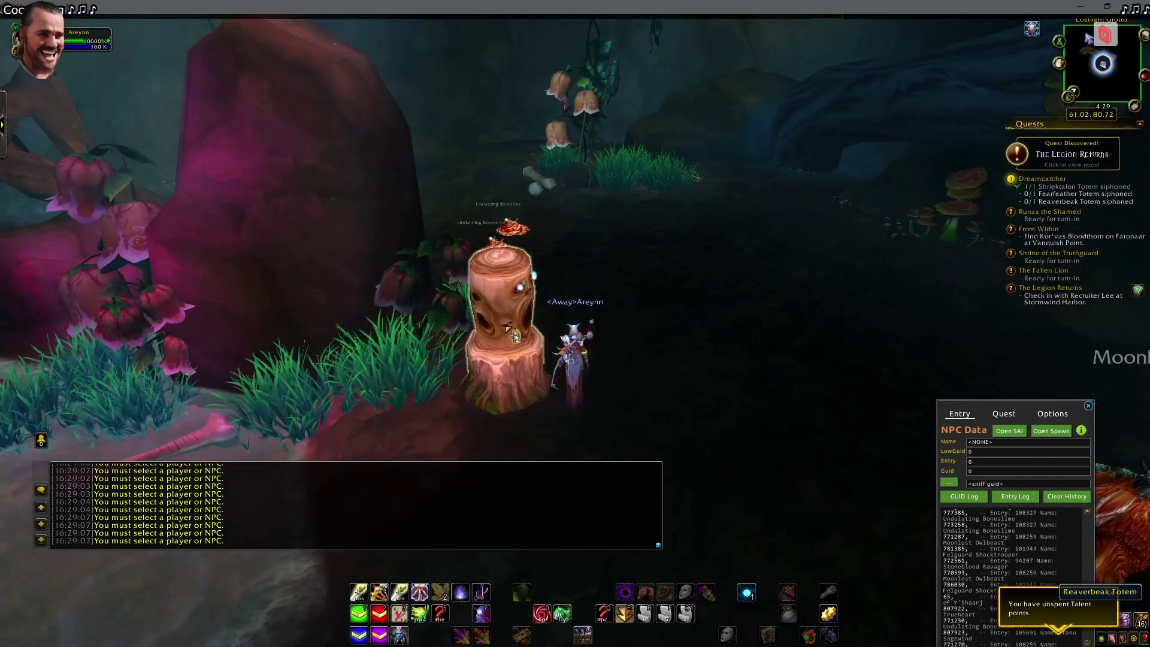
right_click(511, 340)
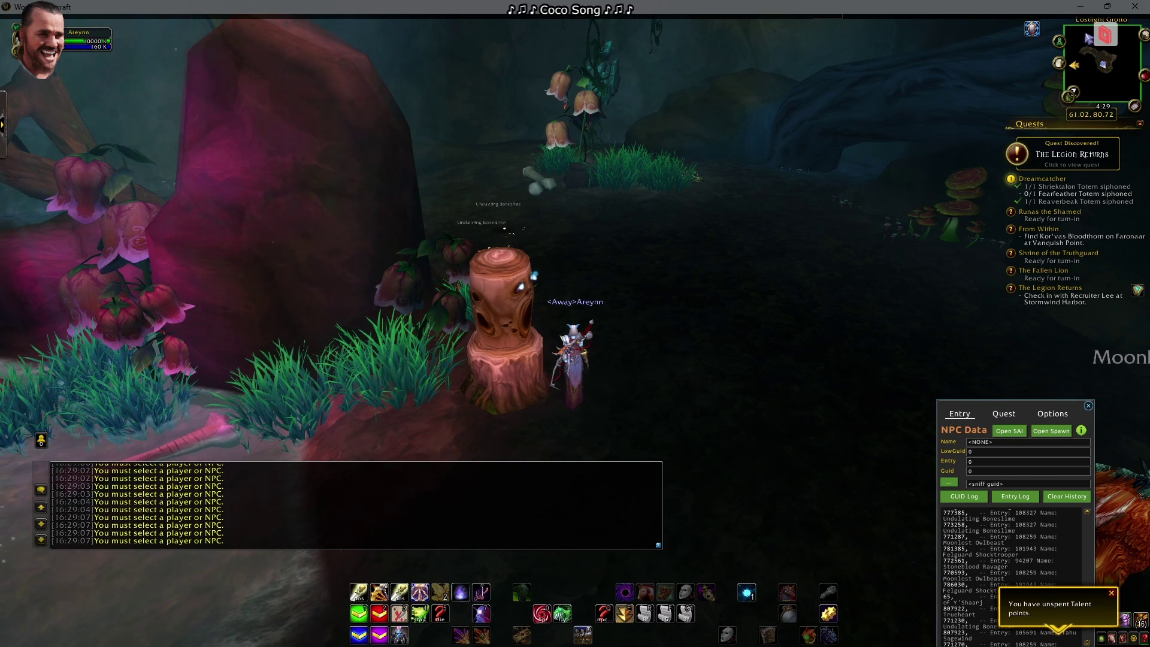
drag(741, 275, 575, 275)
mouse_move(697, 339)
mouse_down()
mouse_move(670, 338)
mouse_move(698, 338)
mouse_up()
Target your own character and run .q readd to reset the Dreamcatcher quest
key(F1)
key(Return)
text(.q readd)
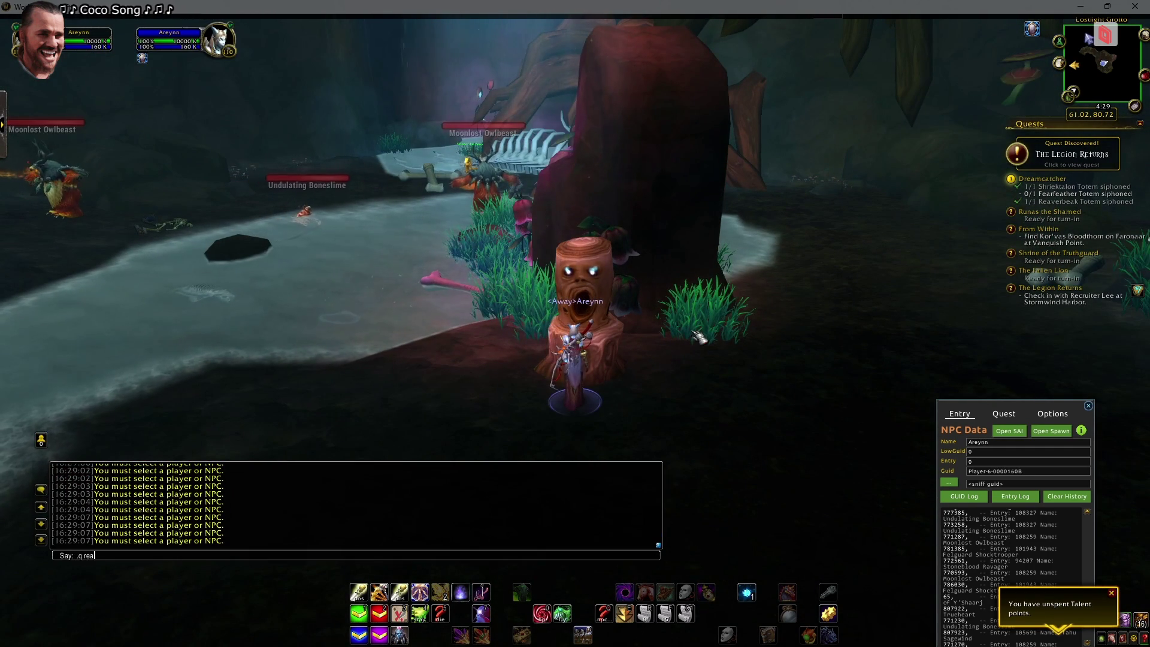
key(Return)
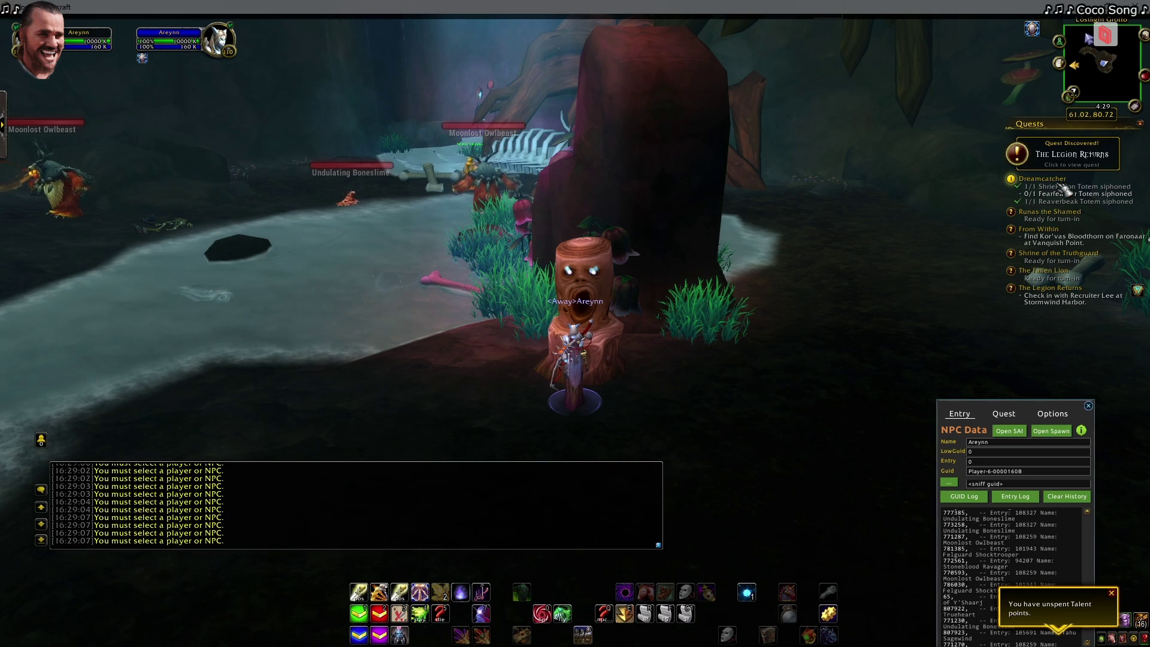
Siphon the Reaverbeak Totem again so only that objective reads 1/1
right_click(698, 346)
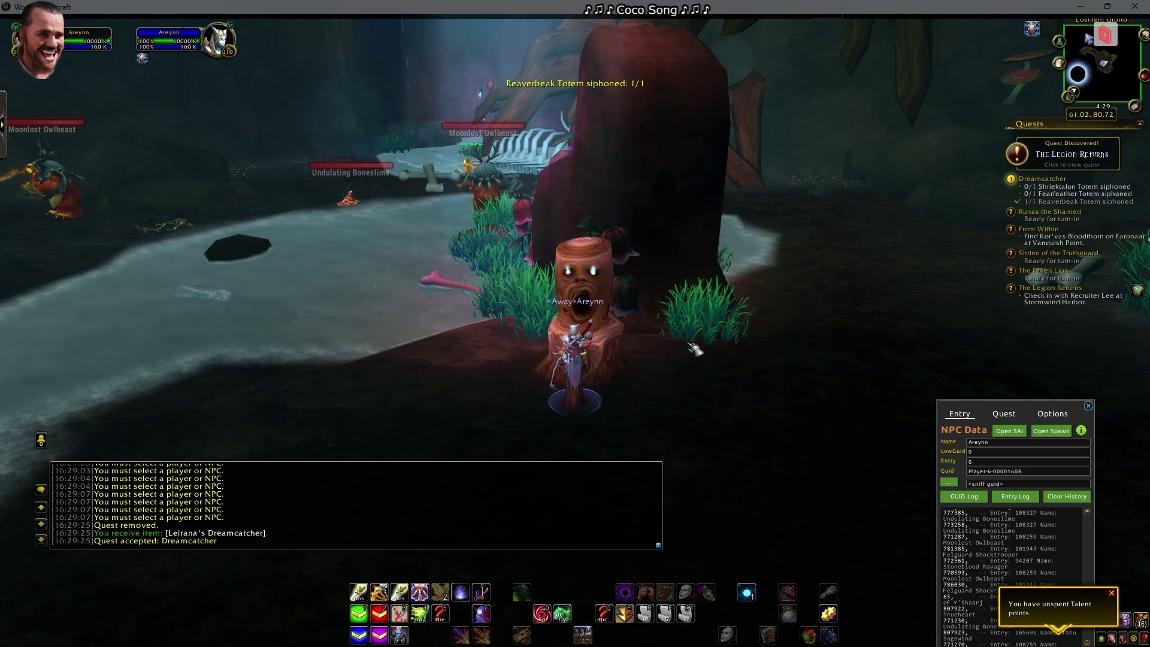
drag(604, 321, 749, 321)
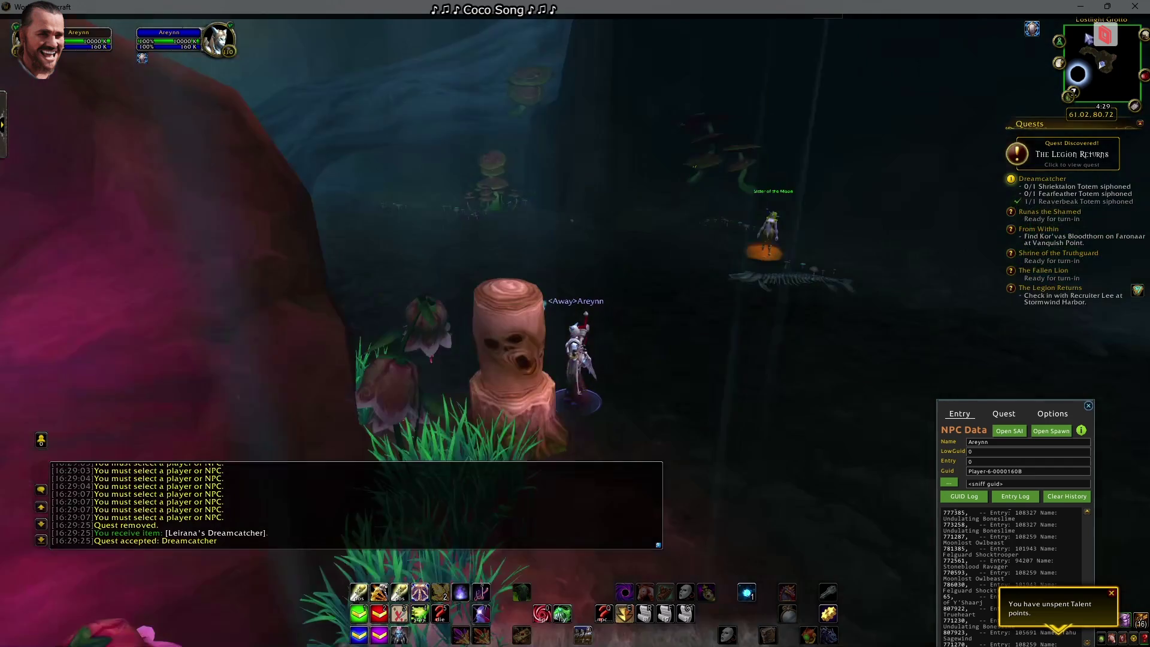
key(alt+Tab)
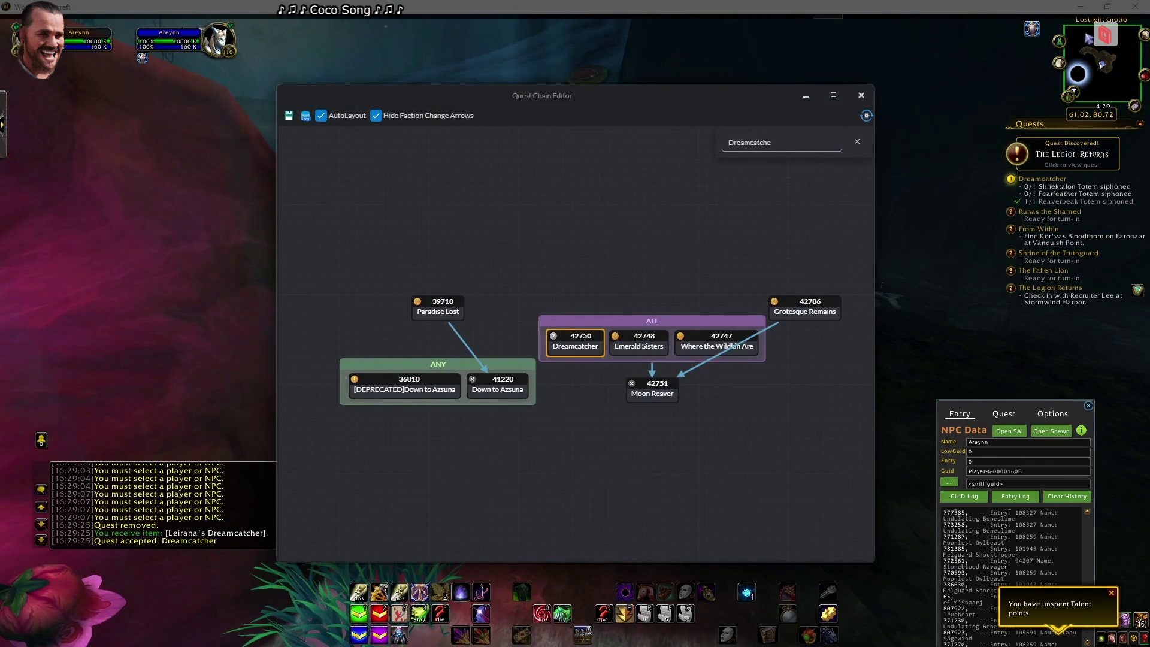
Bring Stormforge WoW Database Editor back to the front, showing the Hatching Harpy Egg (96932) script
key(alt+Tab)
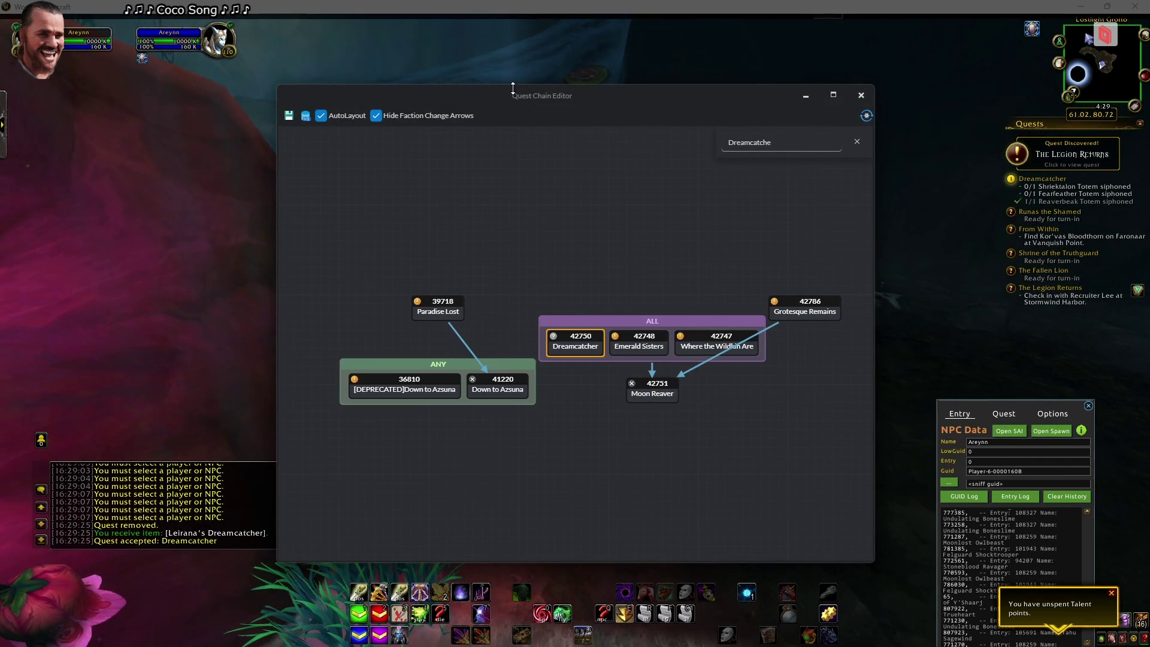
key(alt+Tab)
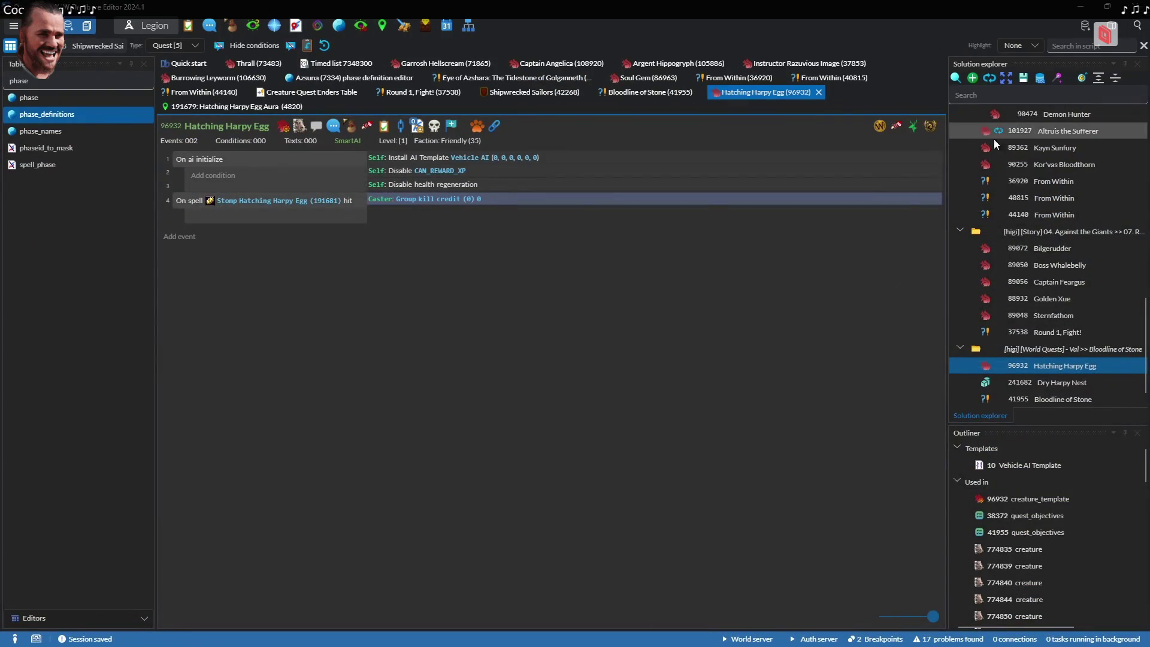
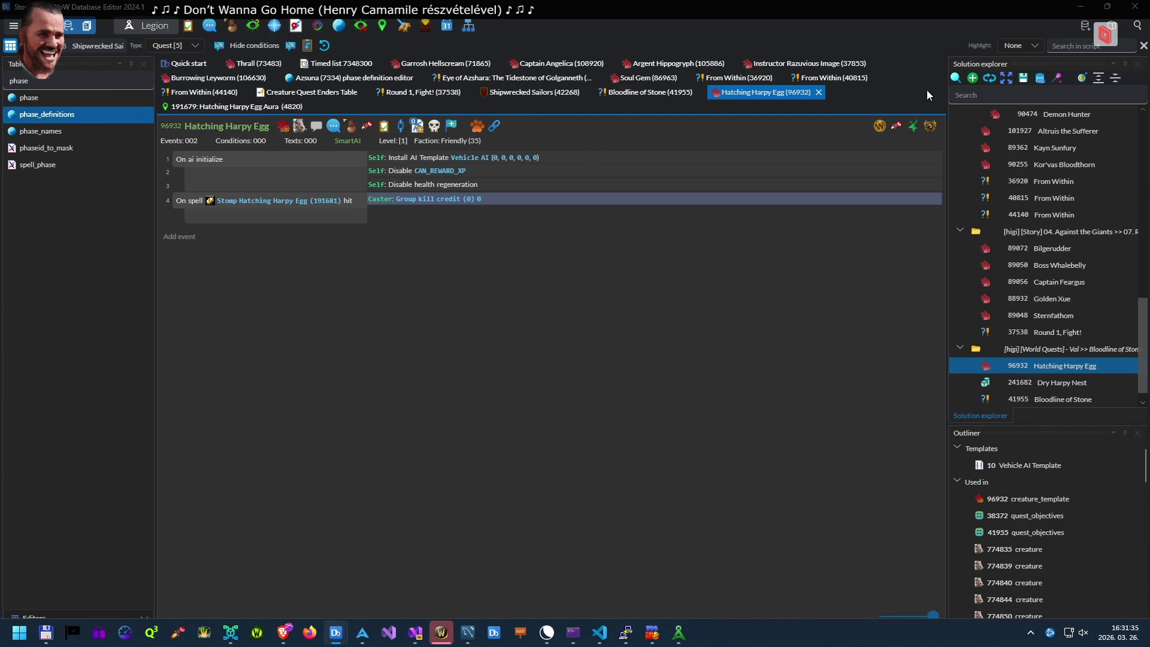
Load the Lightsong Dreamcatcher project and open quest 42750 Dreamcatcher's SmartQuest script
click(954, 78)
text(Dreamcatcher)
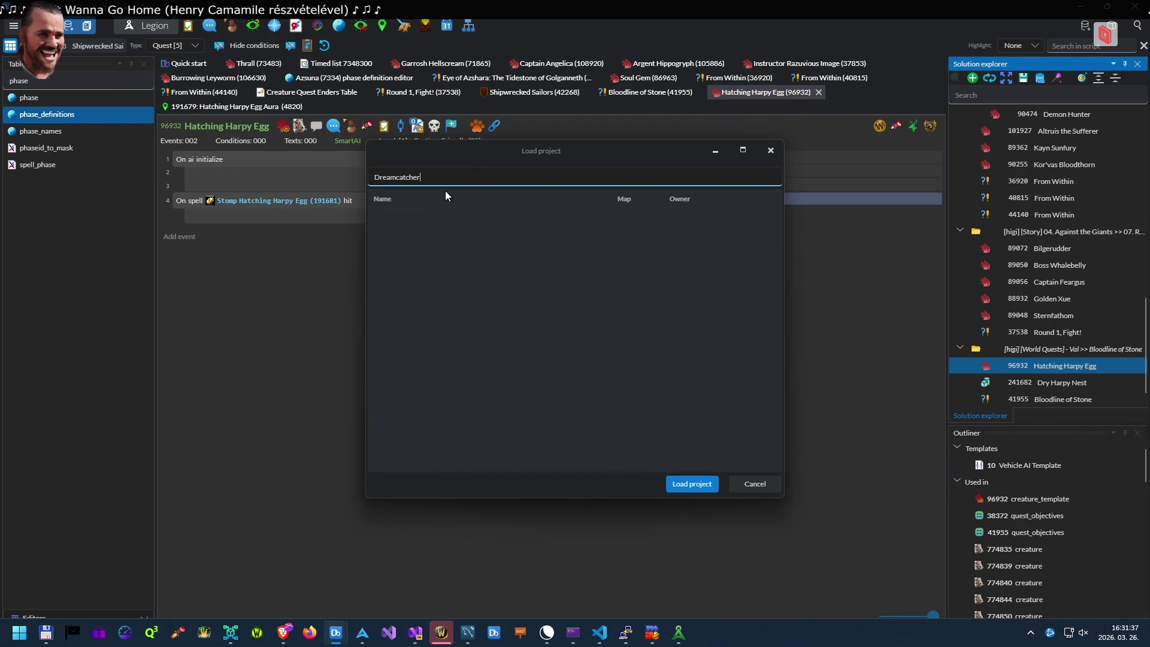
double_click(442, 267)
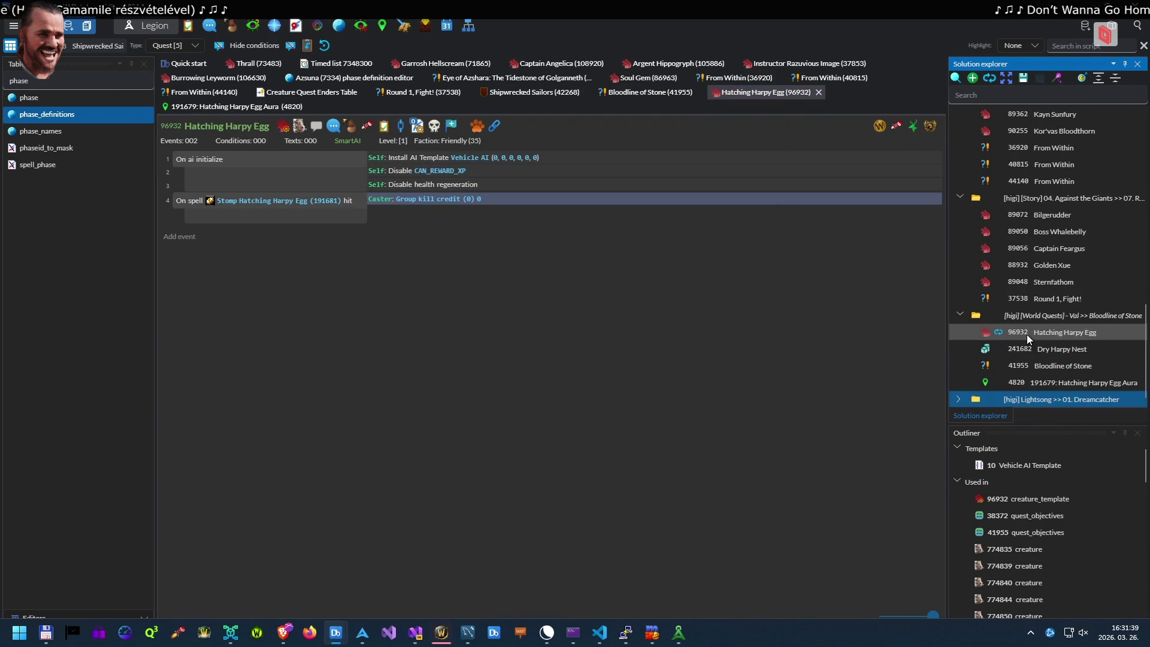
double_click(1048, 400)
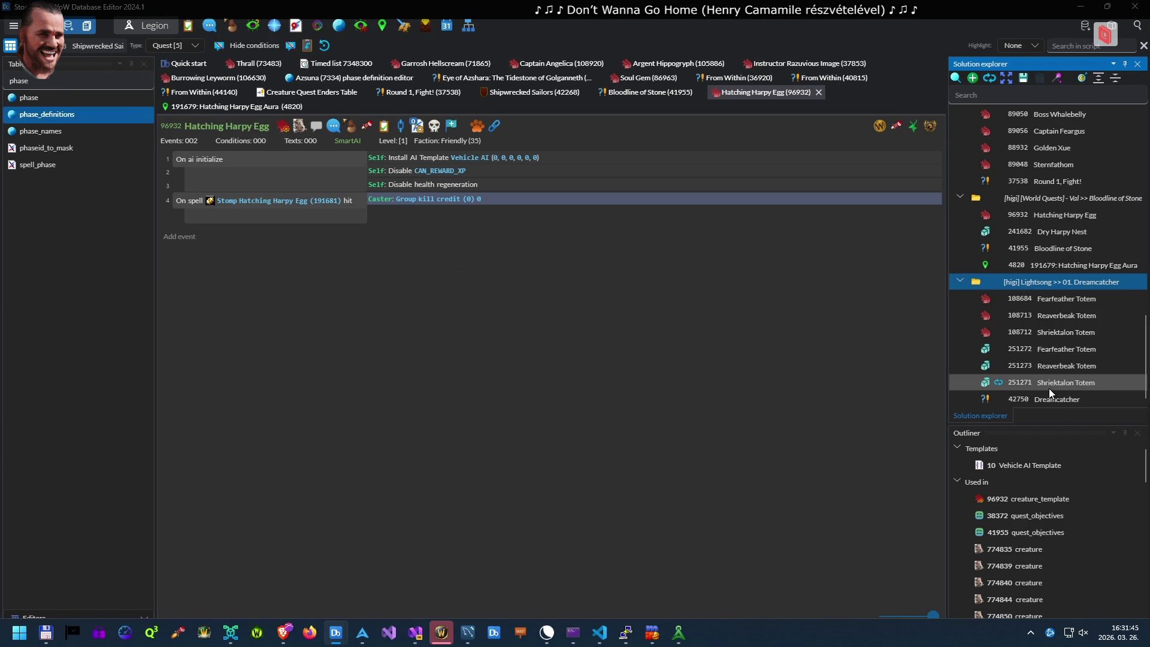
double_click(1054, 398)
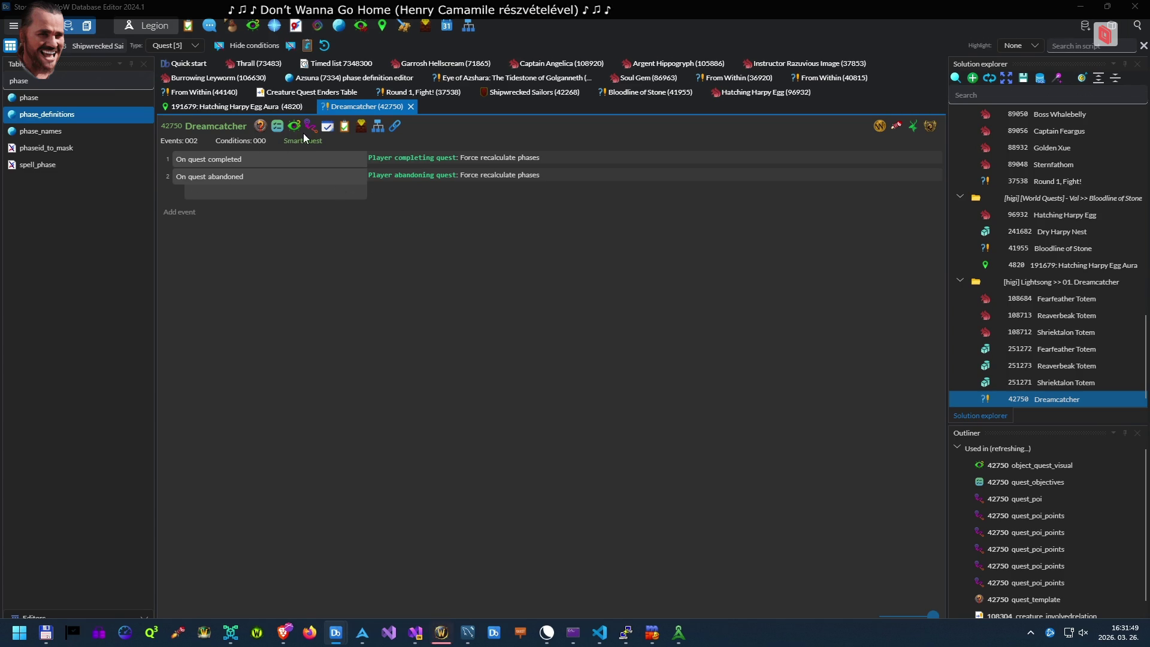
Check the quest objectives table, then open the Reaverbeak and Shriektalon Totem creatures
click(279, 126)
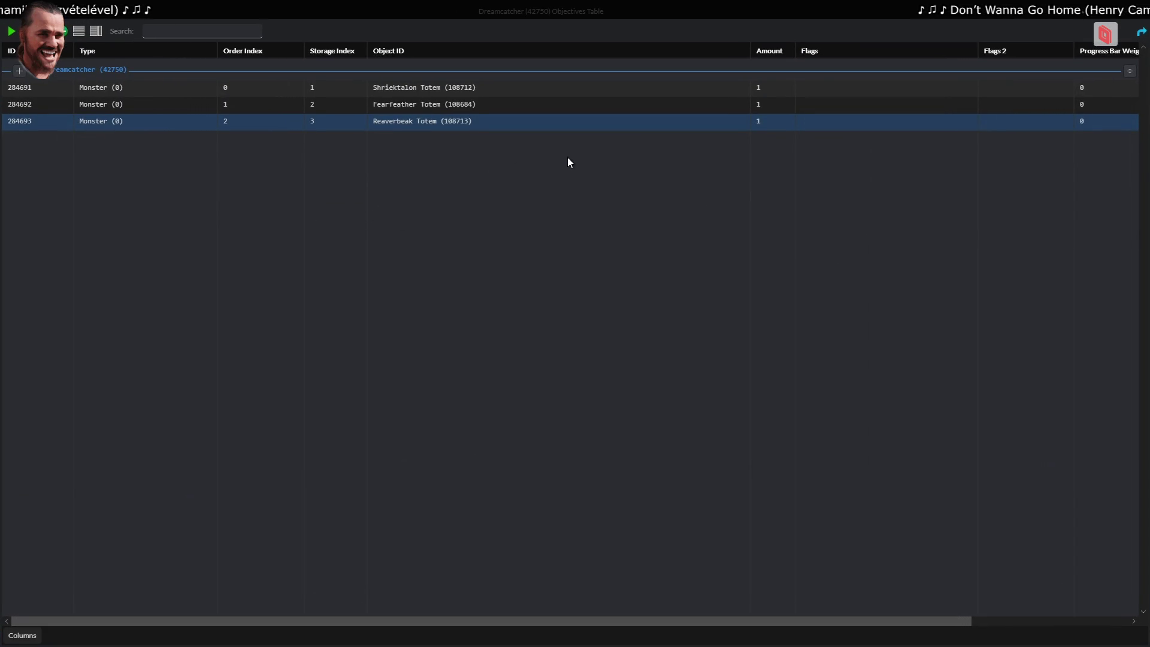
key(Escape)
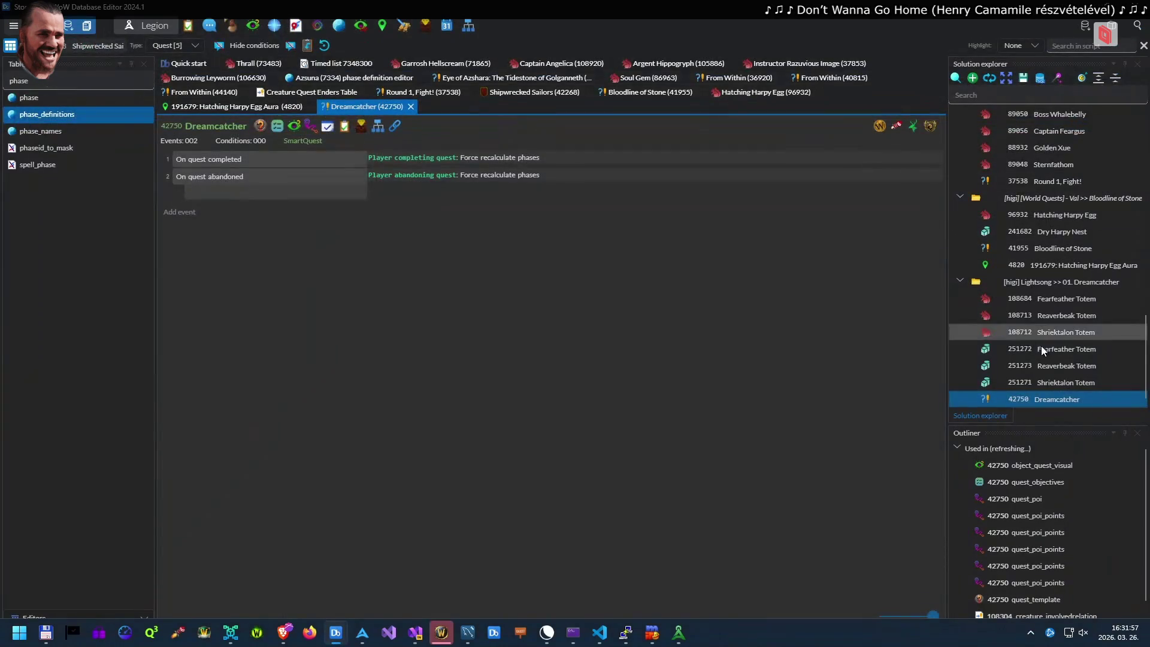
double_click(1055, 318)
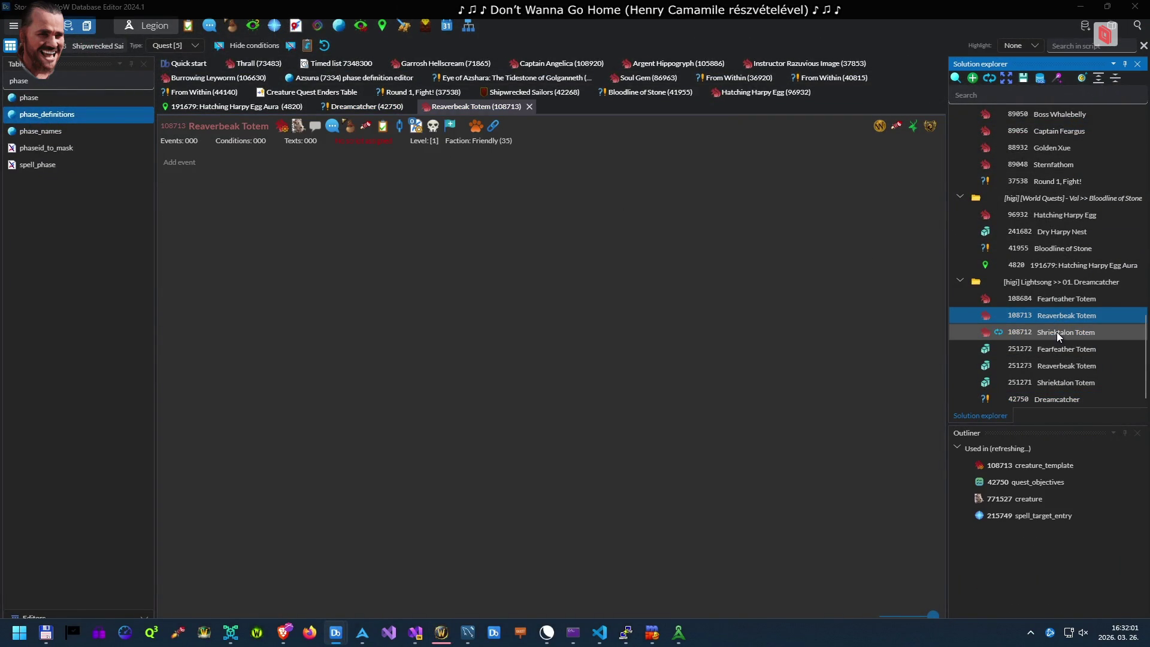
double_click(1057, 332)
Show Reaverbeak Totem gameobject 251273's Goober properties and copy its Siphoning spell id 215749
double_click(1060, 370)
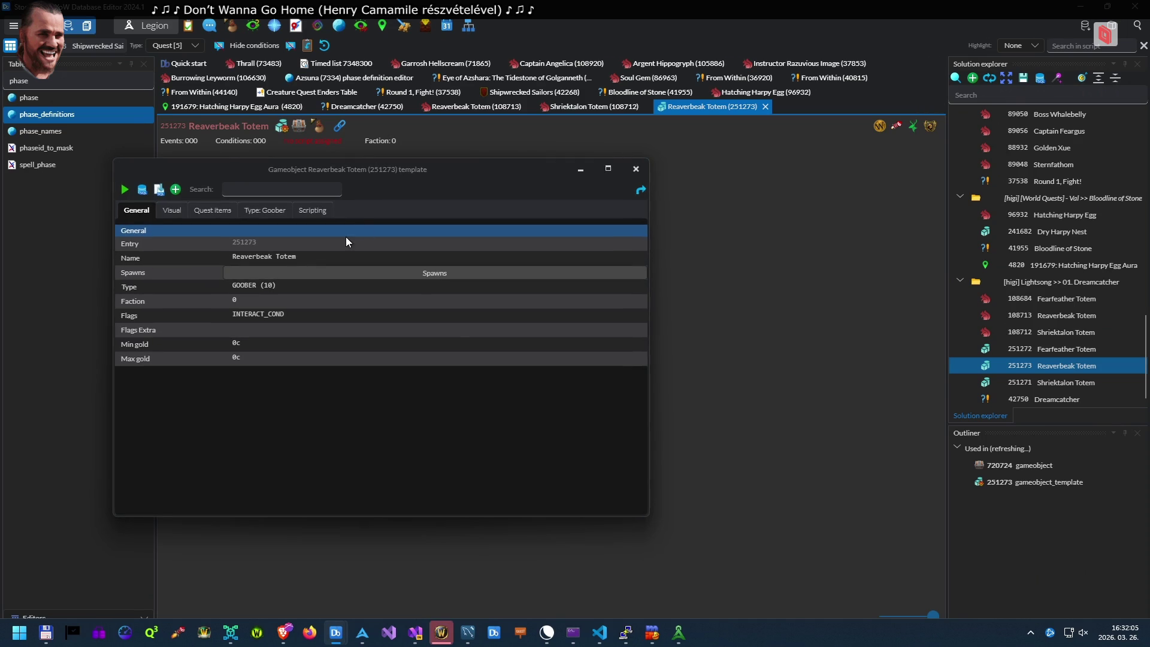
click(323, 137)
click(284, 135)
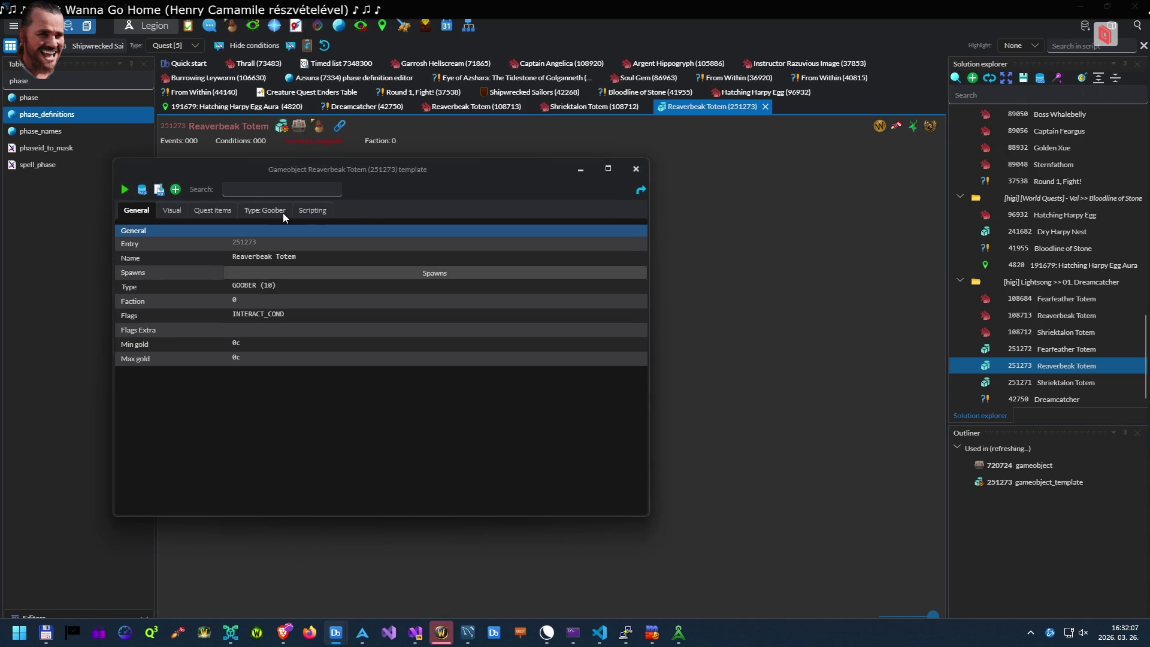
click(267, 211)
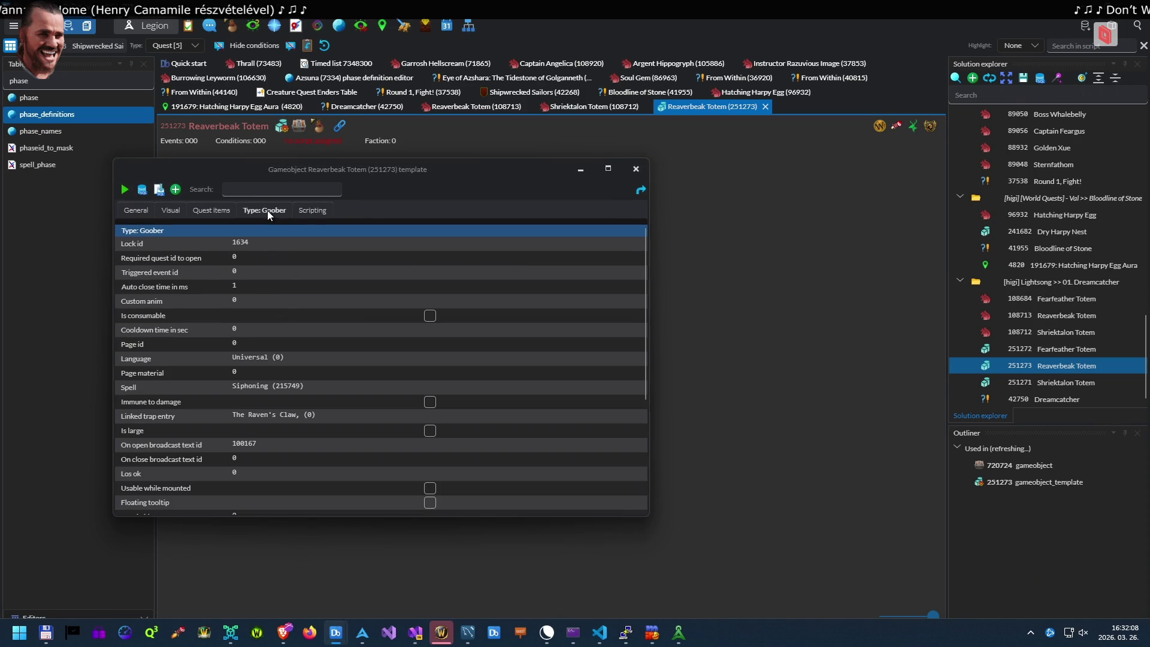
double_click(320, 385)
key(ctrl+c)
key(alt+Tab)
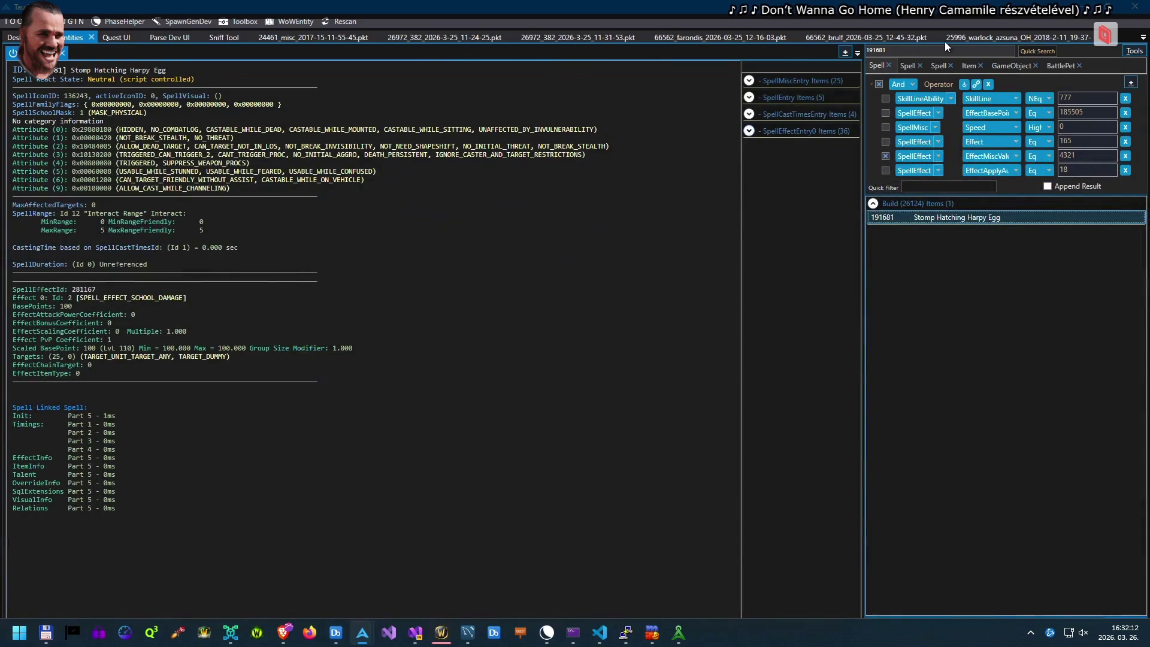
Look up spell 215749 Siphoning in Tauri Parser and view its details
click(945, 50)
key(ctrl+a)
key(ctrl+v)
key(Return)
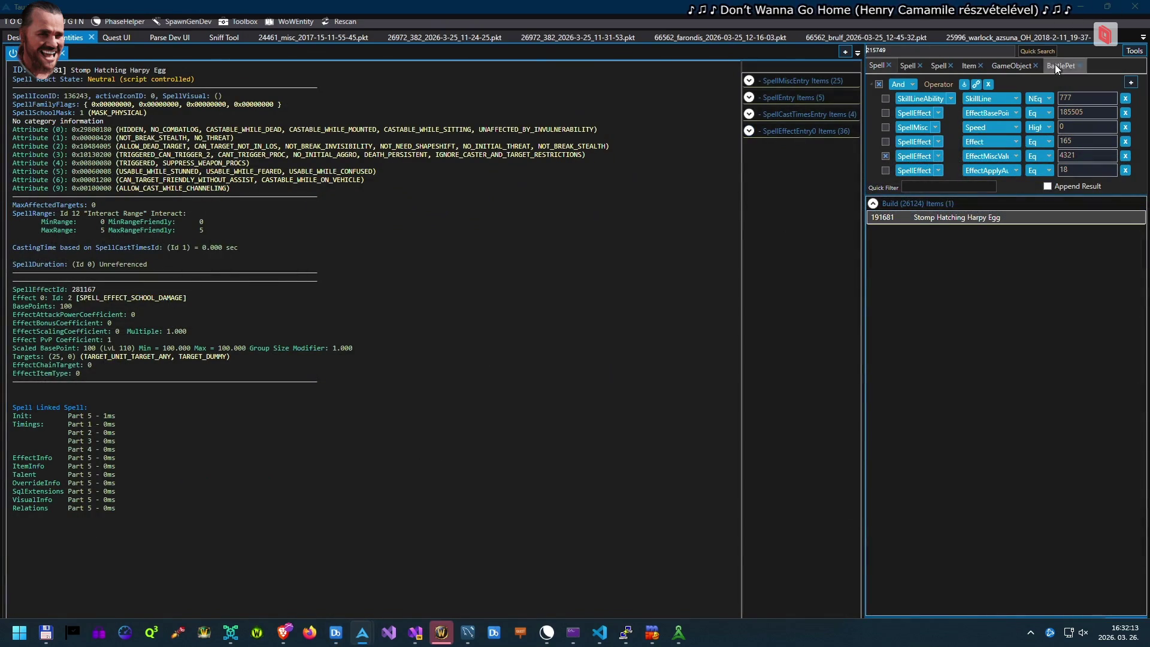
click(990, 213)
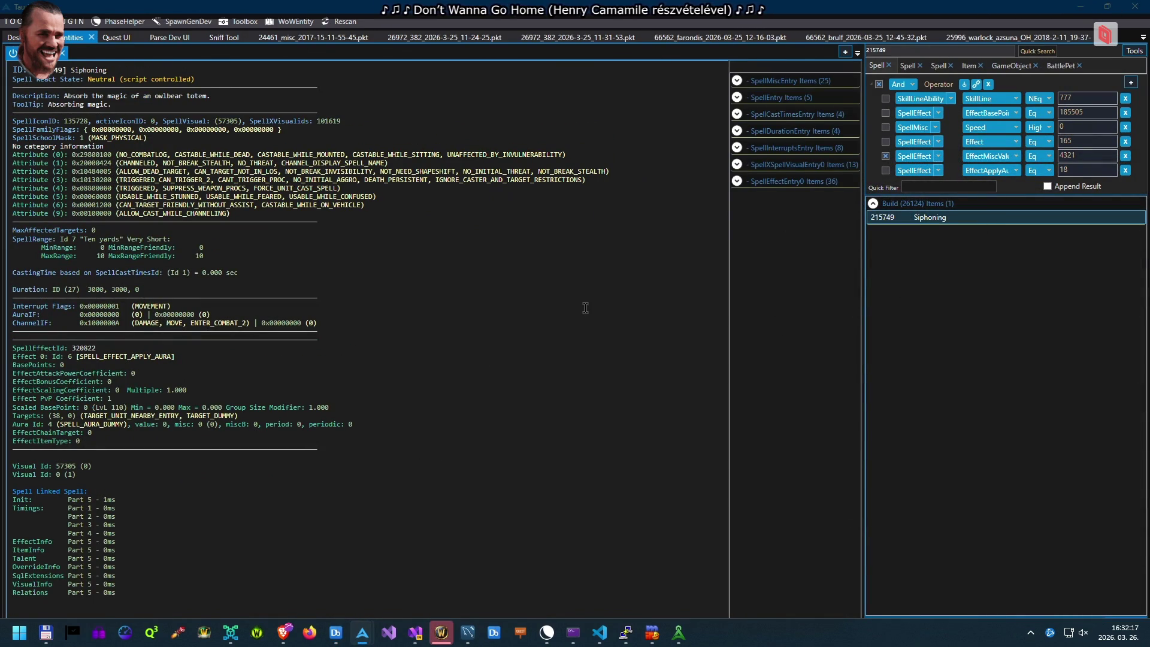
double_click(1006, 217)
key(Escape)
Reopen the Fearfeather (108684), Shriektalon (108712) and Reaverbeak (108713) Totem creatures
key(alt+Tab)
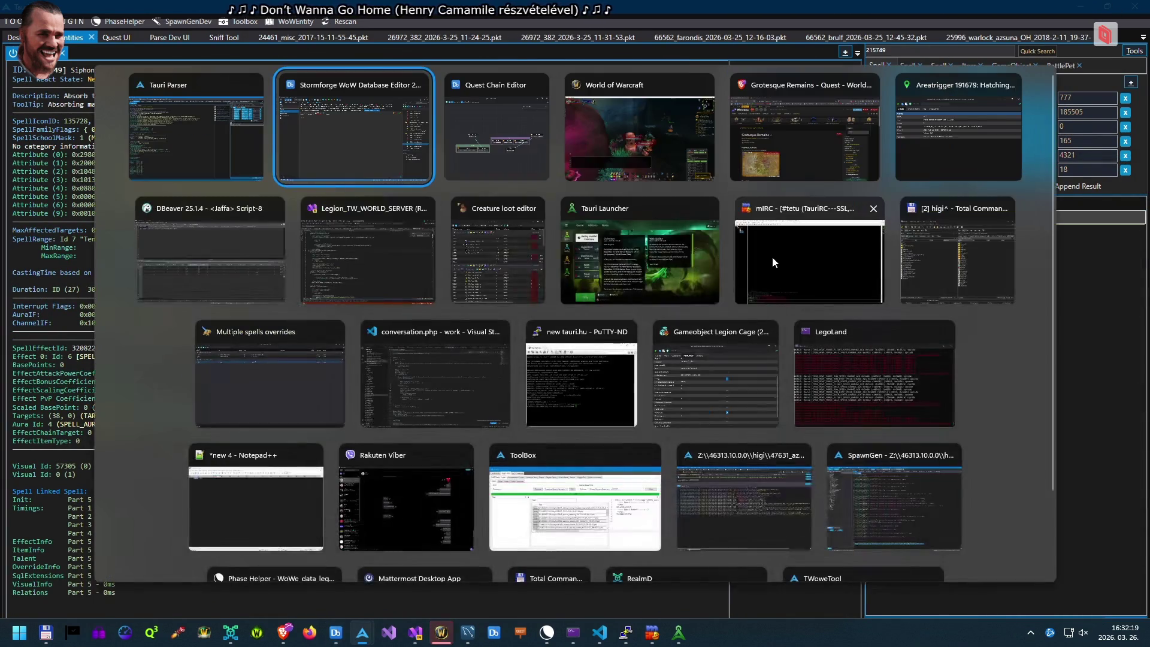
click(757, 260)
double_click(1062, 304)
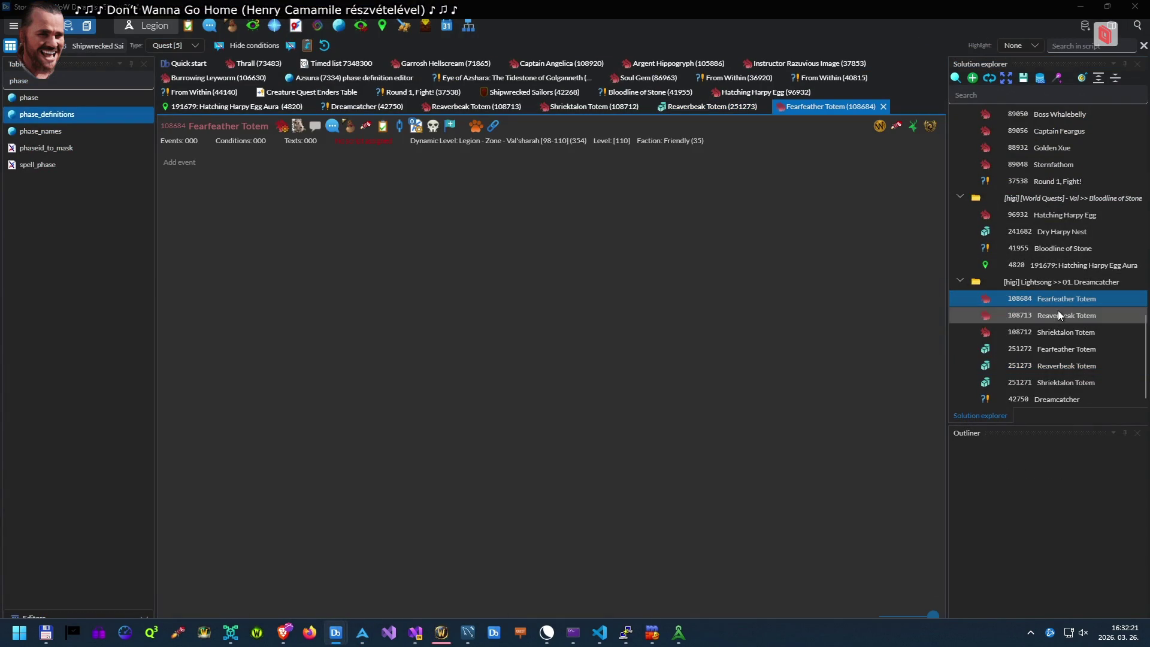
double_click(1049, 332)
double_click(1048, 315)
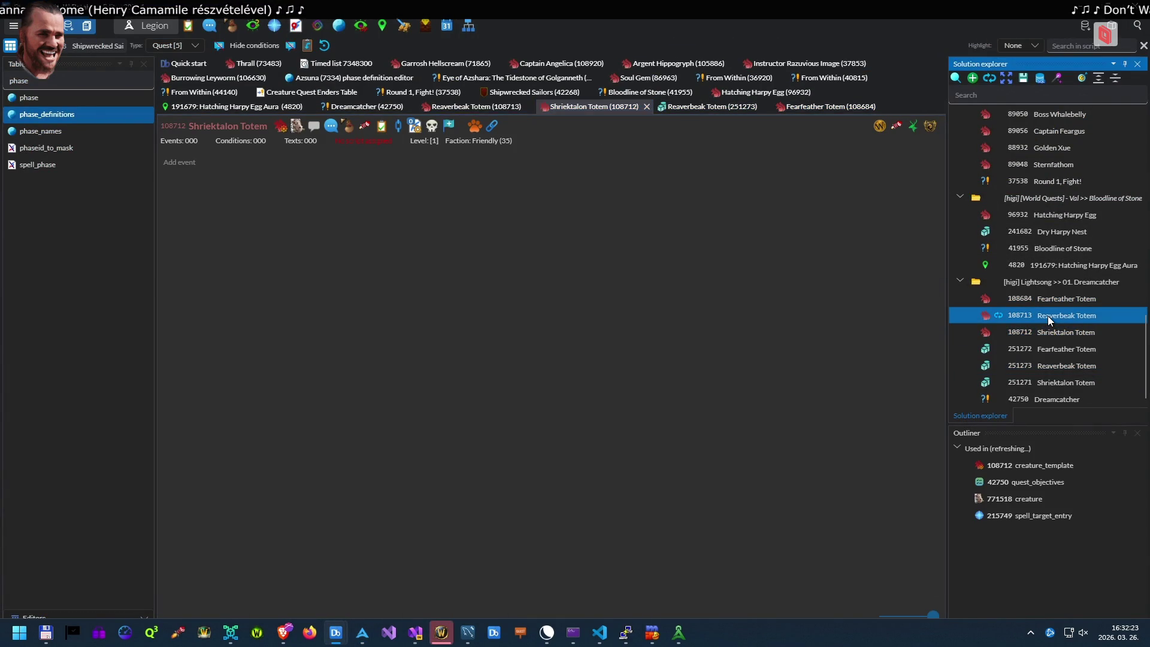
key(alt+Tab)
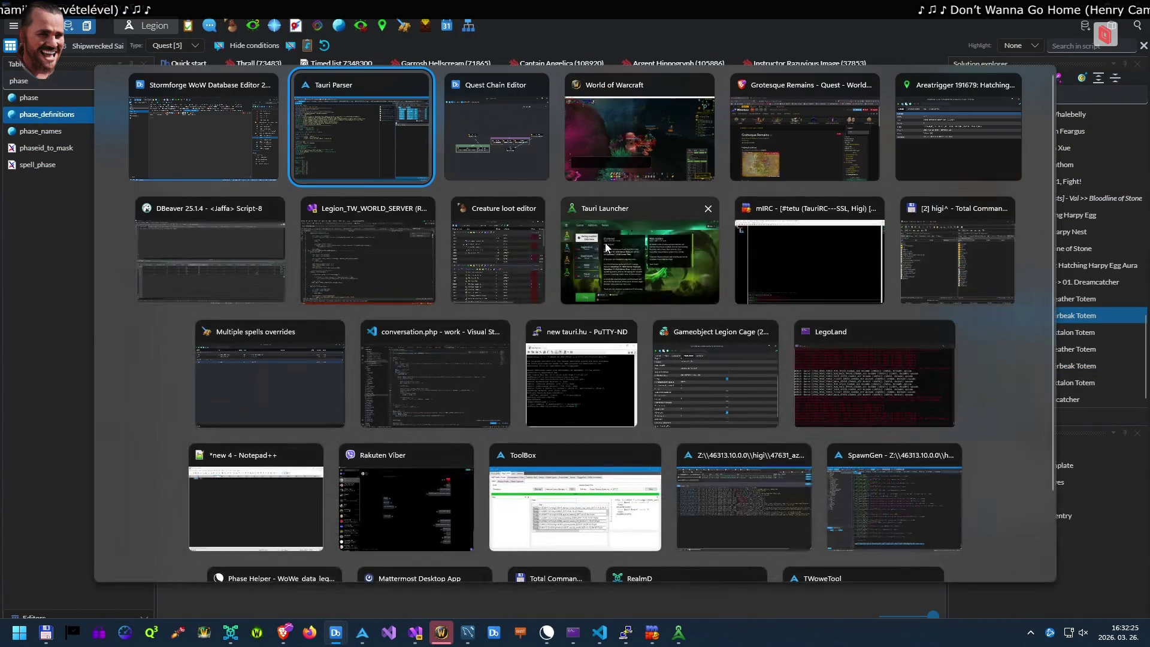
click(322, 267)
Search the entire solution for 215749 and open the Siphoning aura script in Spell_Valsharah.cpp
key(ctrl+f)
key(ctrl+v)
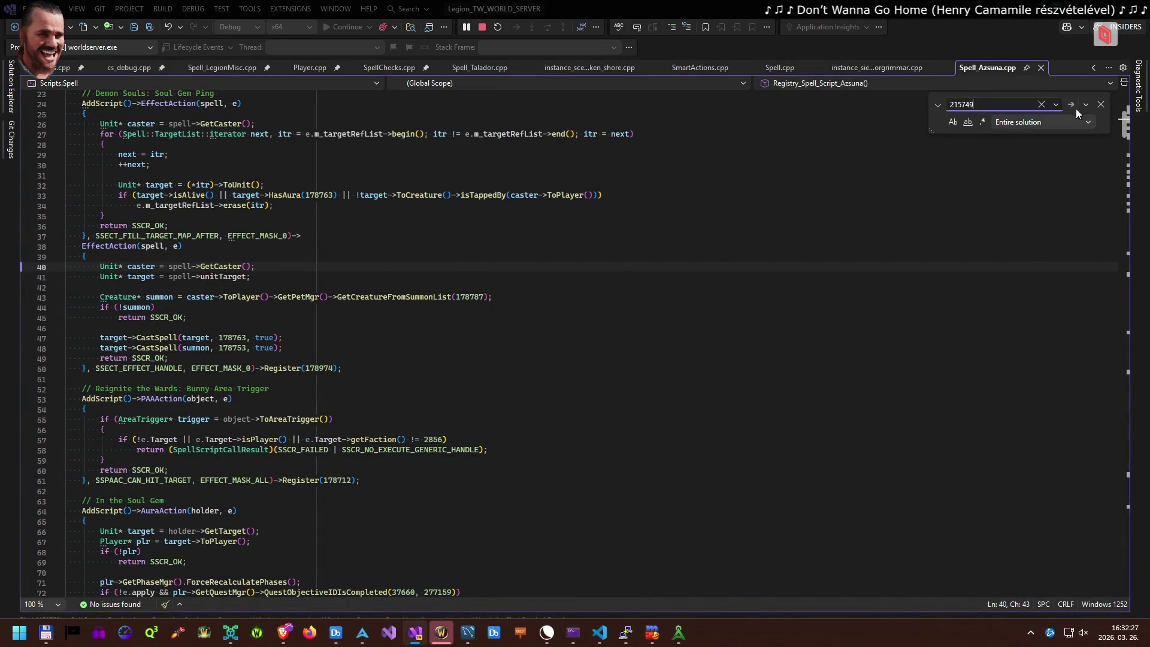
click(1086, 105)
click(1071, 152)
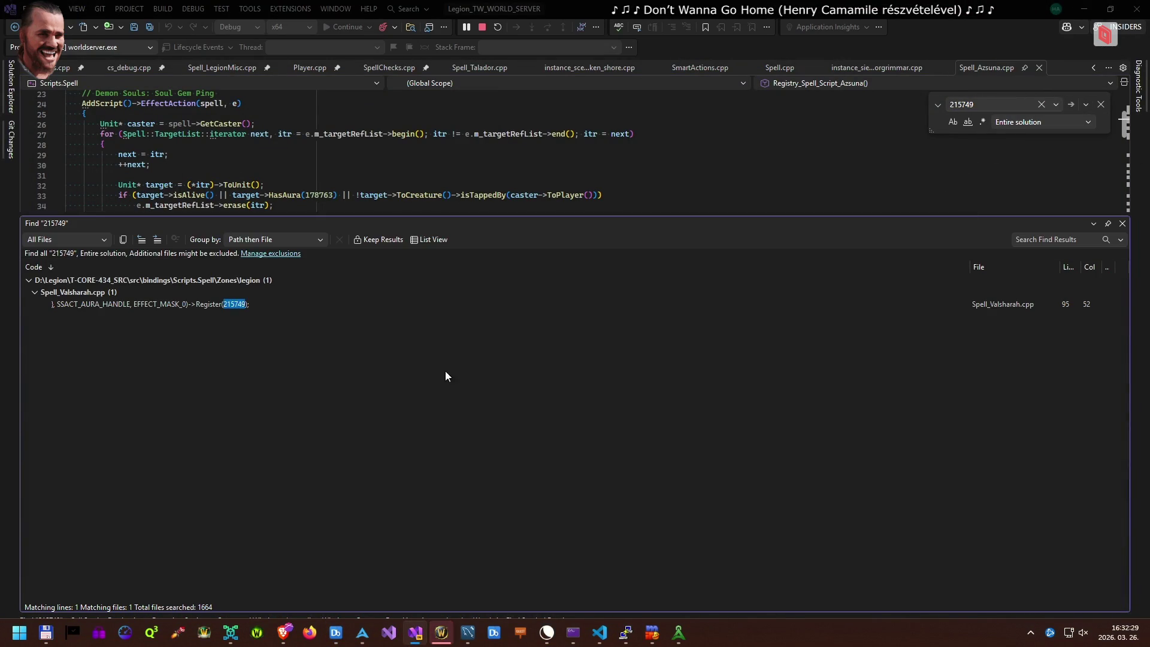
double_click(216, 303)
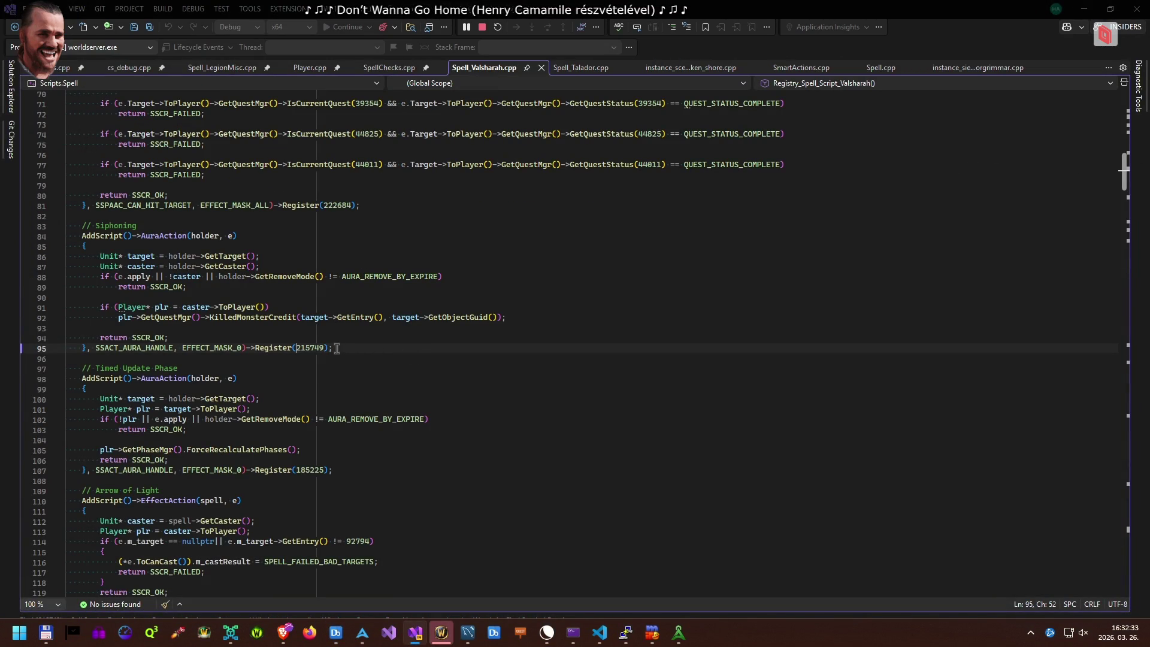
mouse_move(323, 314)
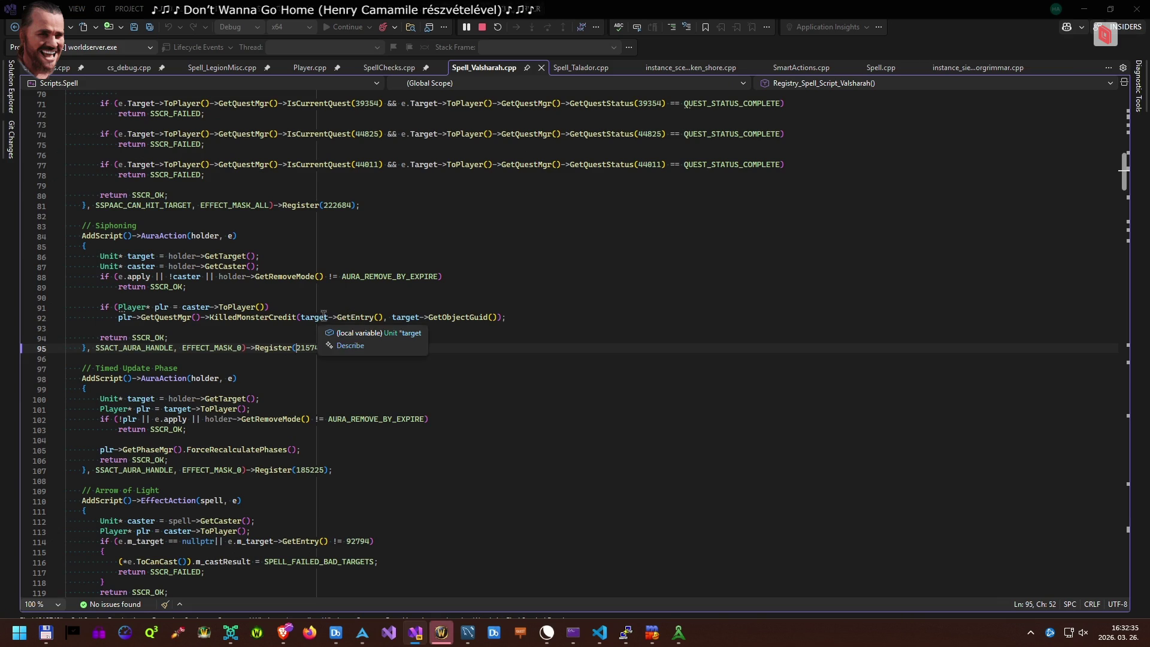
key(alt+Tab)
key(alt+Tab)
key(alt+Tab)
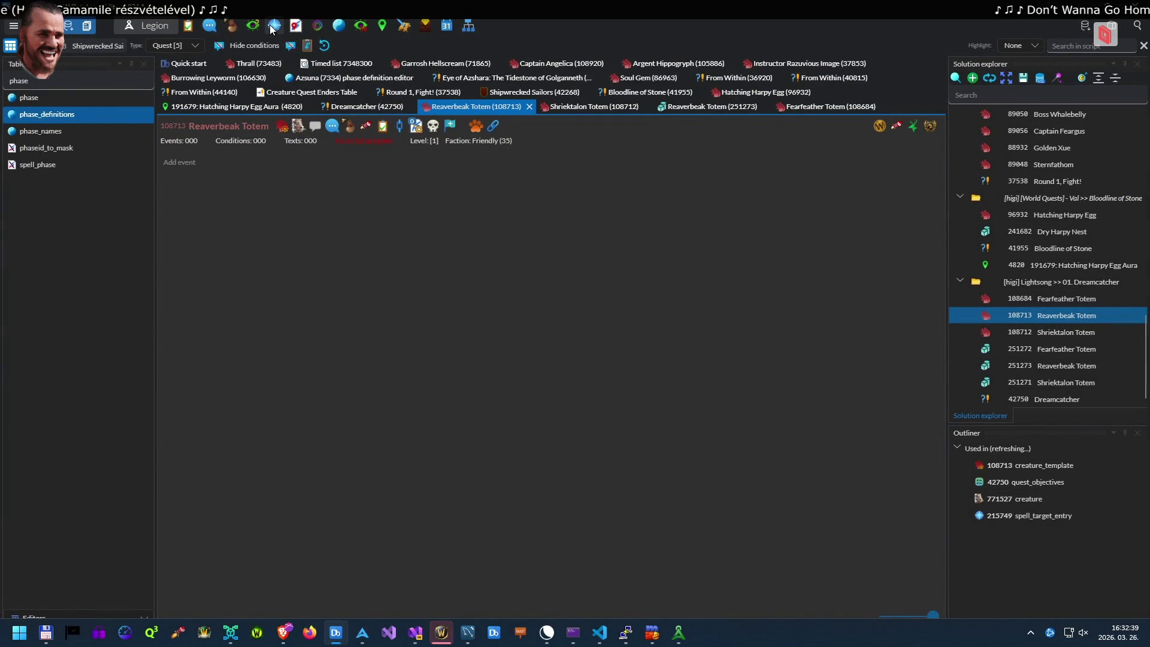
Show Siphoning (215749)'s spell target entries: Fearfeather, Shriektalon and Reaverbeak Totems
click(271, 25)
click(415, 218)
double_click(468, 285)
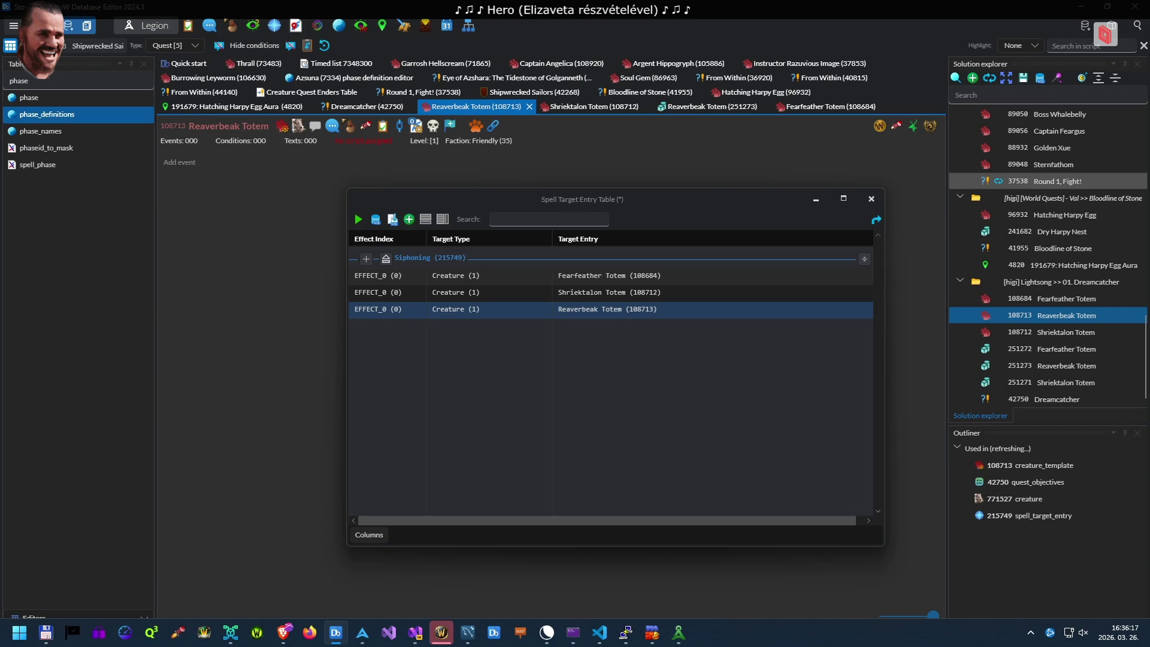
Close the Siphoning target entry table without saving changes
click(871, 200)
click(616, 401)
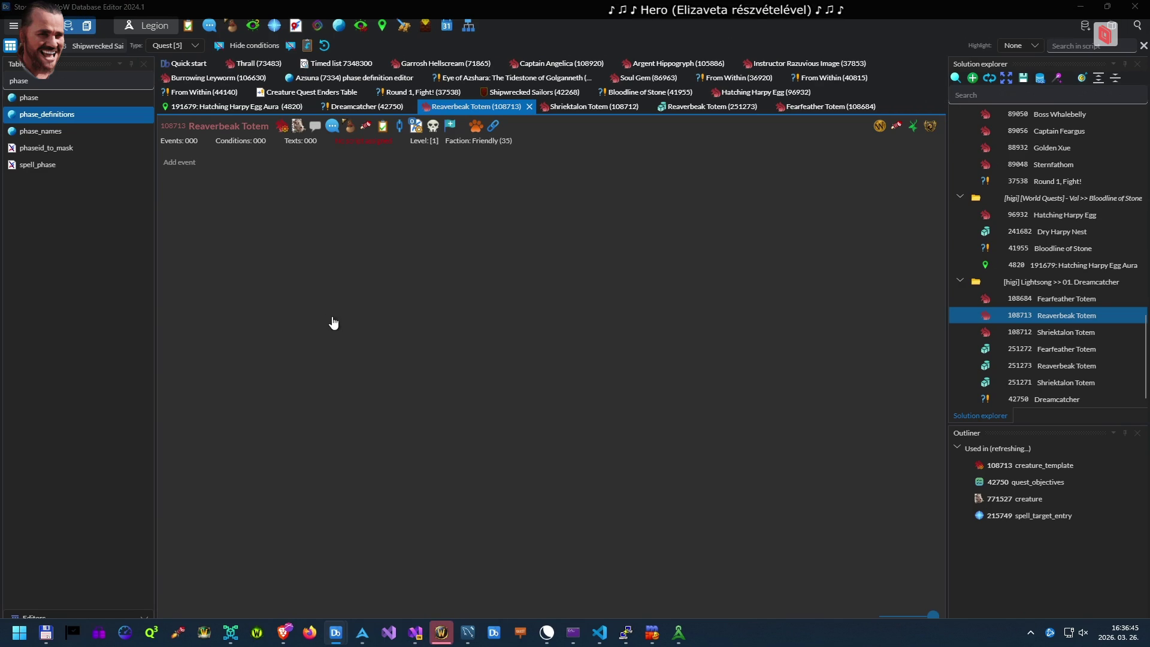
Open the spell_area table for Suramar (7637) and filter it by 'hunger'
click(36, 80)
text(area)
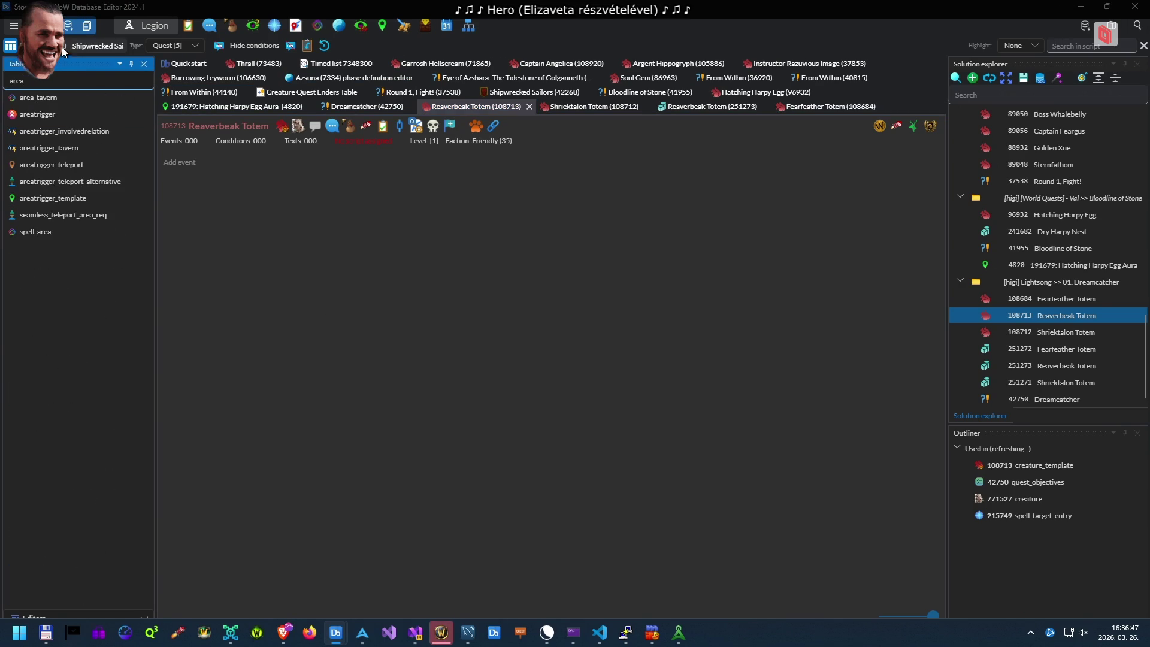
double_click(48, 233)
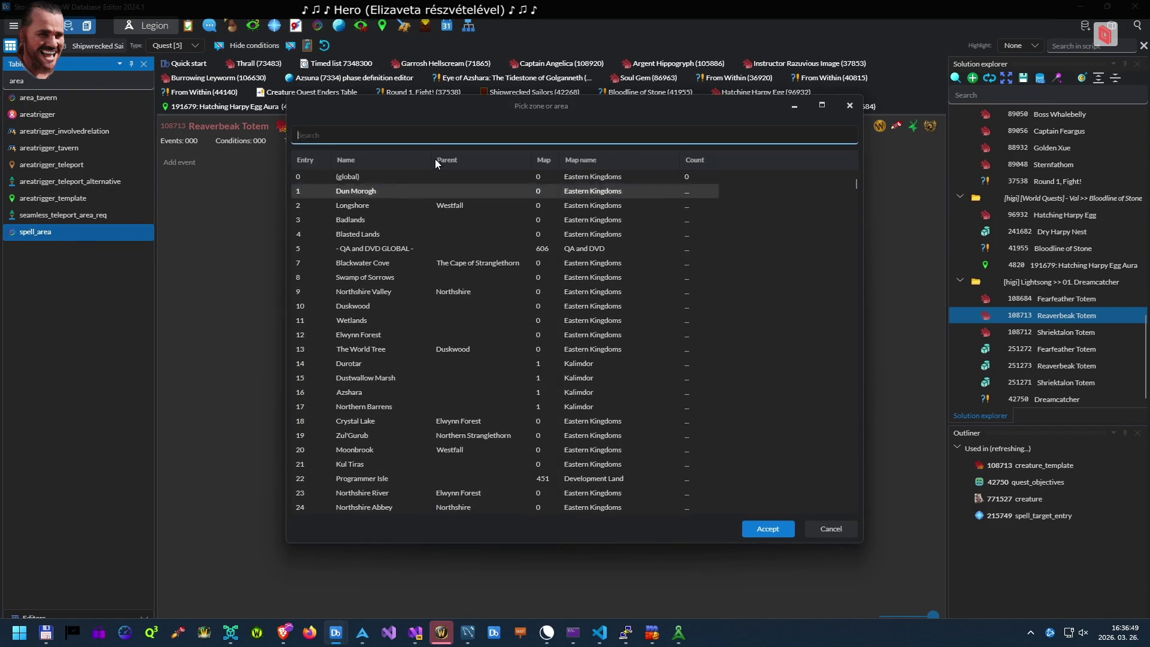
text(suramar)
key(Down)
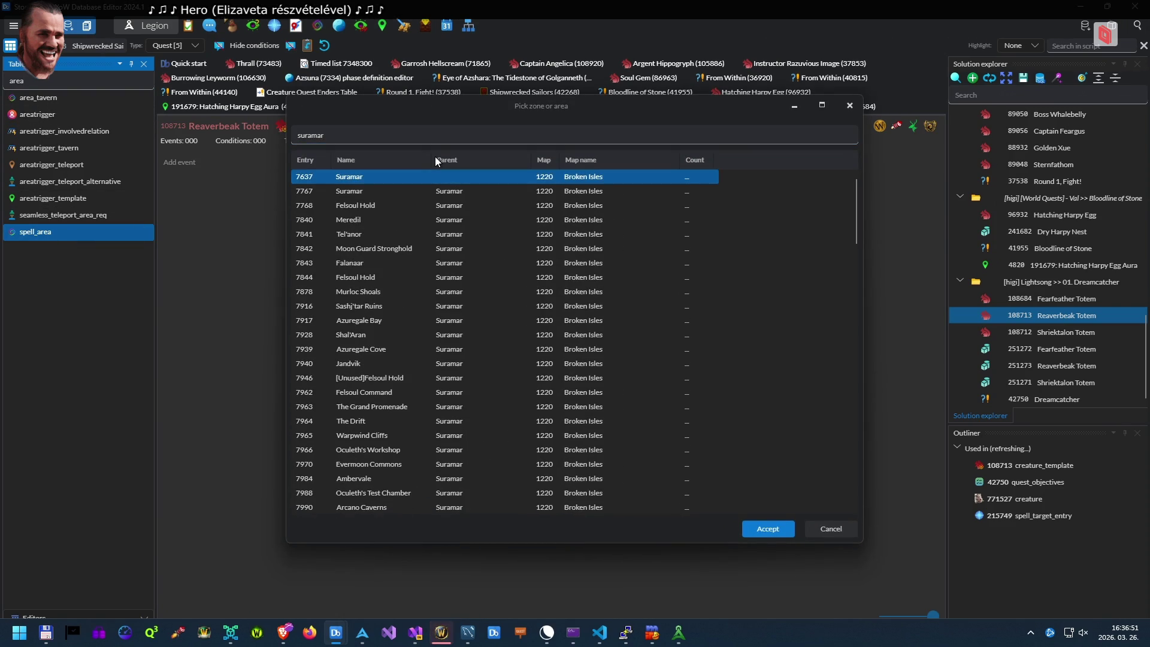
key(Return)
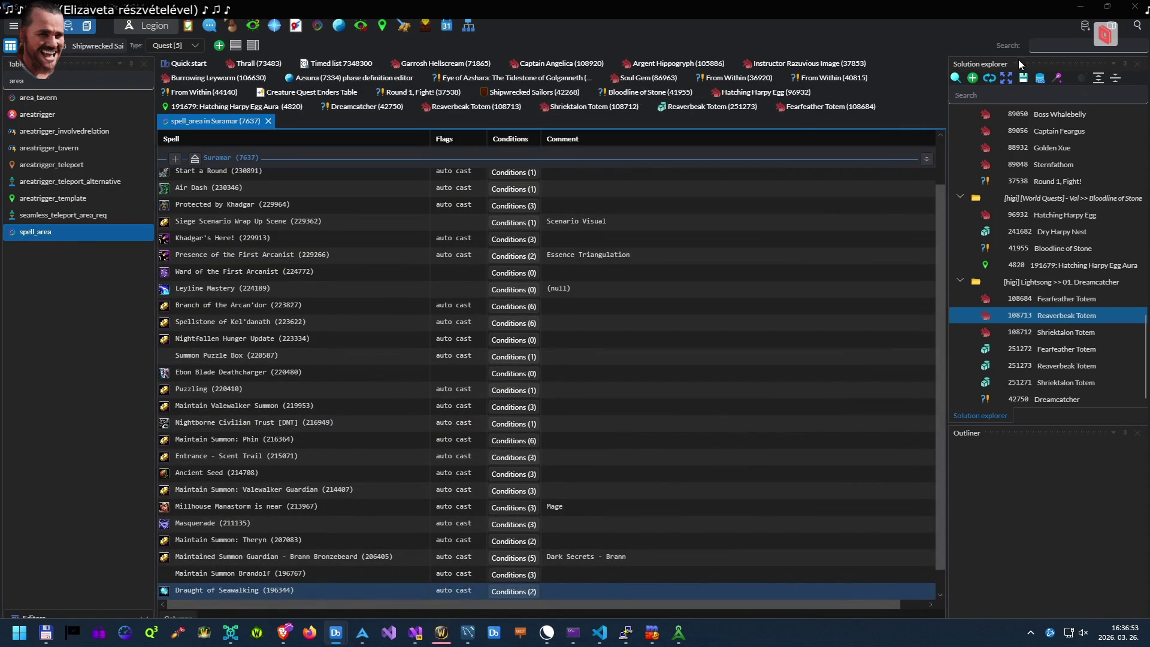
click(1042, 48)
text(hunger)
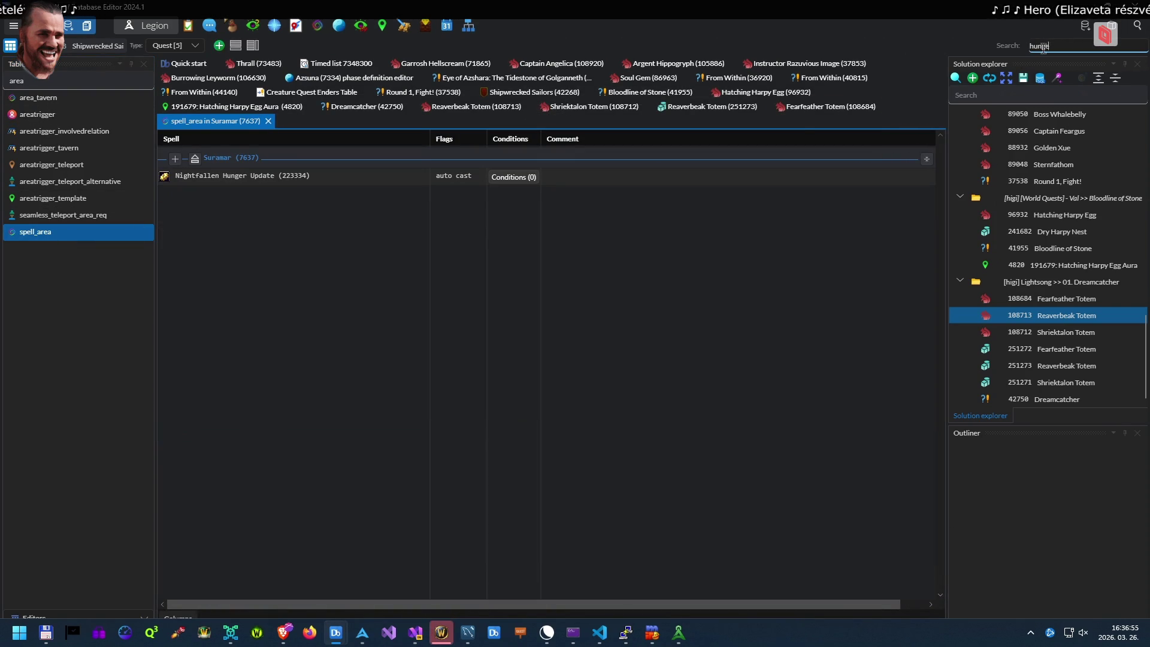
Add an Is map Broken Isles (1220) condition to Nightfallen Hunger Update and save
click(513, 177)
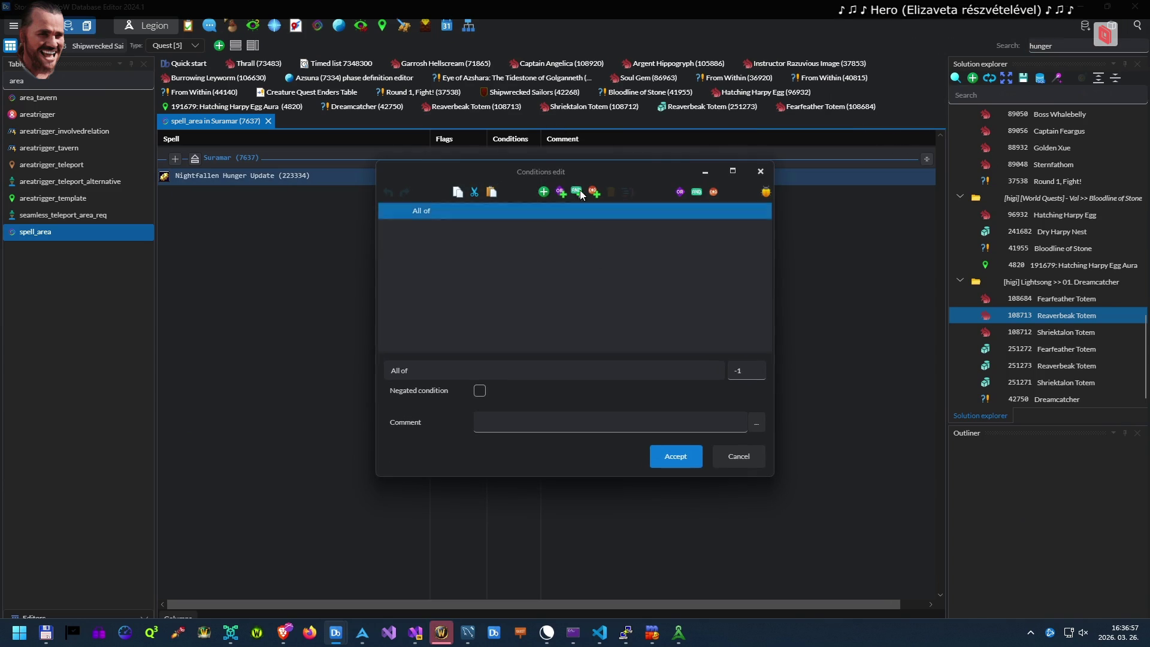
click(543, 192)
text(map)
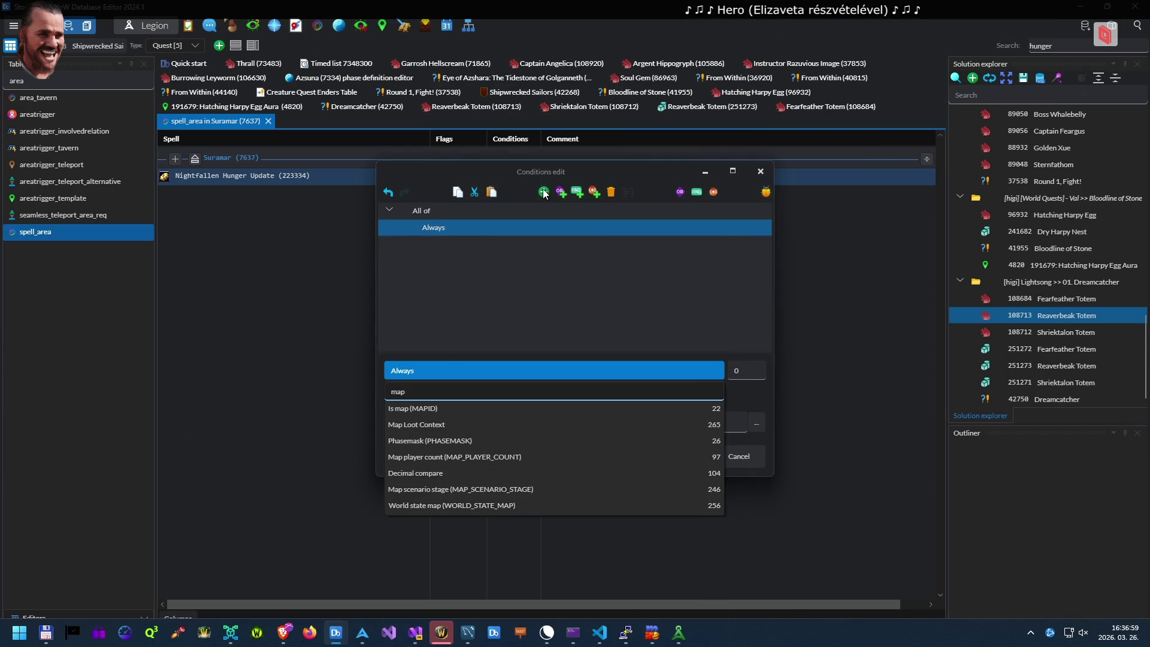
key(Return)
click(524, 370)
text(1220)
key(Return)
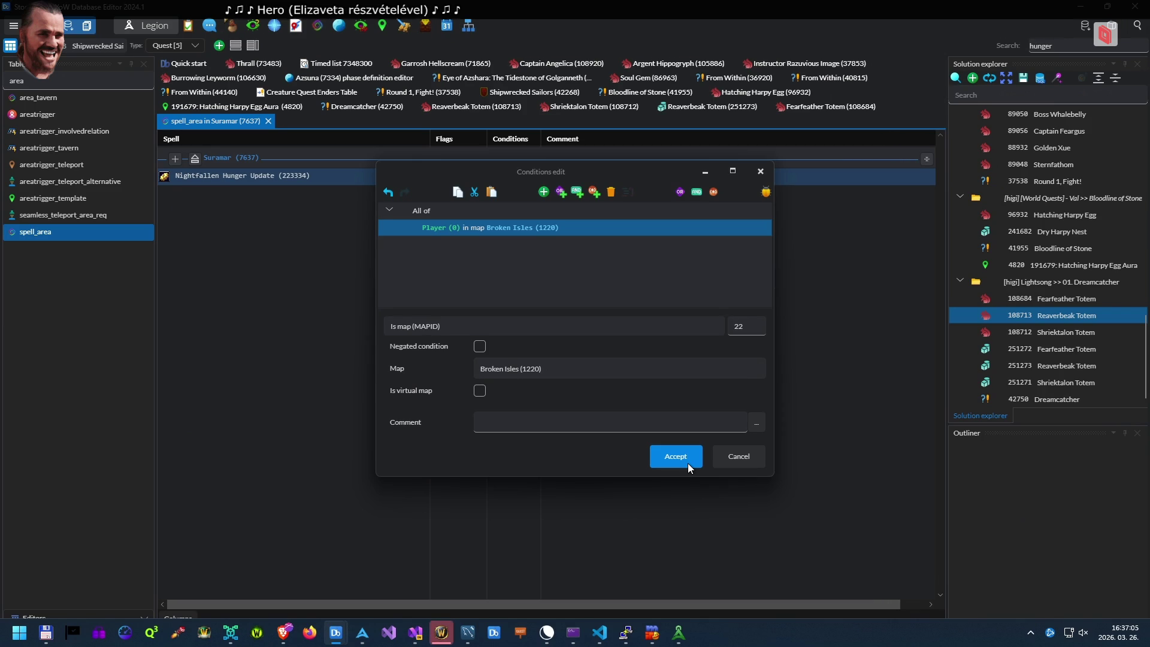
click(687, 463)
key(ctrl+s)
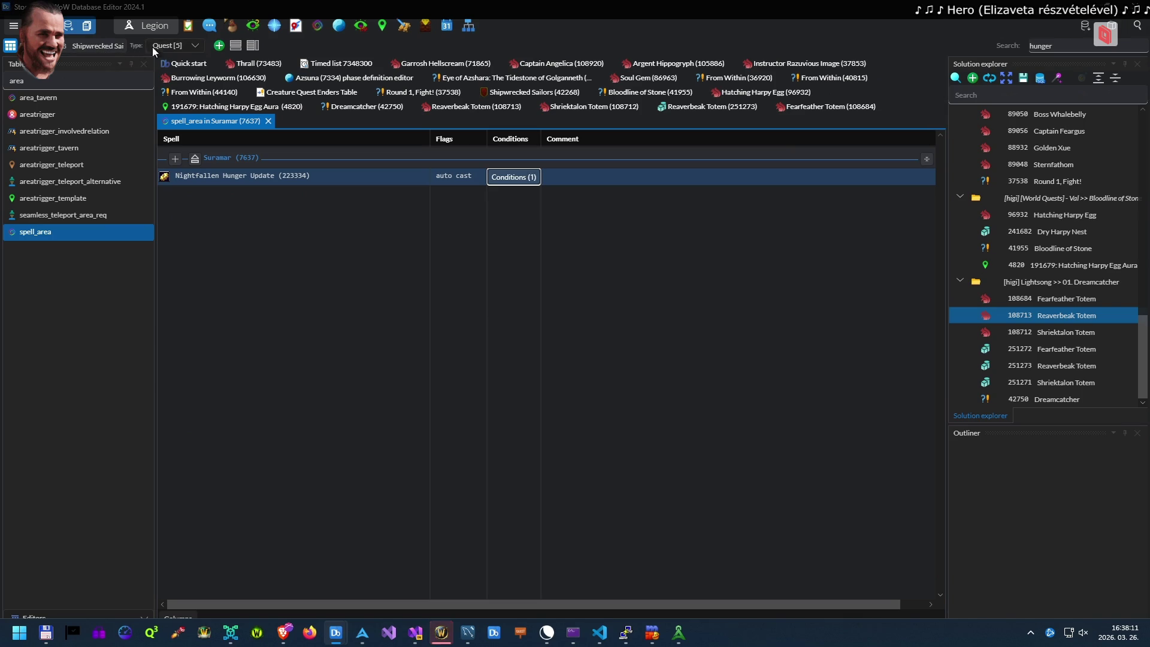
click(1006, 78)
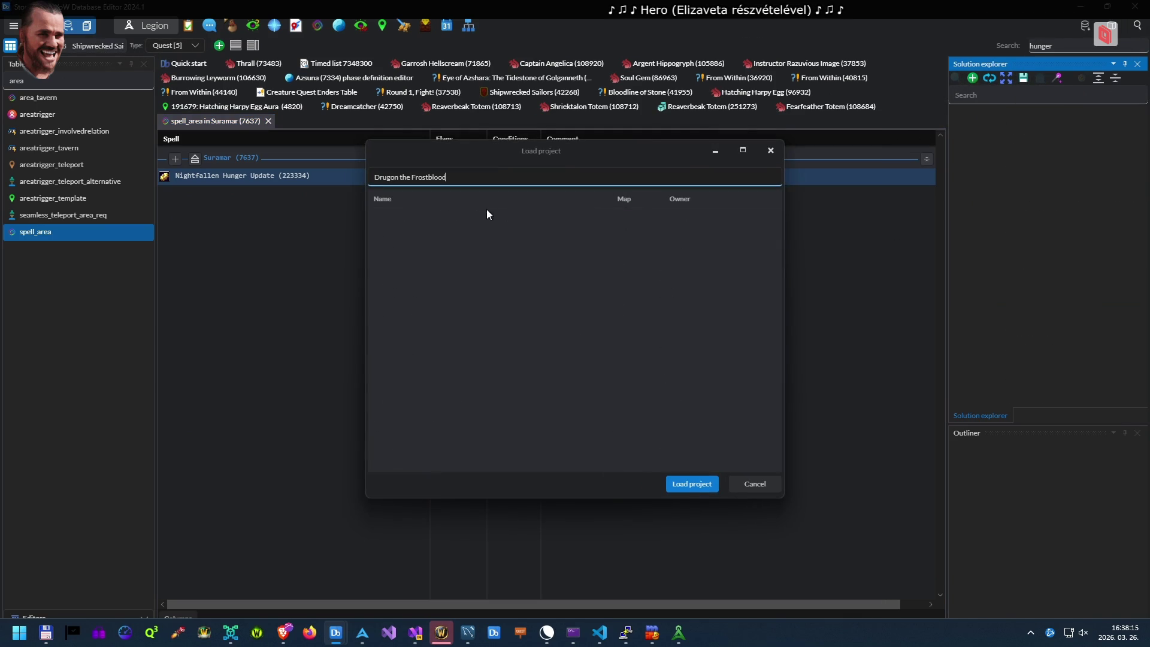
Narrow the project search to 'Drugon', find no match, and cancel the loader
key(BackSpace)
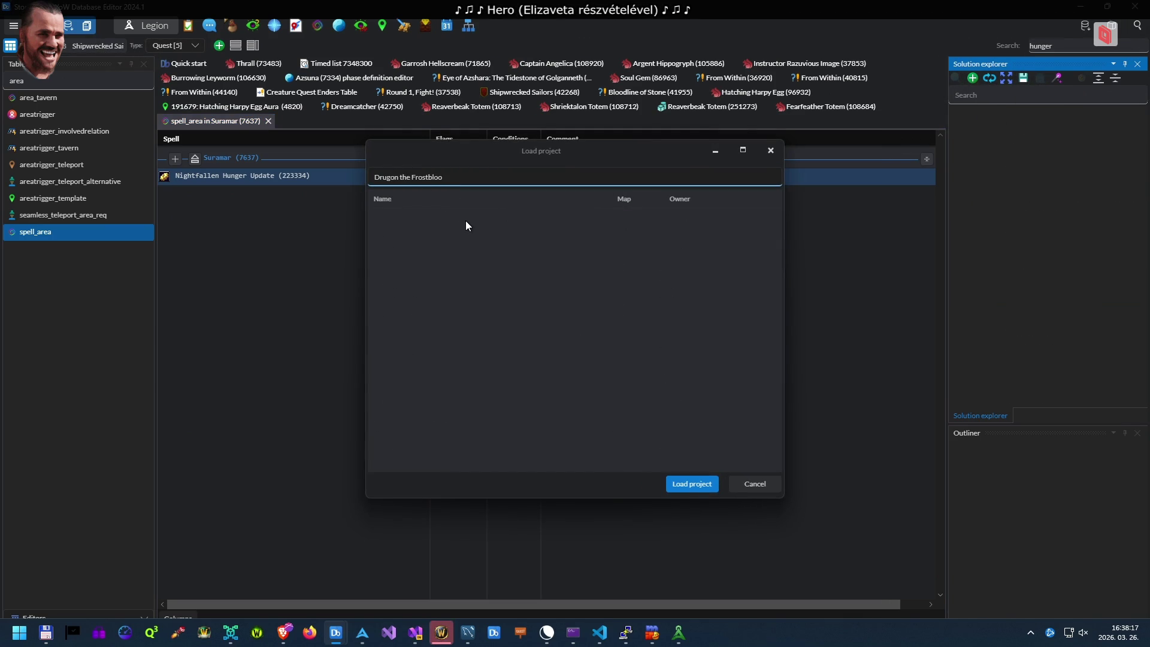
key(Delete)
key(ctrl+Right)
key(shift+End)
key(Delete)
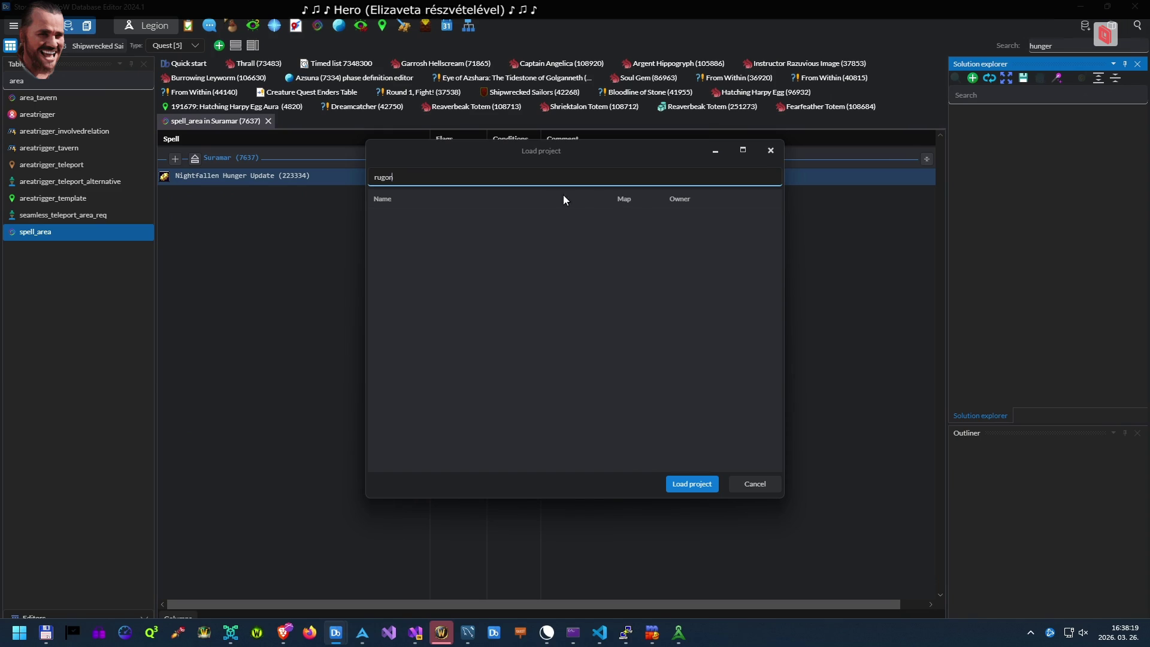
text(D)
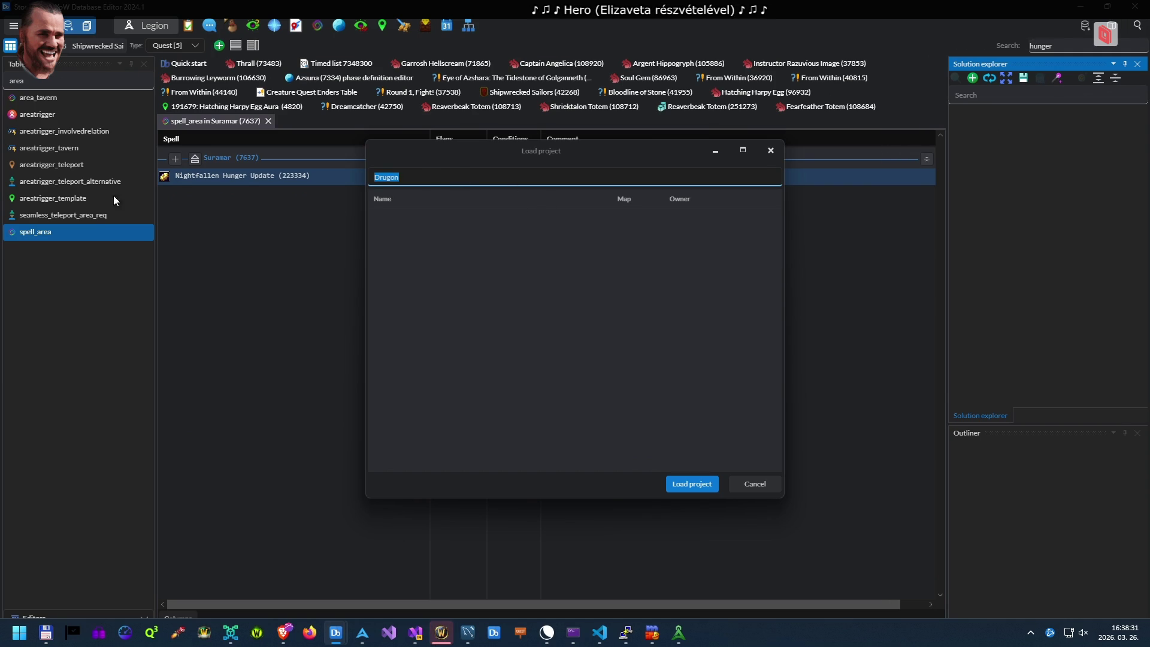
key(Escape)
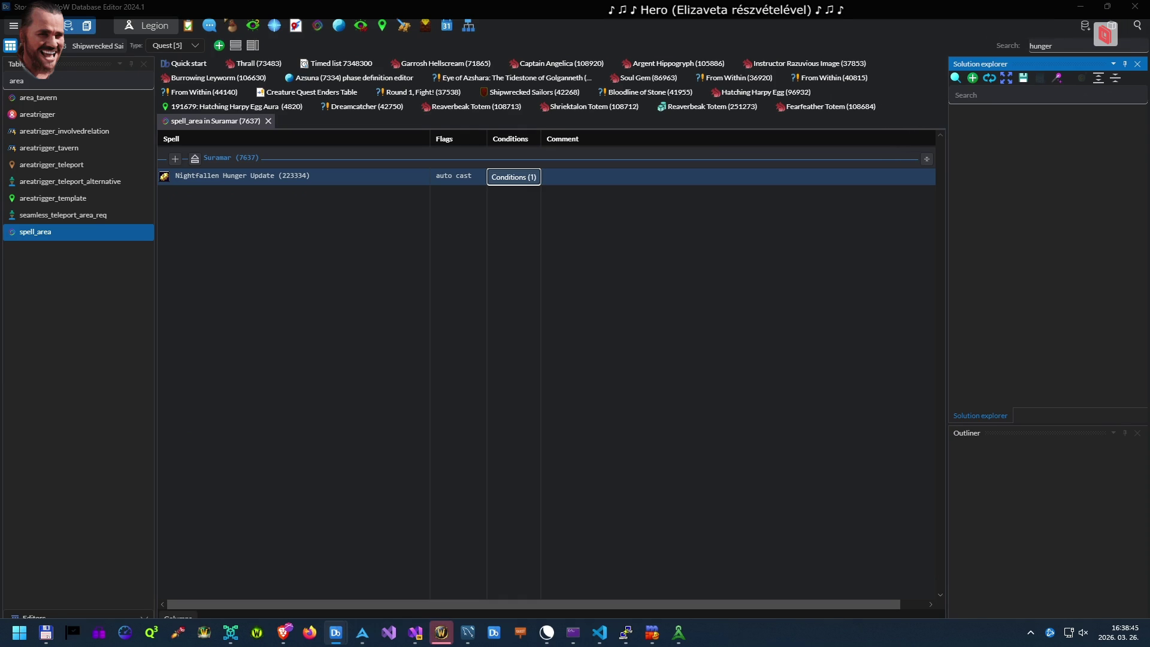
Load The Frozen King project and open Drugon the Frostblood (110378)'s SmartAI script
click(955, 78)
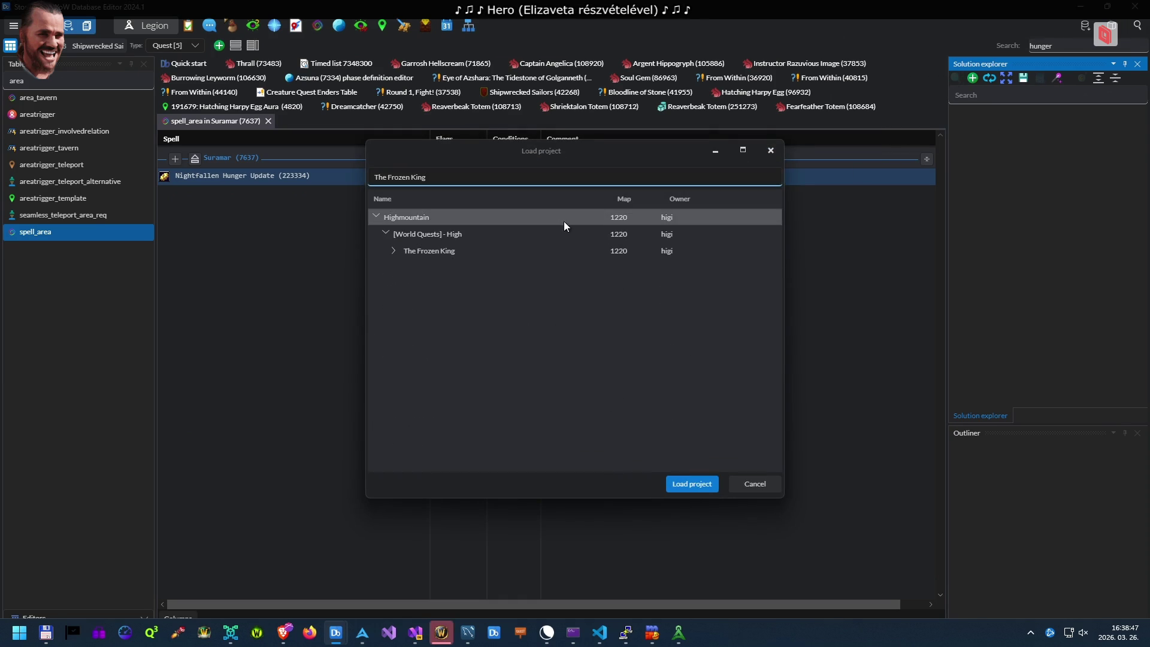
double_click(510, 250)
key(Escape)
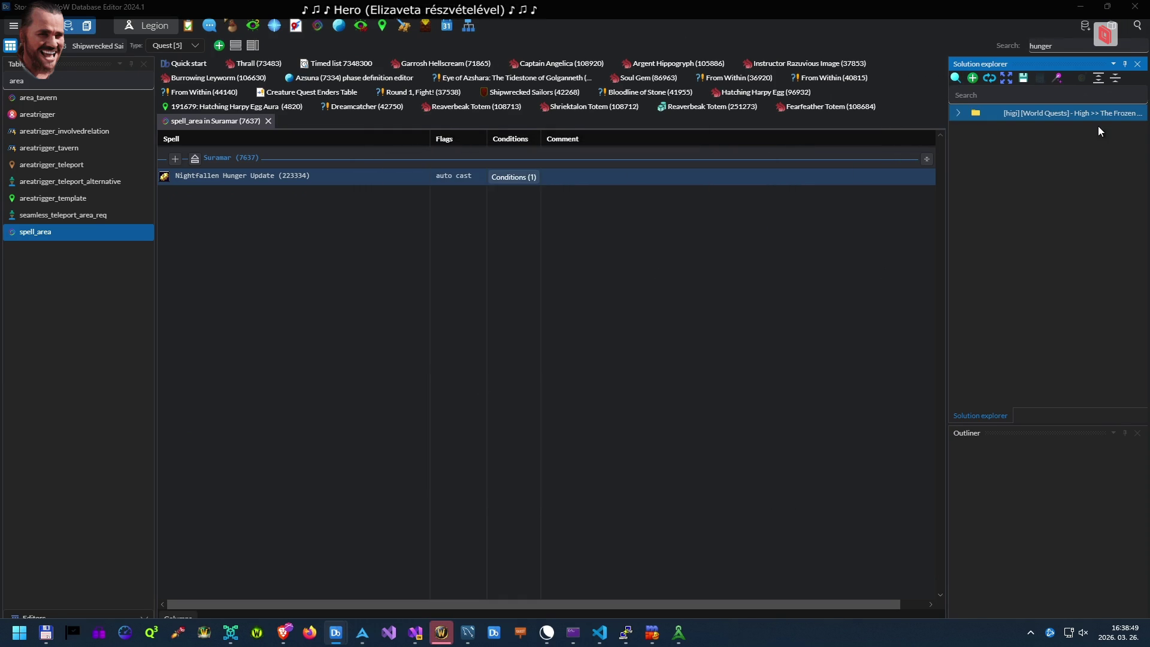
double_click(1098, 113)
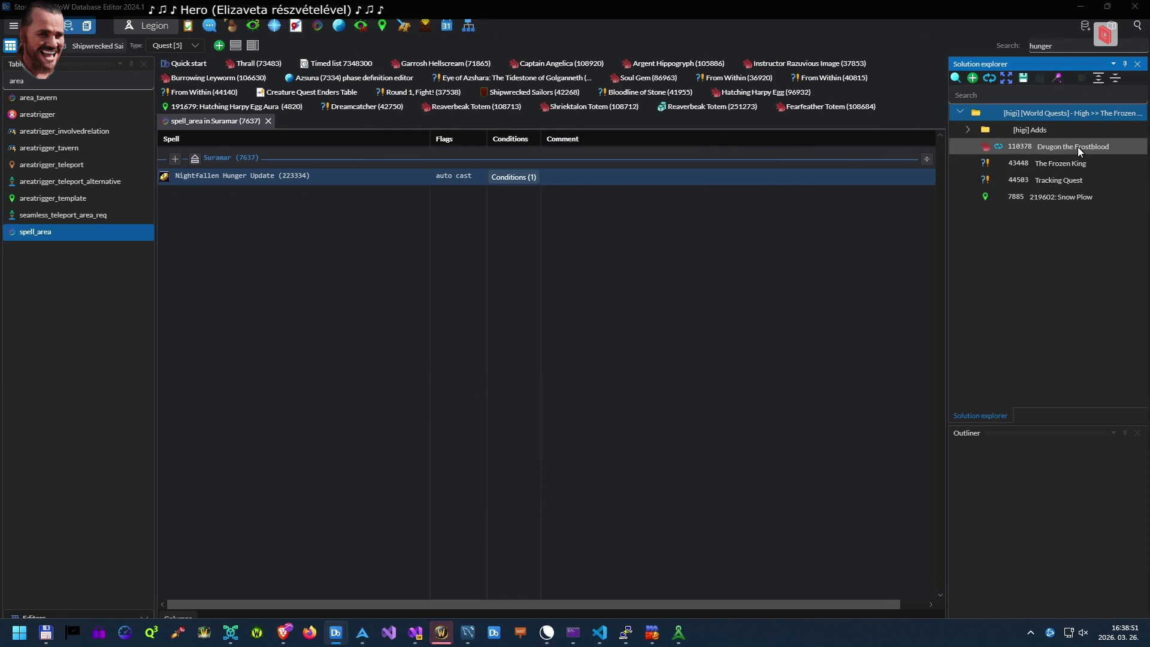
double_click(1077, 146)
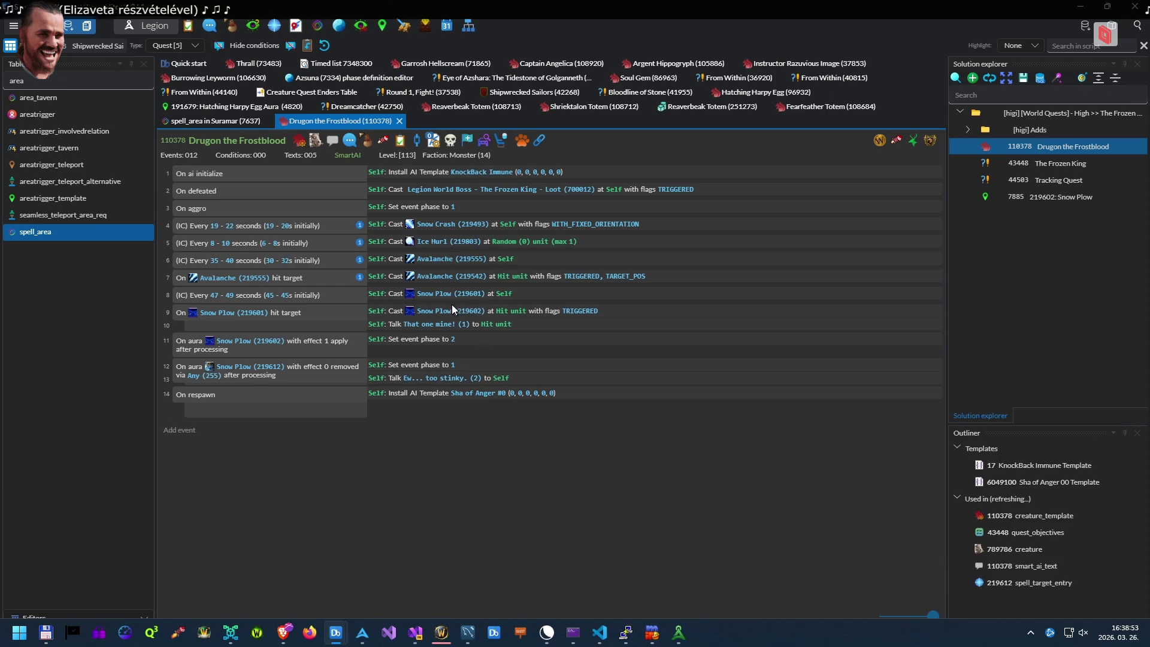
Bring up actions for the Snow Plow cast line and move to the spell viewer
right_click(445, 323)
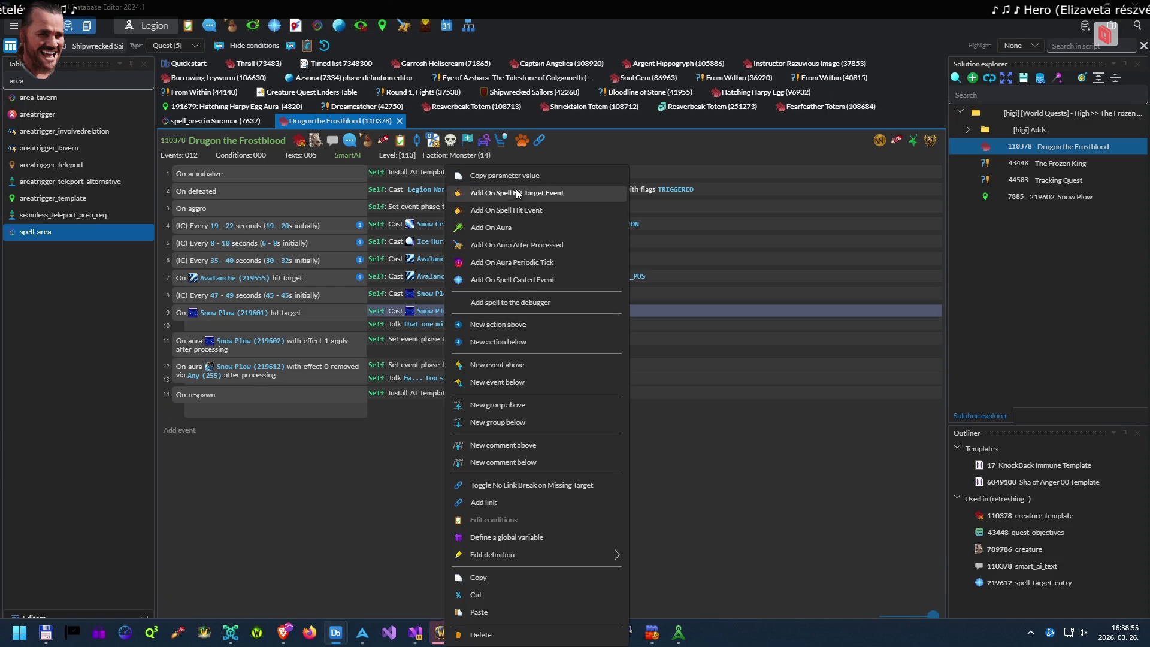
key(super+Tab)
key(Right)
key(Return)
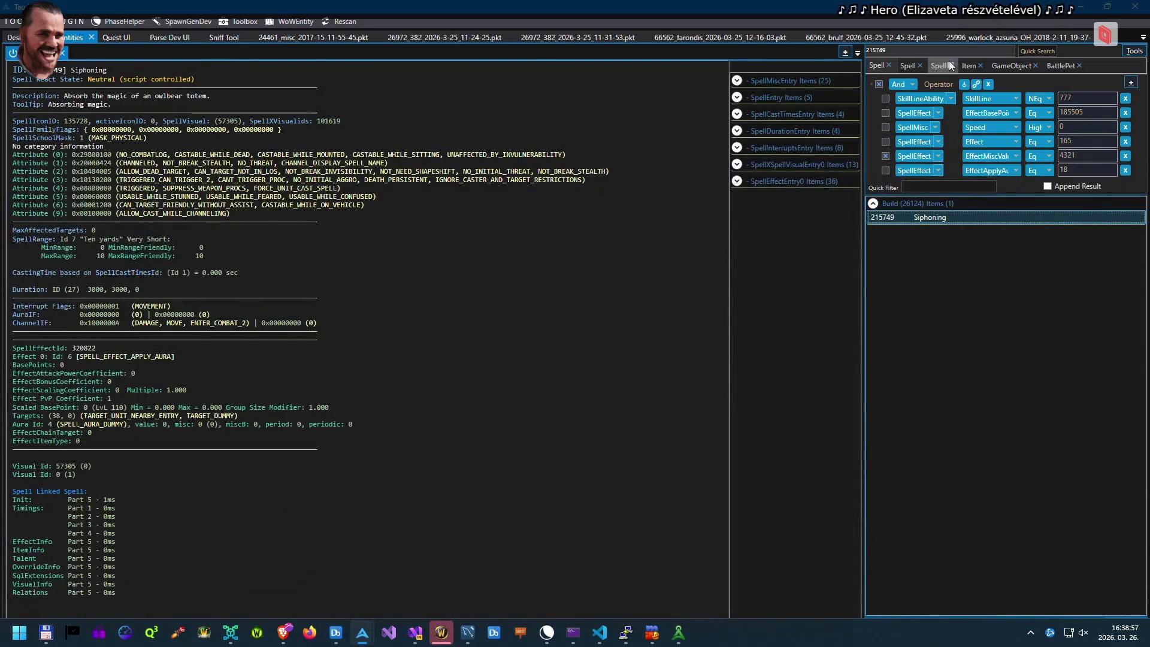
Look up Snow Plow (219602), copy its areatrigger id 7885, and open the areatrigger lookup
click(1029, 53)
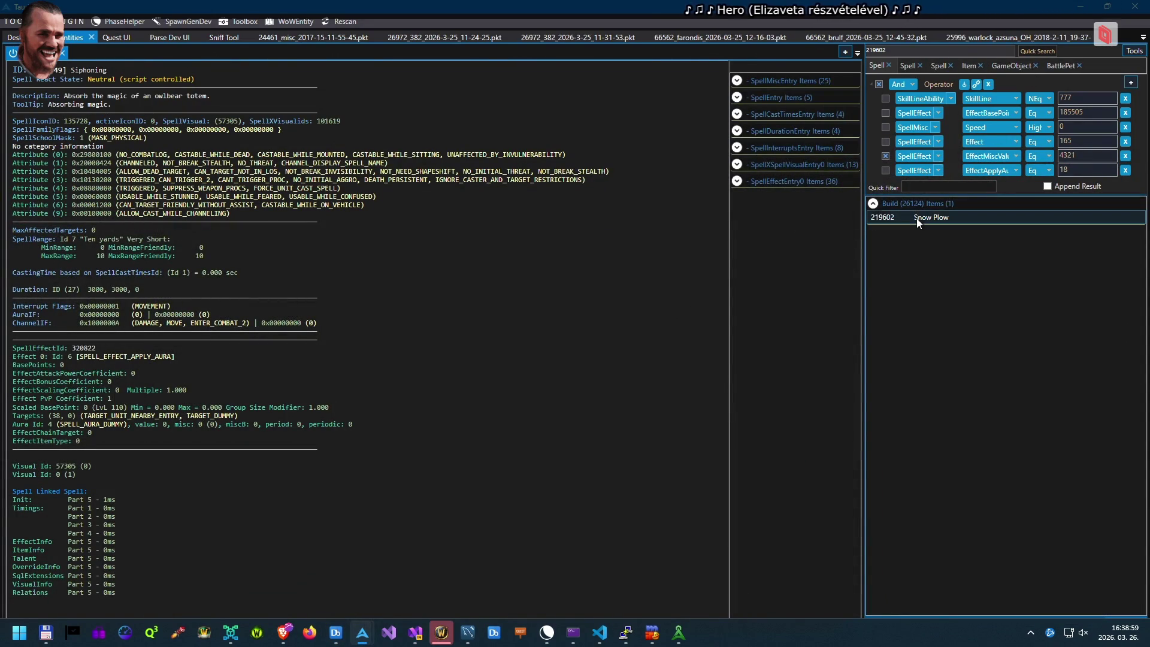
click(916, 221)
scroll(524, 367, down, 6)
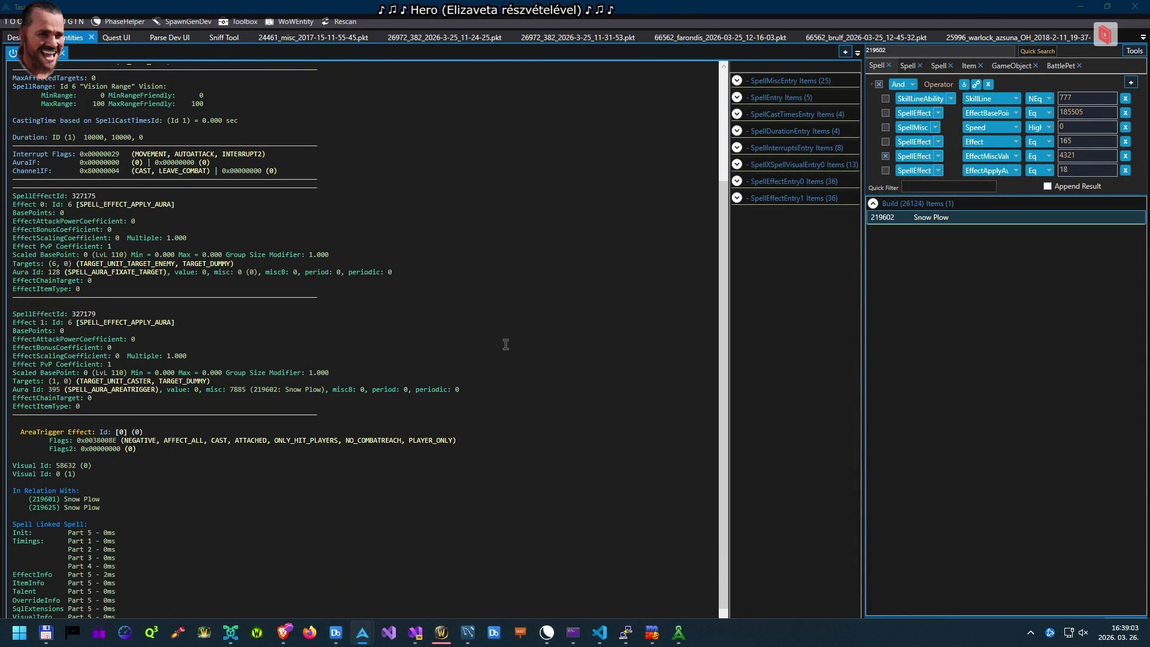
double_click(270, 388)
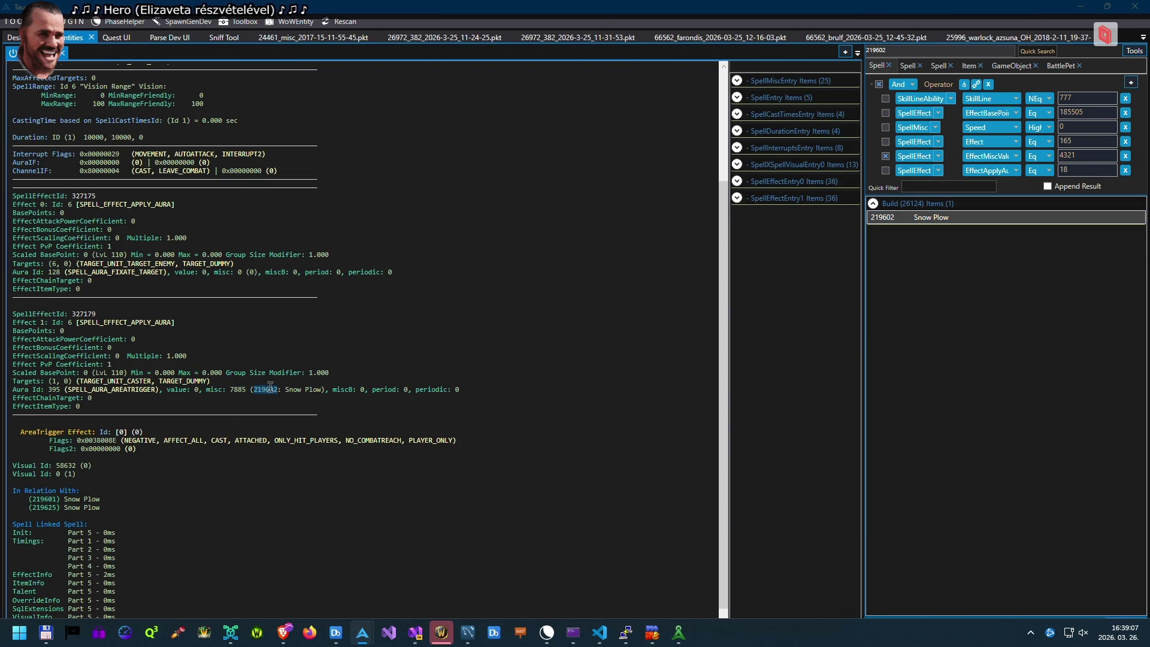
click(962, 220)
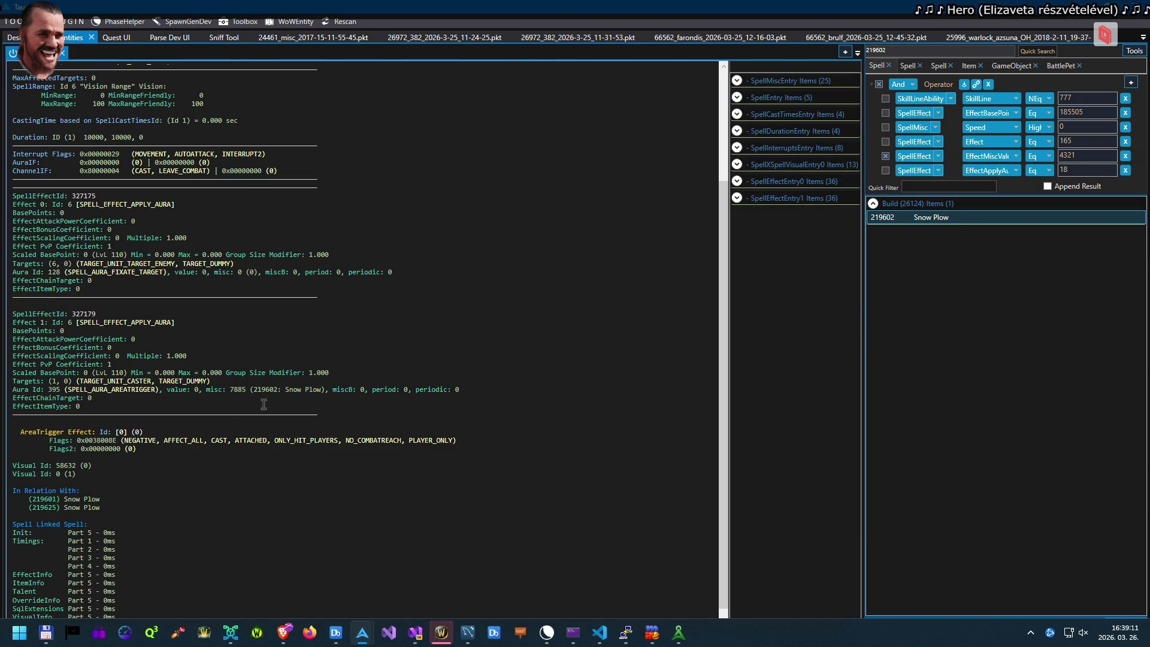
scroll(228, 320, up, 5)
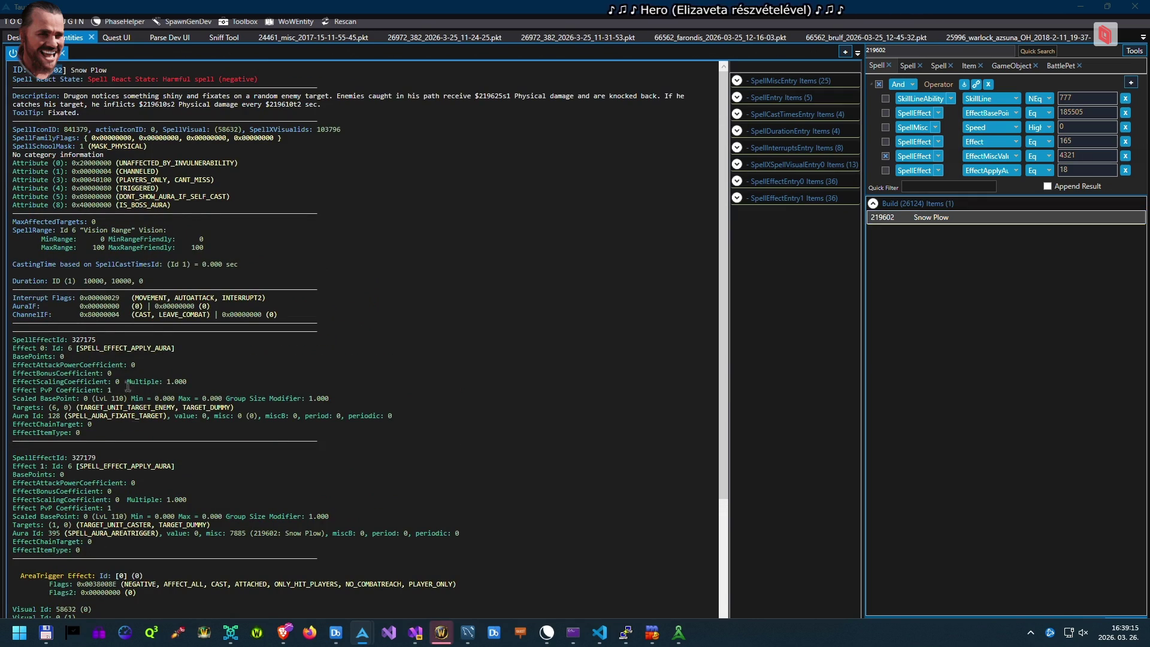
double_click(237, 533)
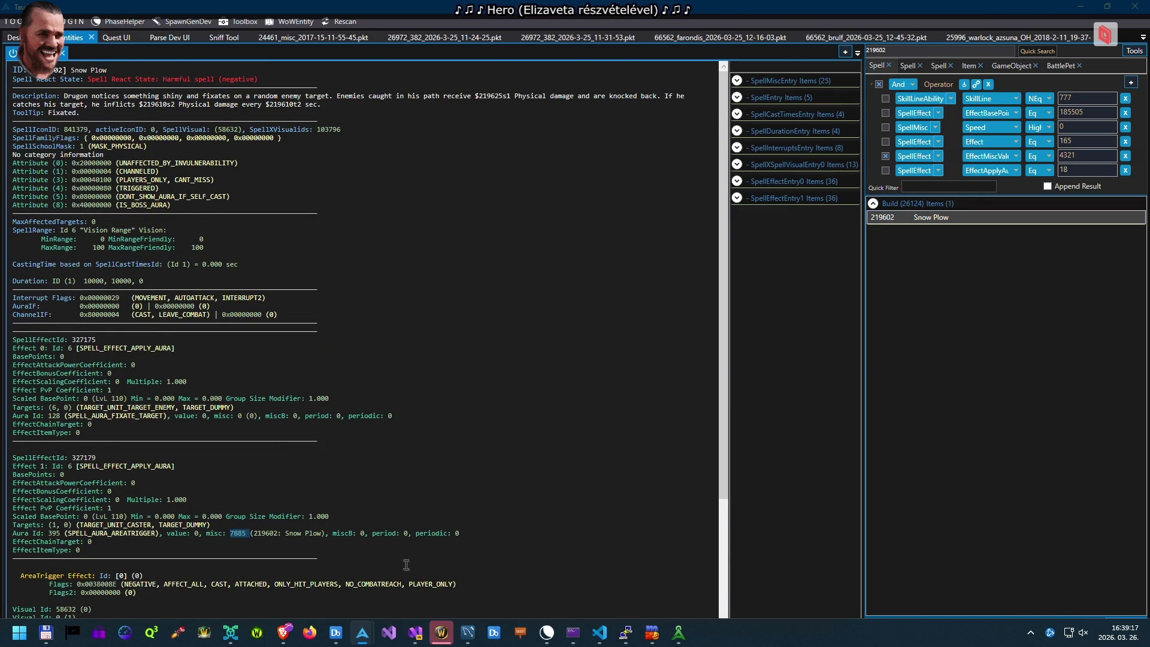
mouse_move(441, 644)
click(171, 569)
click(383, 26)
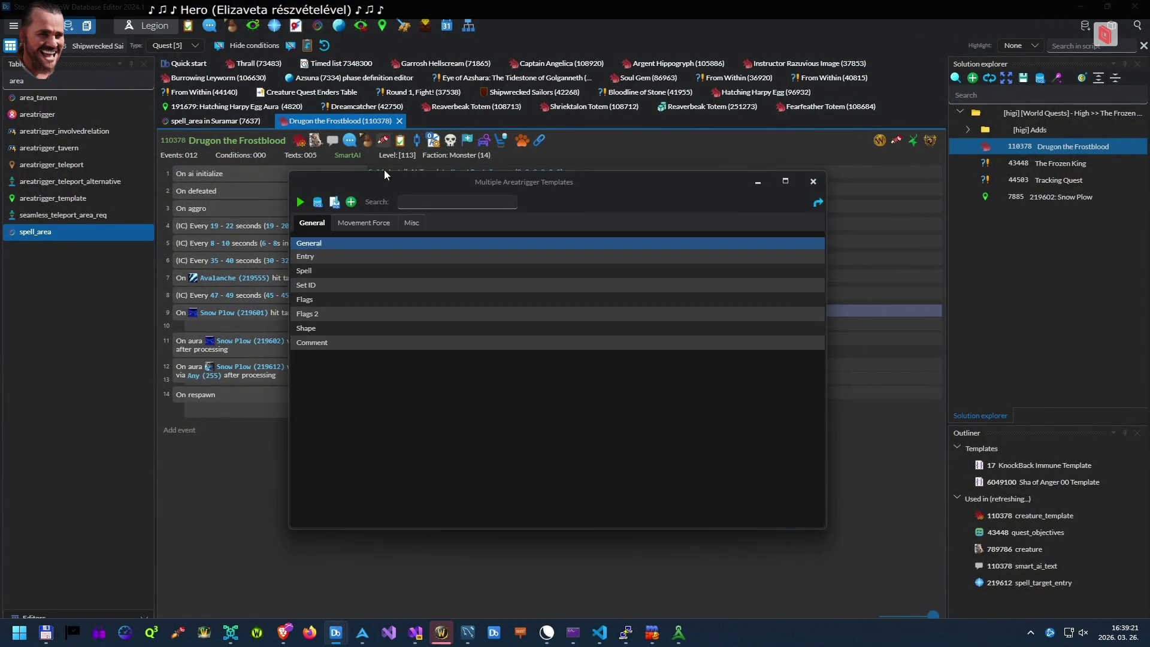
Open areatrigger 7885 Snow Plow's SmartAI script and view its cast spell Snow Plow (219602)
click(351, 202)
text(7885)
double_click(323, 258)
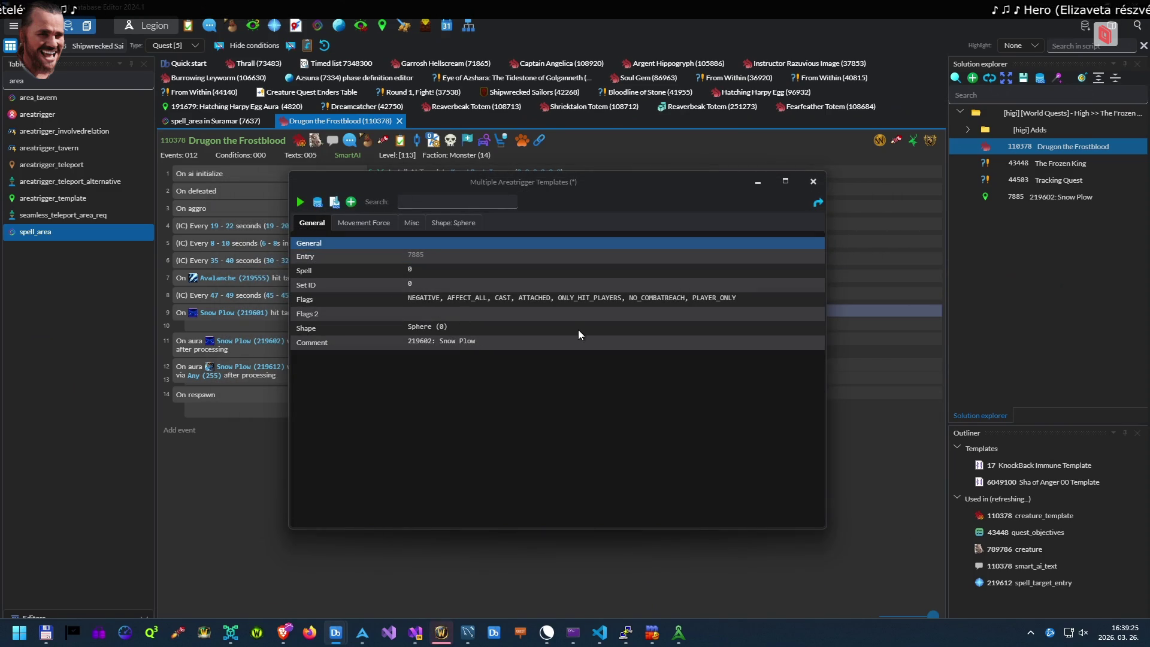
click(812, 181)
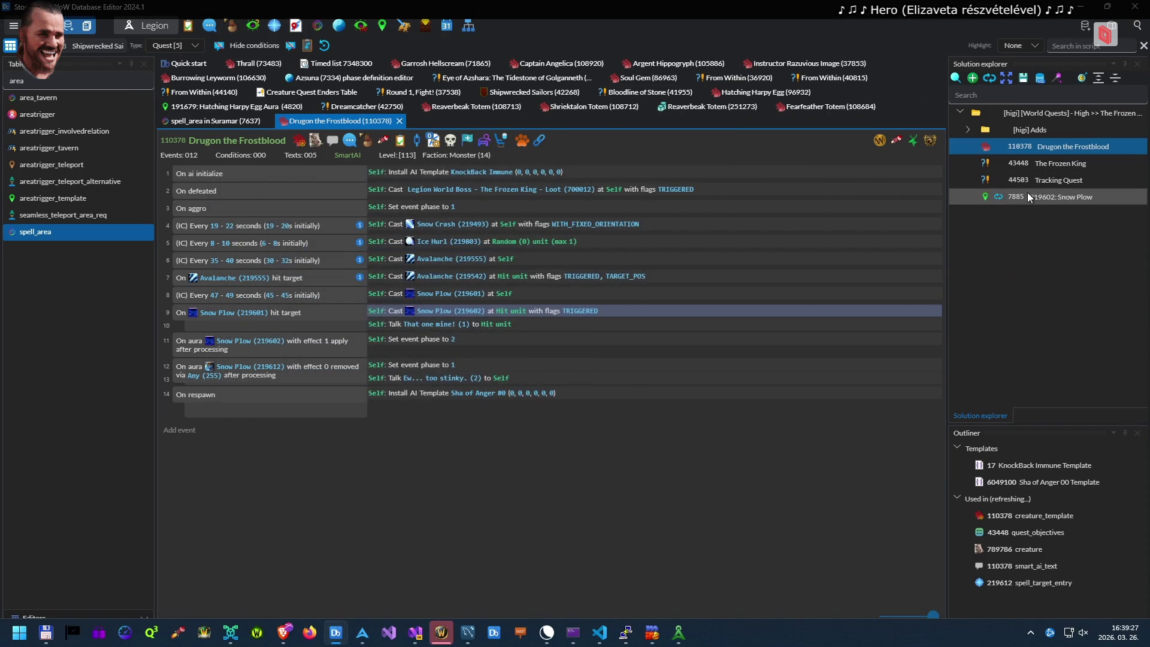
double_click(1021, 196)
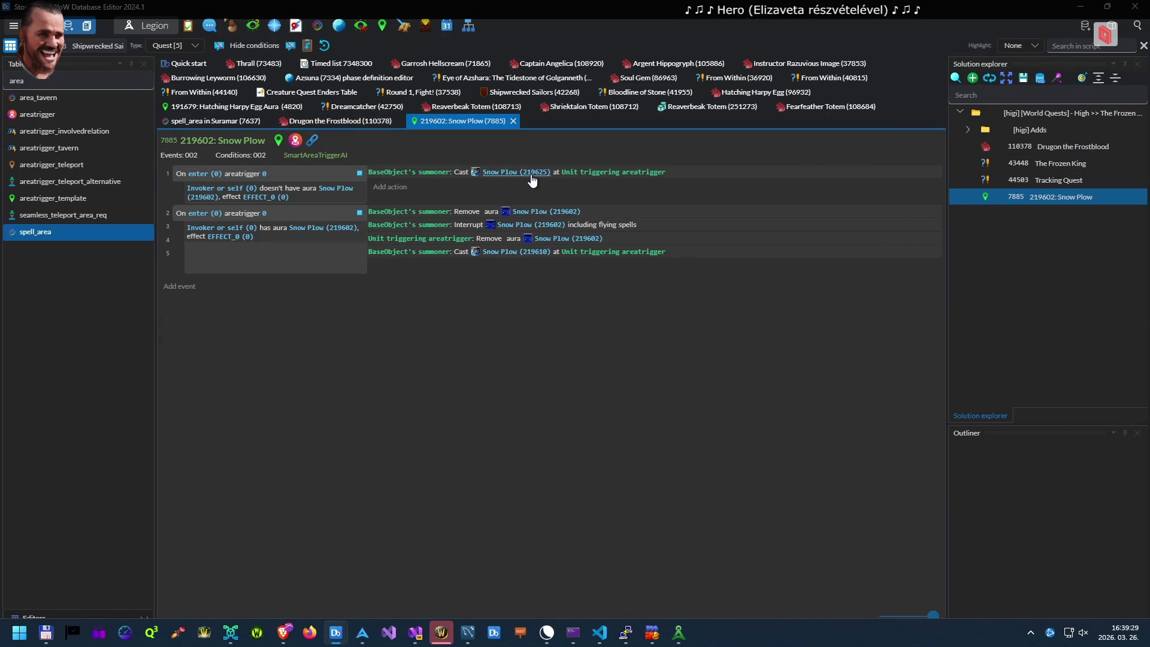
right_click(531, 180)
click(591, 188)
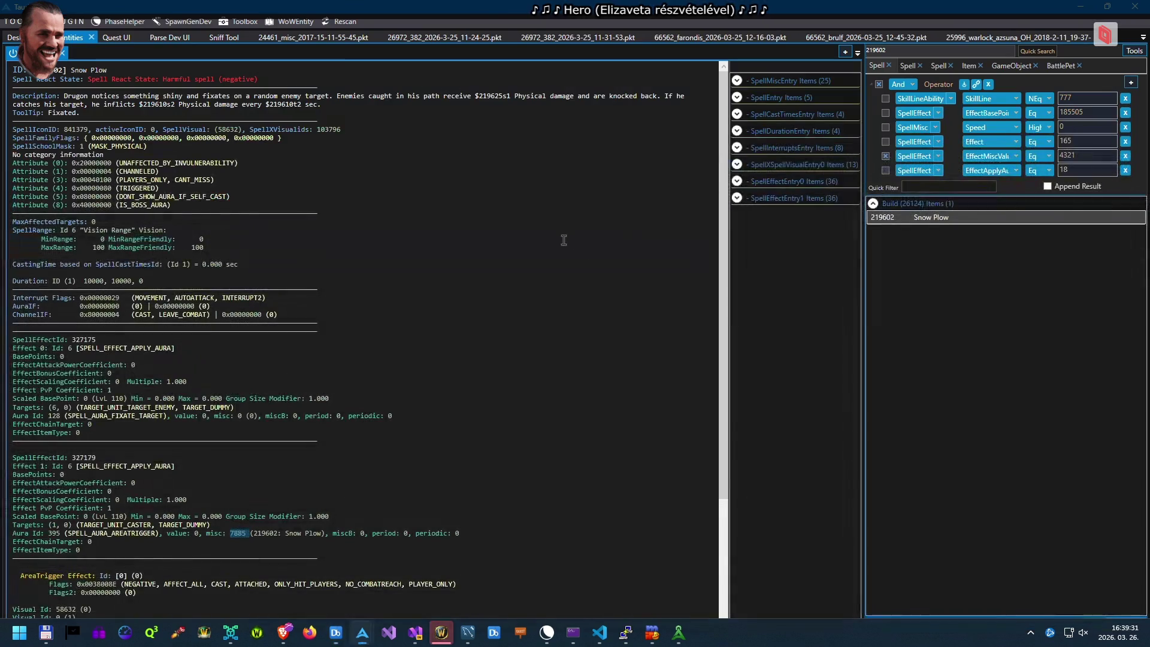
Look up spell 219625 Snow Plow, school damage plus knockback (misc value 150), then return to the game
text(219625)
click(1053, 52)
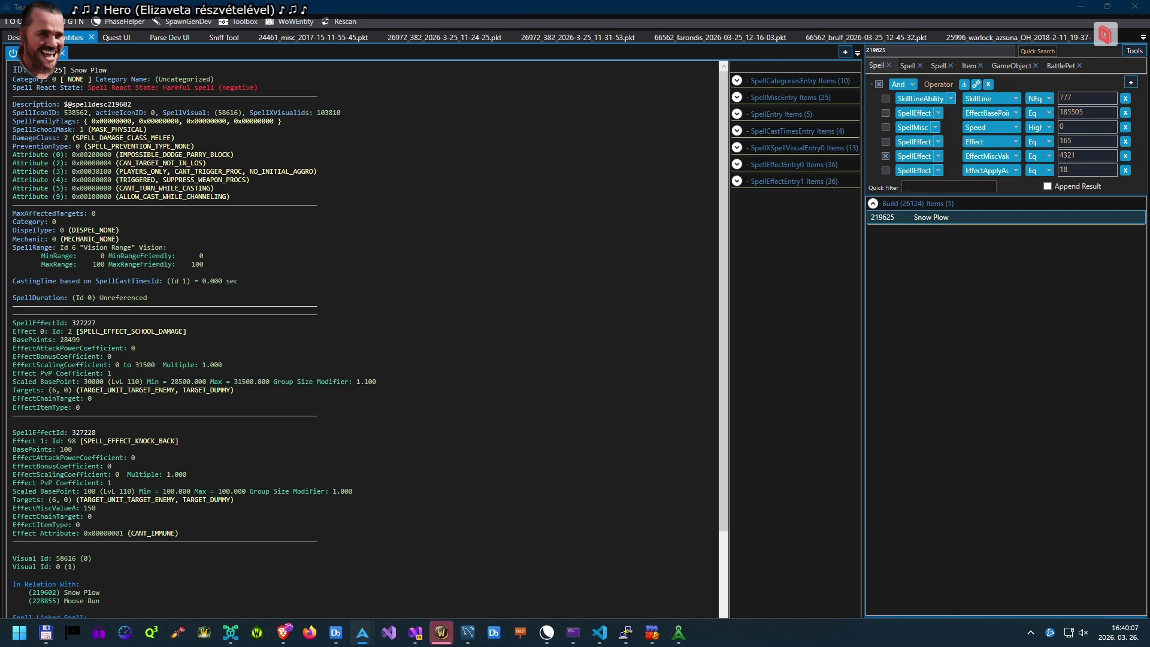
click(440, 633)
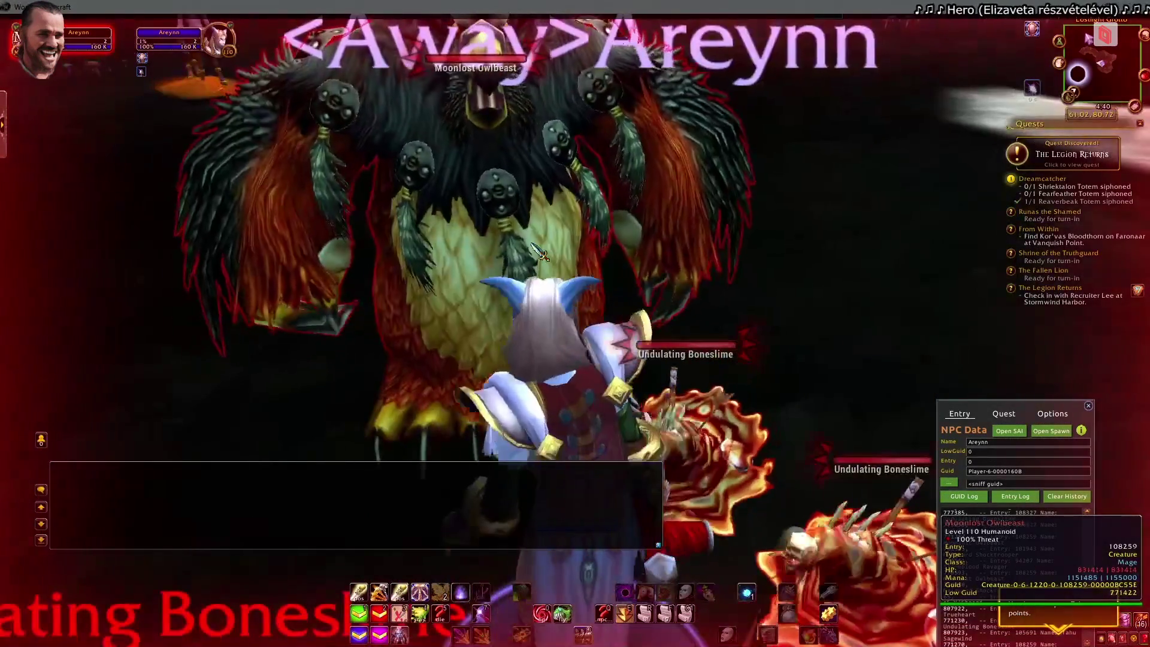
Send a chat command casting 219625 so the Moonlost Owlbeast's Snow Plow casts appear in chat
key(alt+Tab)
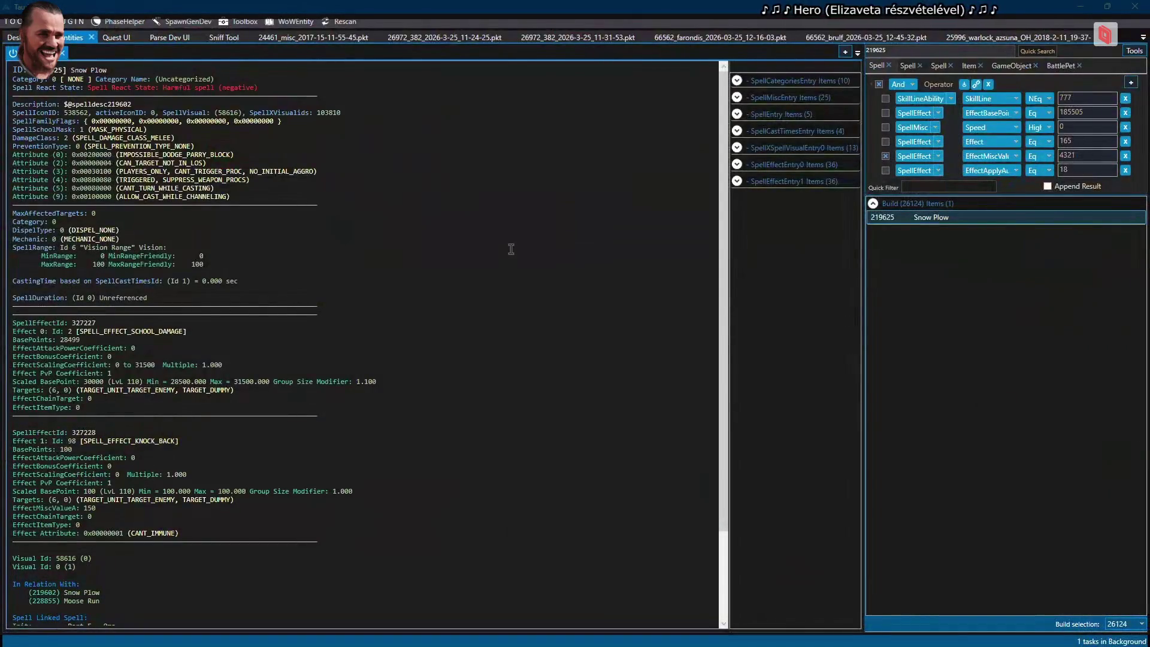
key(alt+Tab)
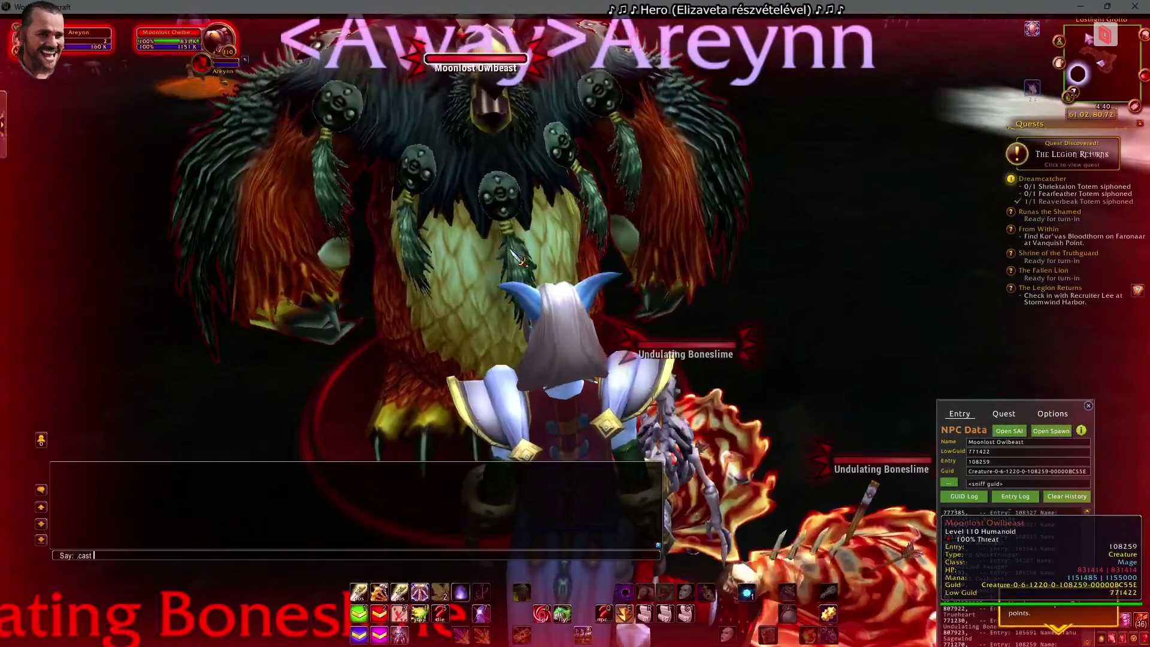
text(219625)
key(Return)
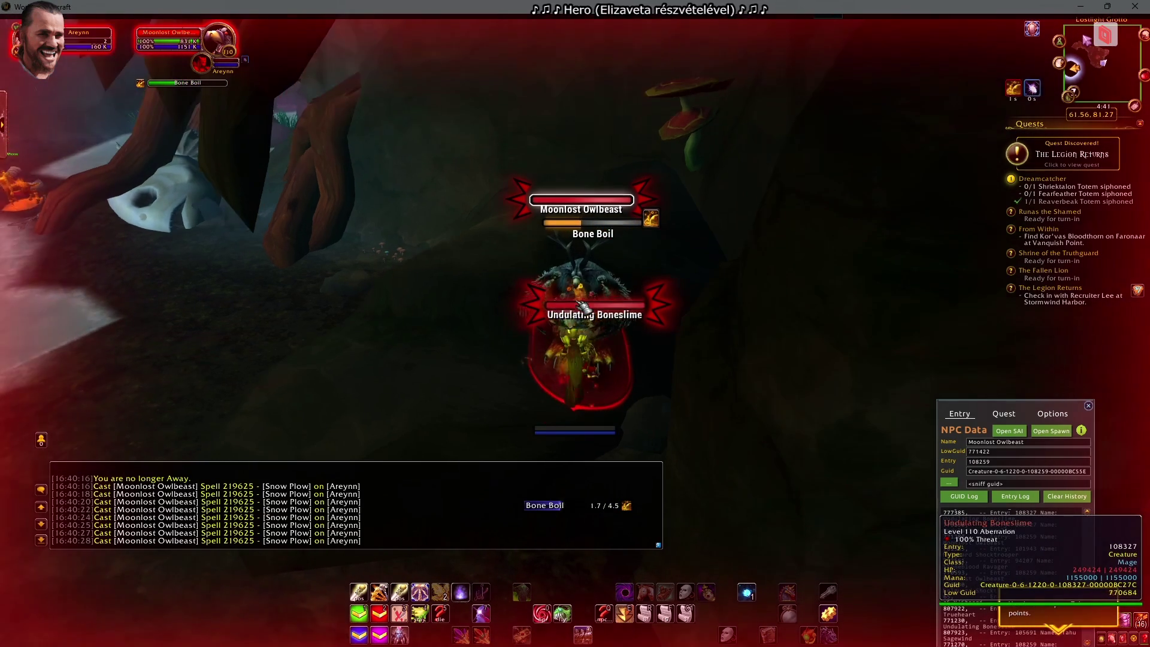
Cast Snow Plow back at the owlbeast with .cast back 219625
key(Return)
text(.cast back 219625)
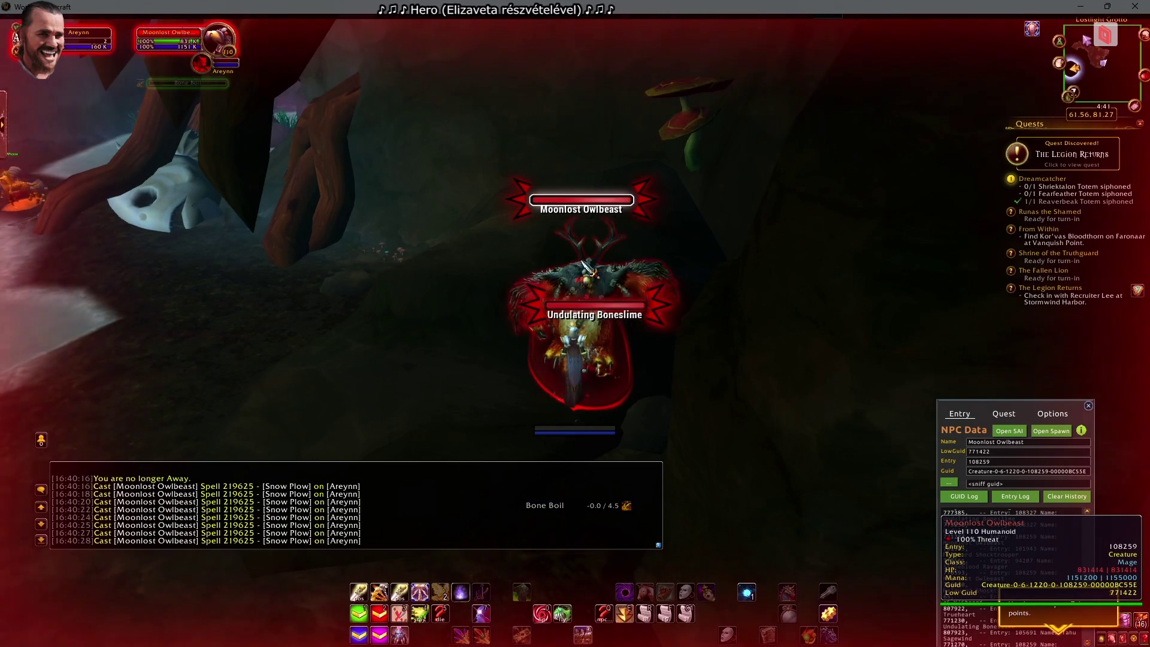
key(Return)
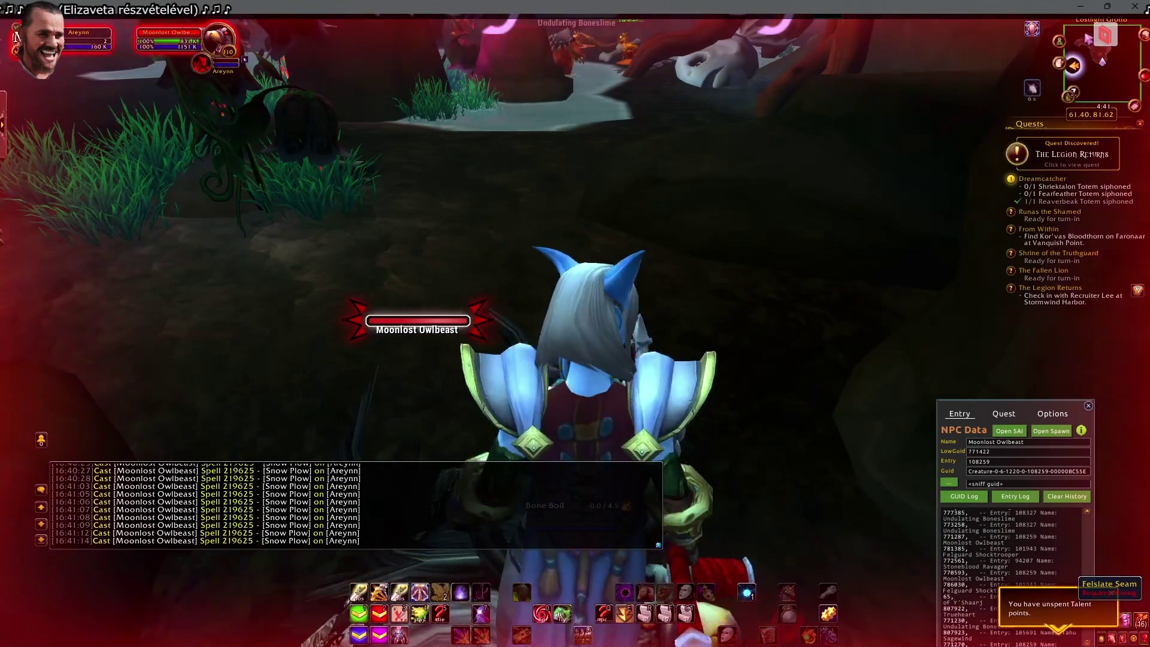
Run past the owlbeast out onto the lake, then switch to the database editor
drag(419, 350, 473, 351)
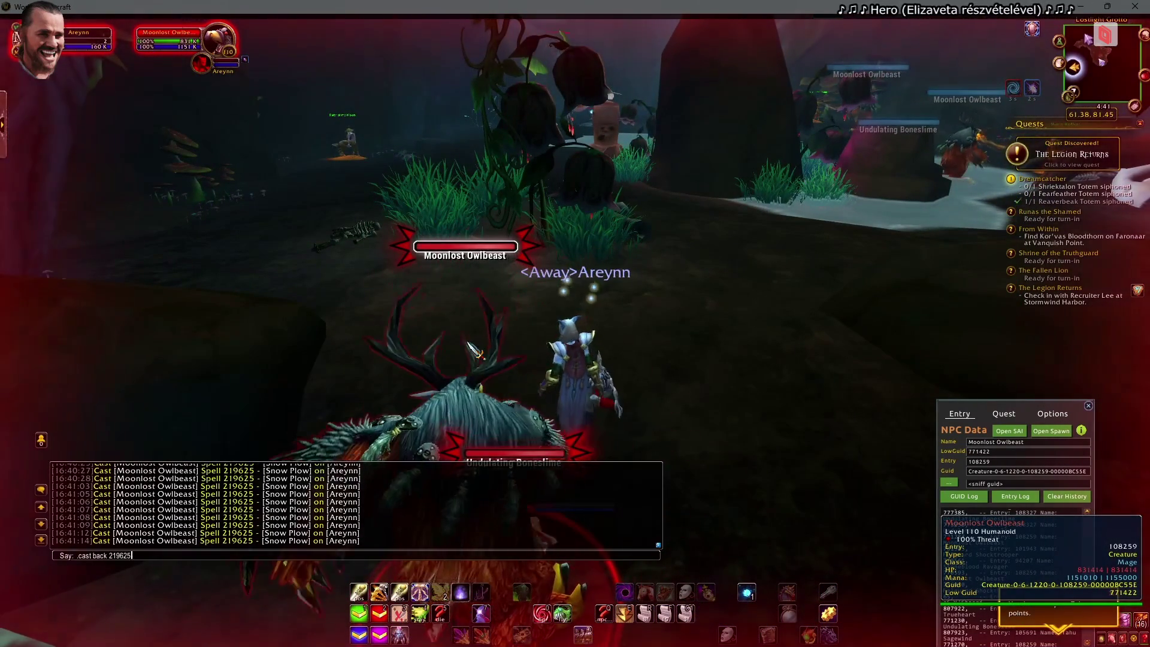
key(w)
key(w)
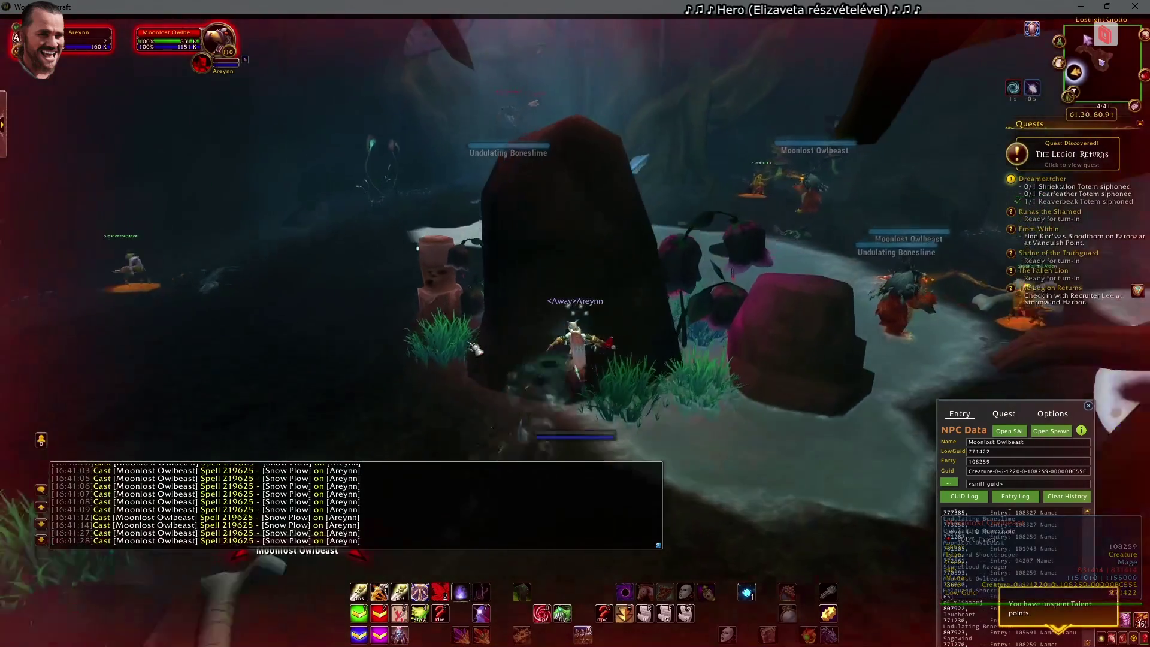
key(w)
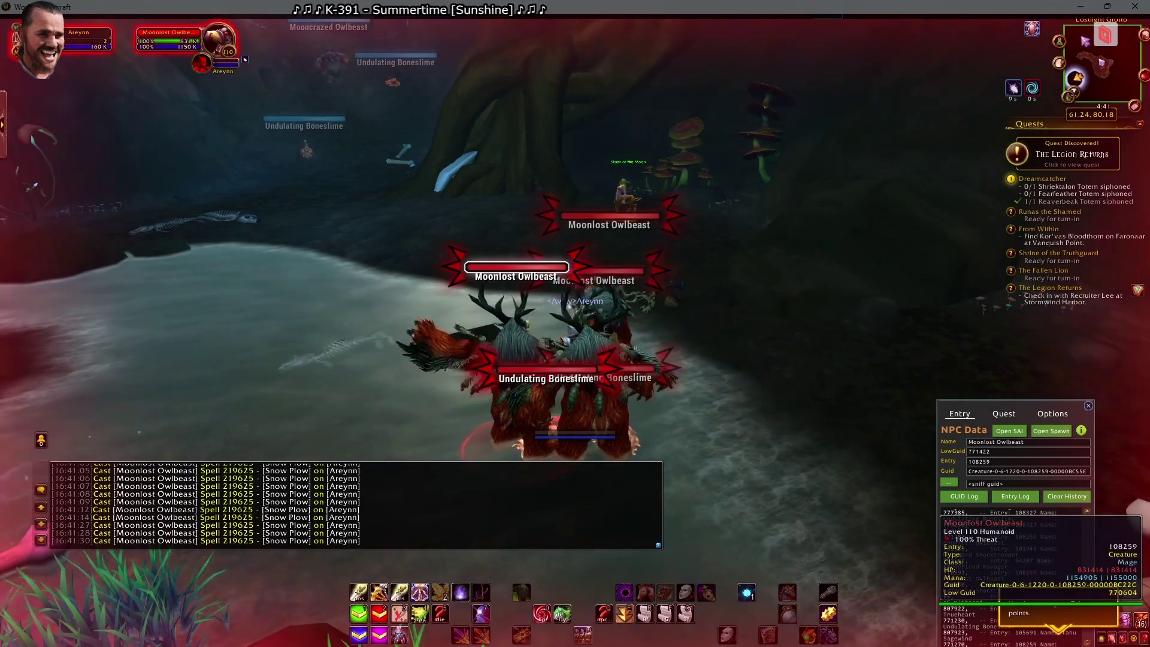
key(d)
key(alt+Tab)
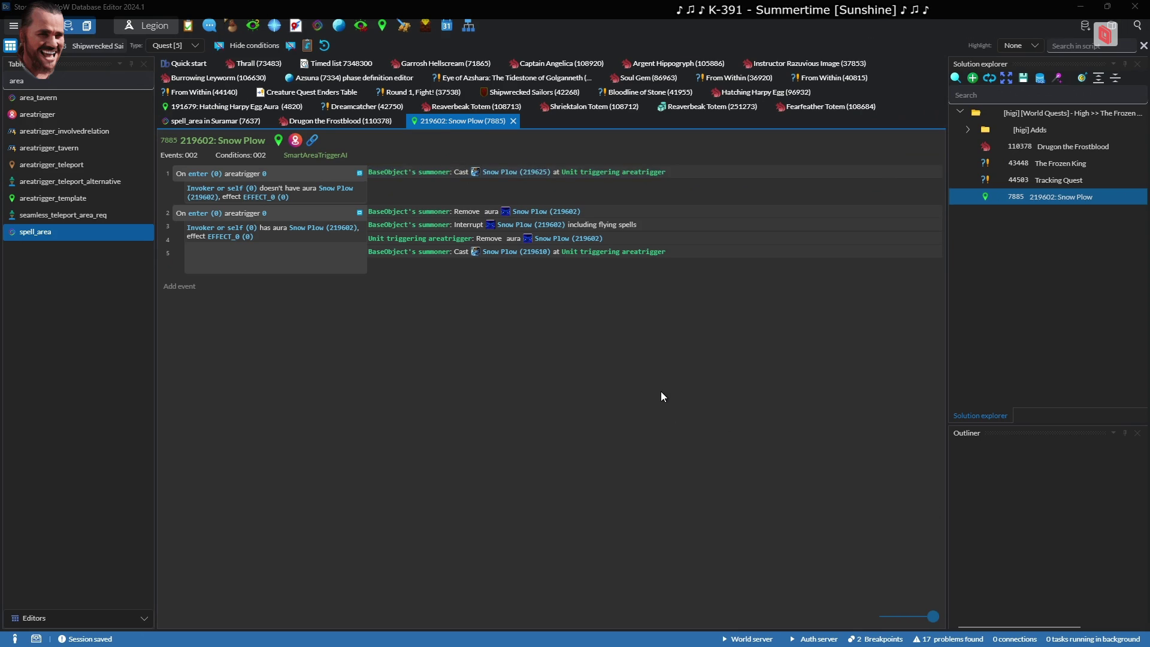
Back in the game, keep fighting the owlbeasts until Snow Plow (219625) lands and Bone Boil is cast
key(alt+Tab)
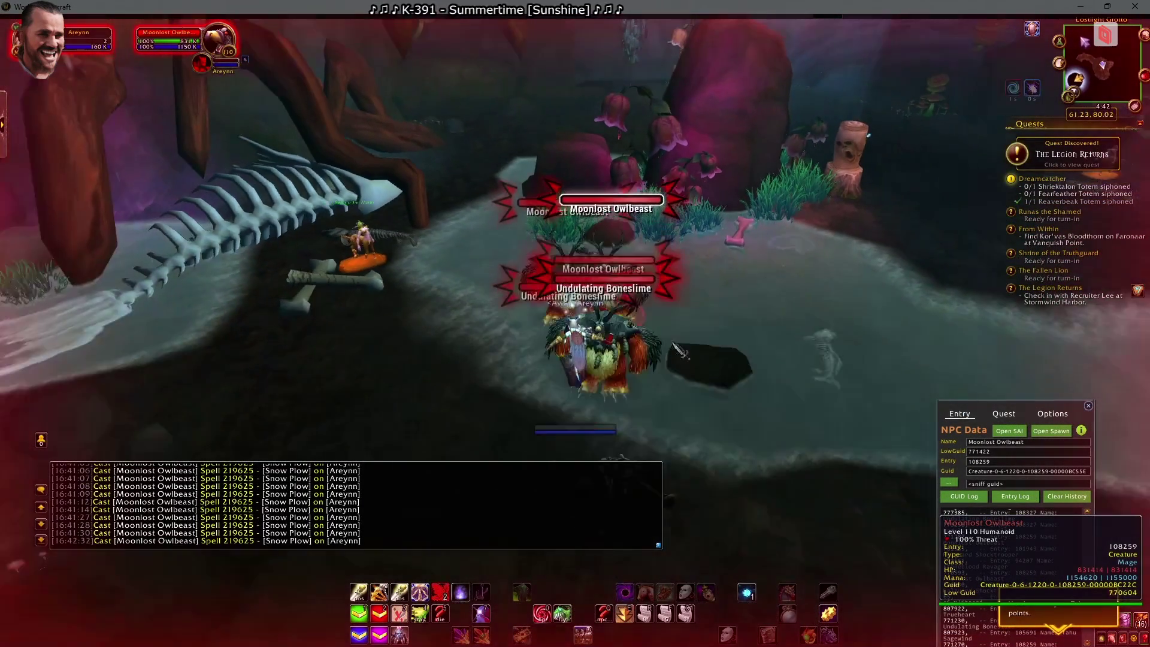
key(Return)
key(Escape)
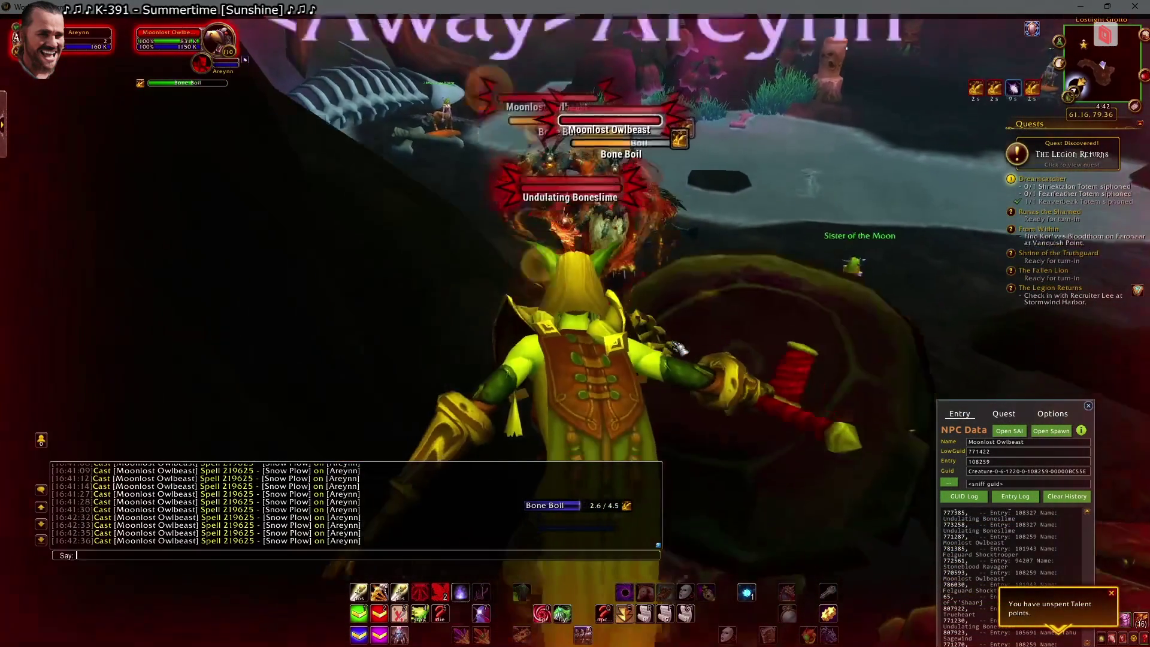
key(Return)
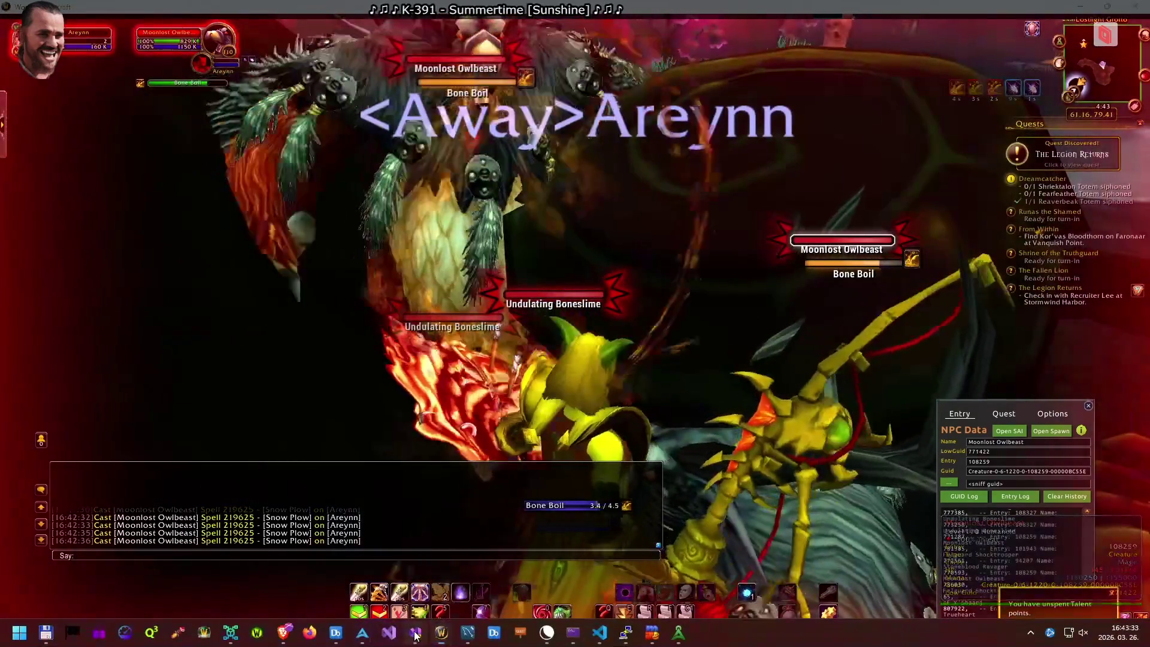
Switch from the Valsharah spell scripts to Spell_Suramar.cpp via the open-documents list
click(415, 633)
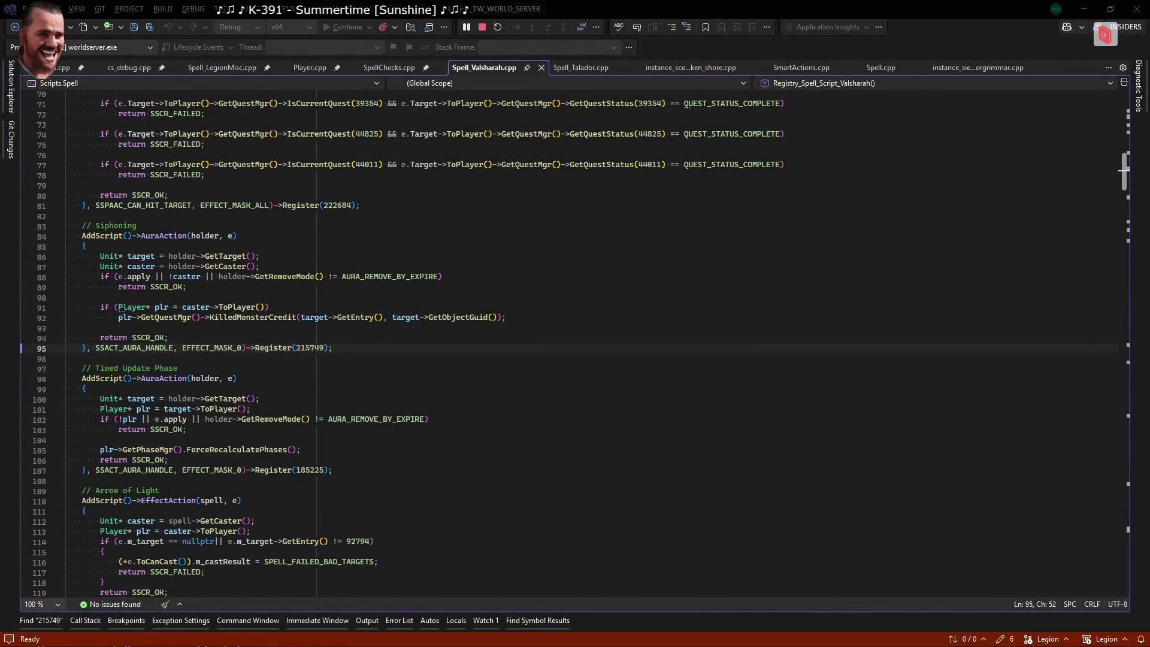
click(355, 287)
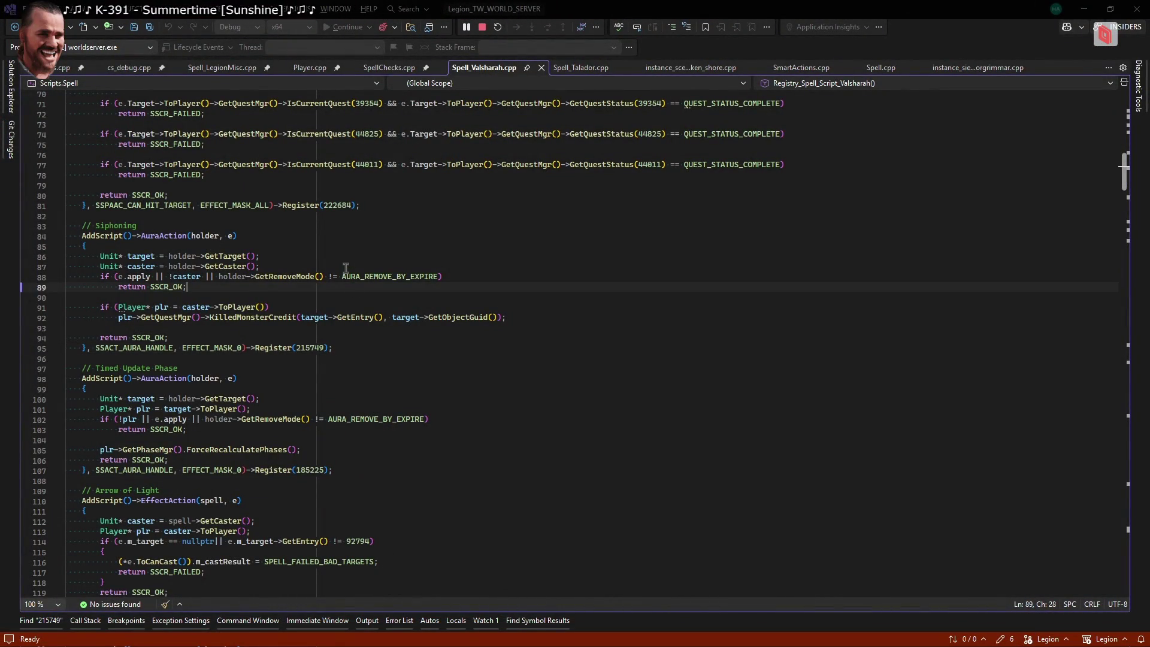
scroll(356, 291, up, 10)
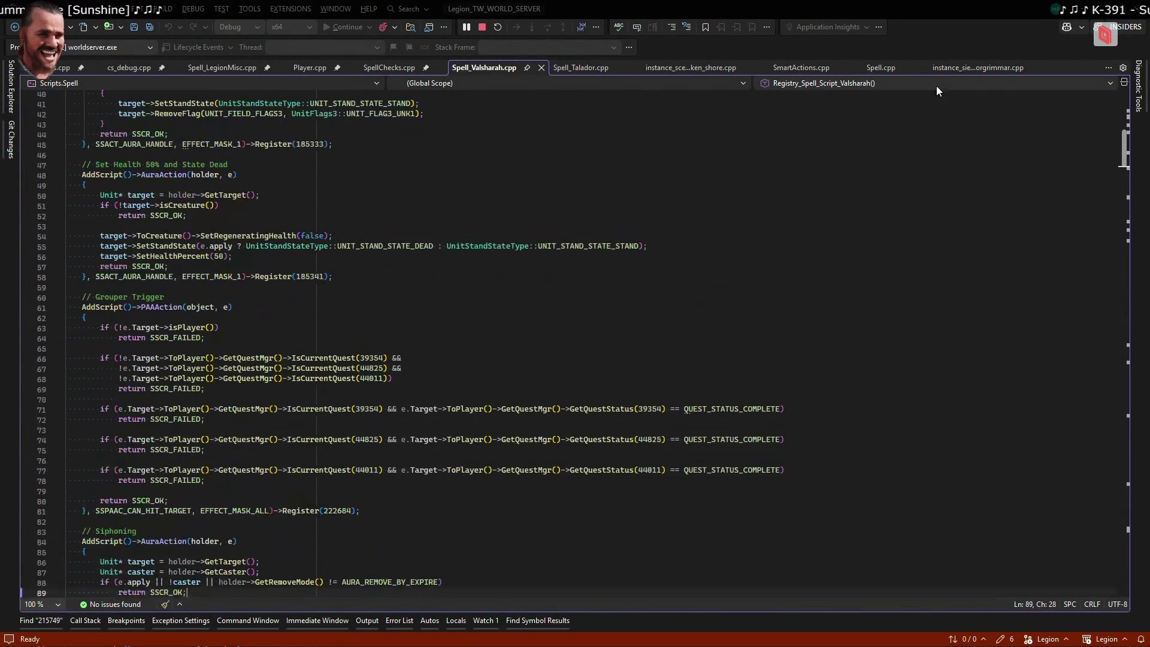
click(1108, 67)
scroll(1084, 393, down, 15)
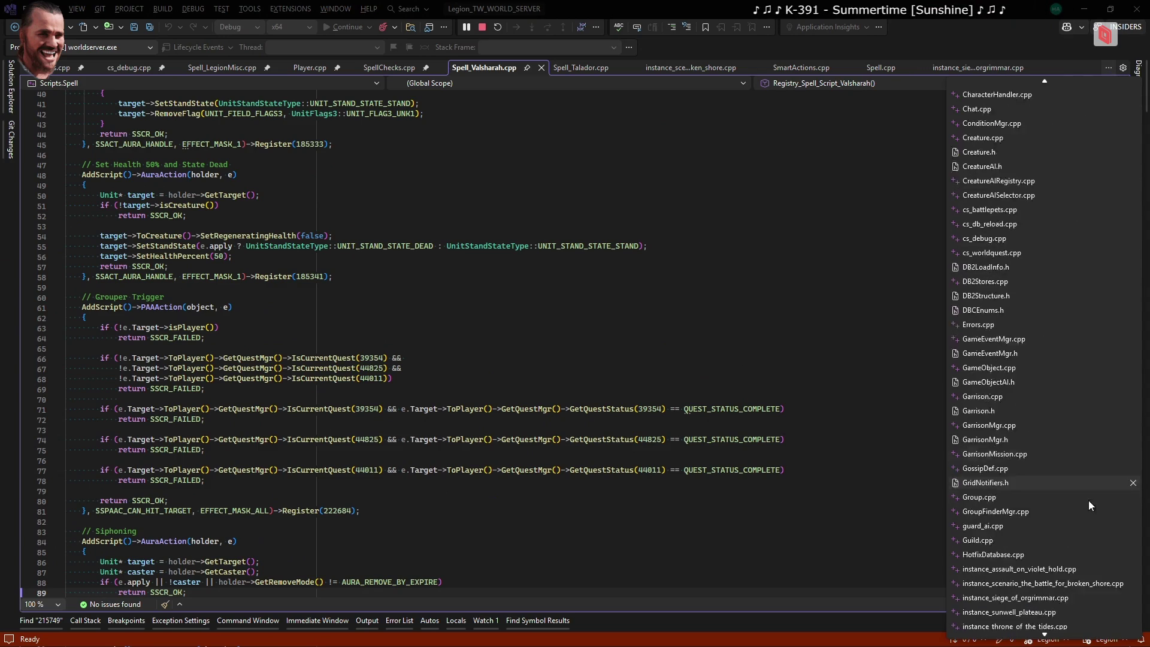
scroll(1019, 527, down, 10)
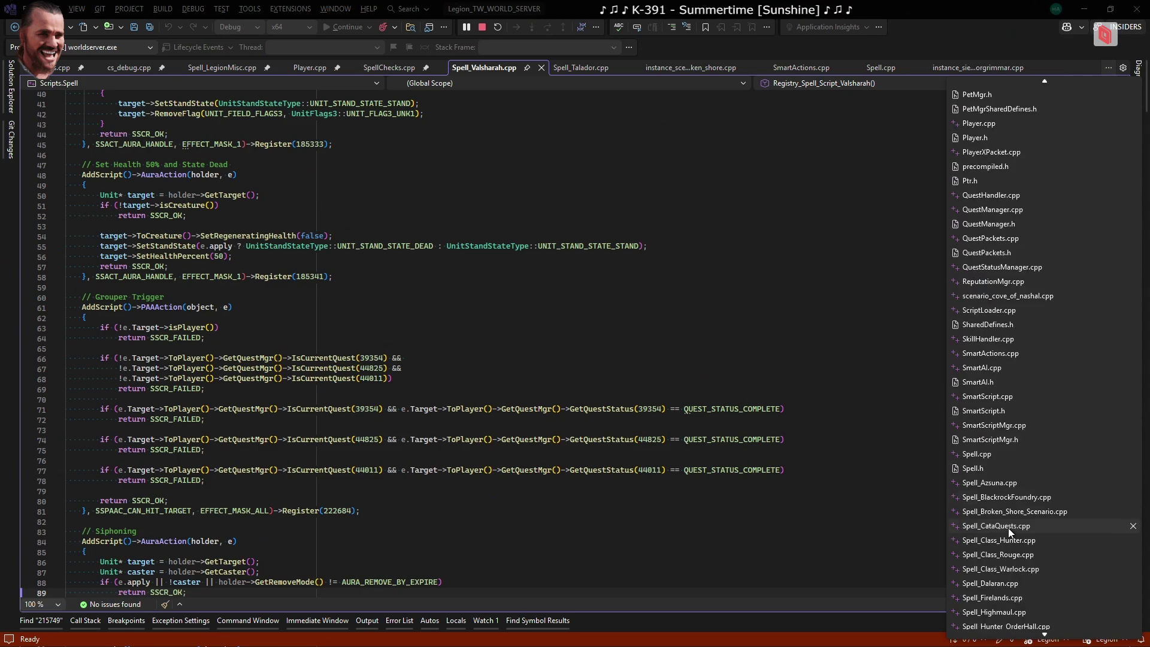
click(1045, 556)
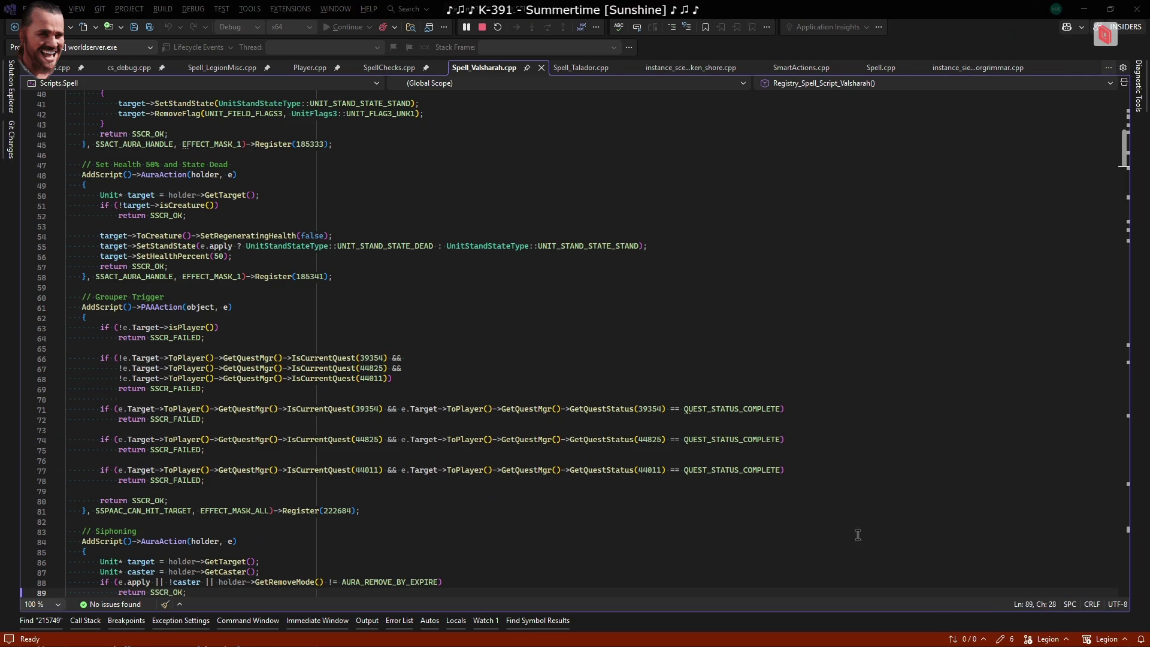
scroll(271, 400, up, 5)
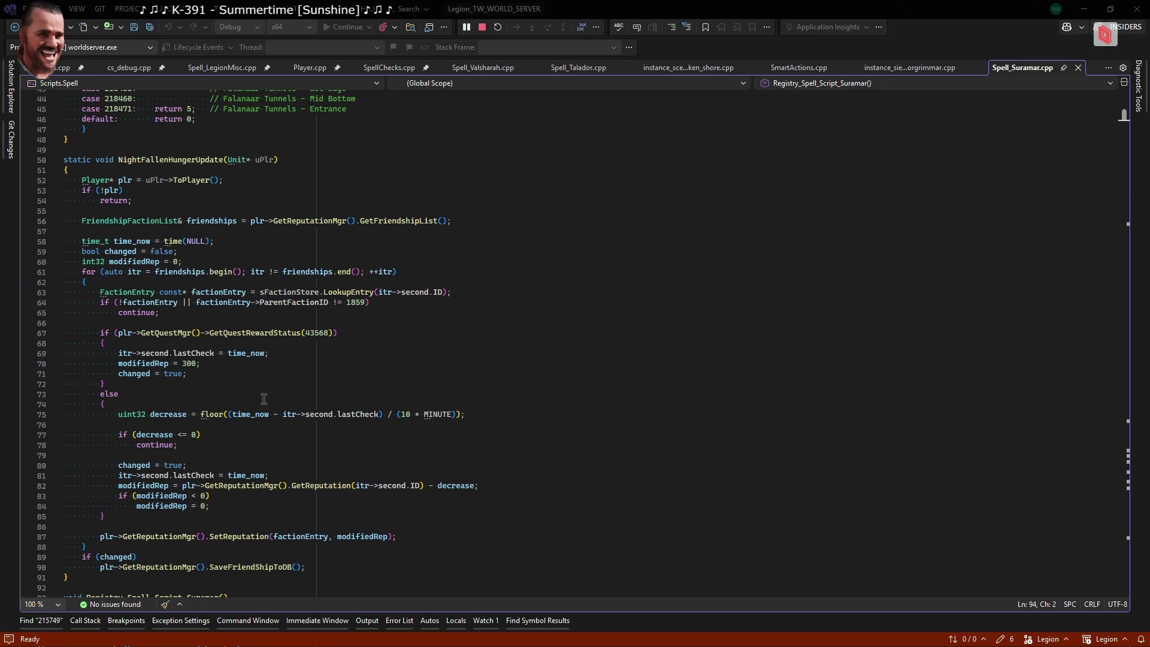
Add 'if (itr->second.lastCheck > time_now) continue;' after line 74 and save
double_click(348, 417)
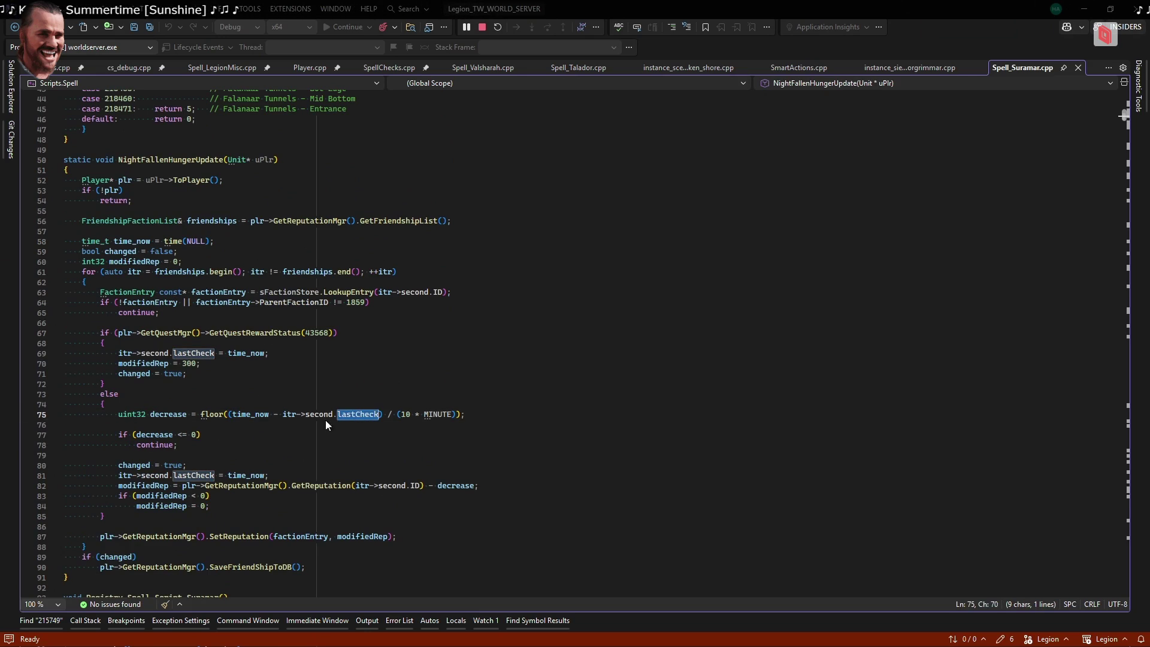
double_click(262, 414)
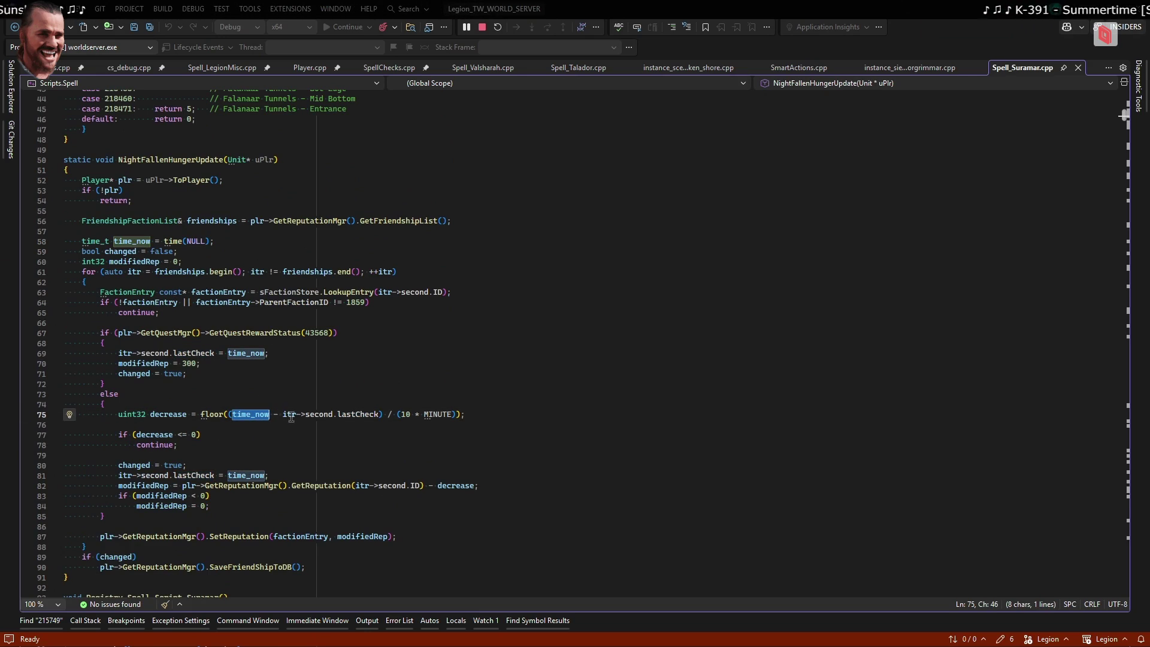
drag(283, 415, 379, 415)
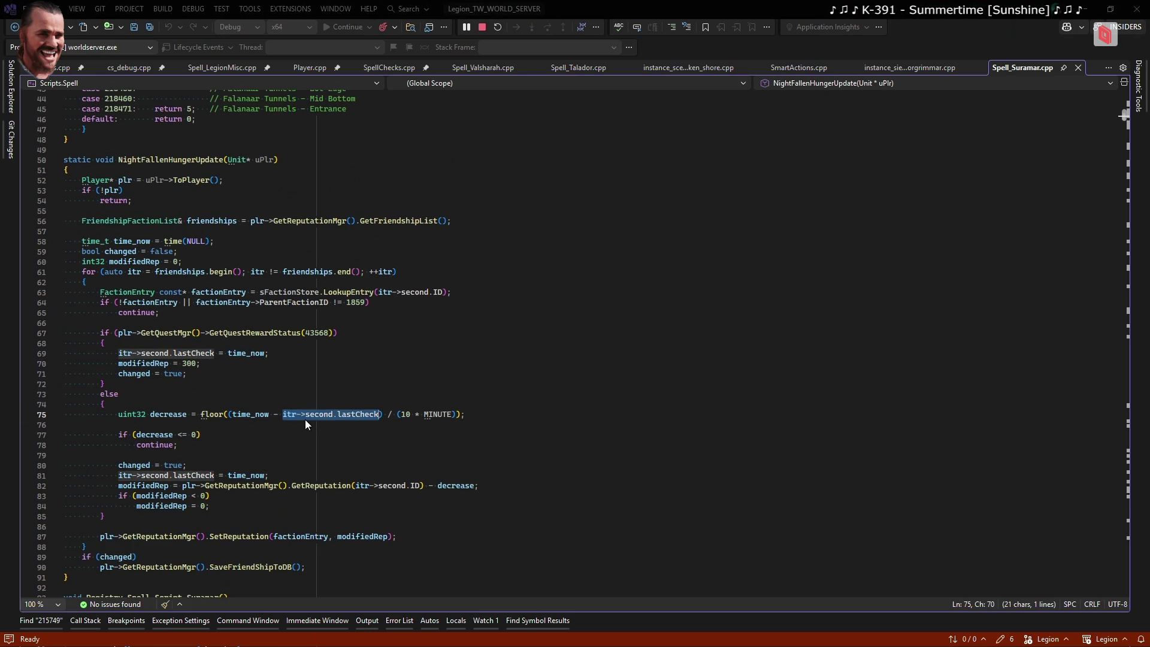
click(200, 405)
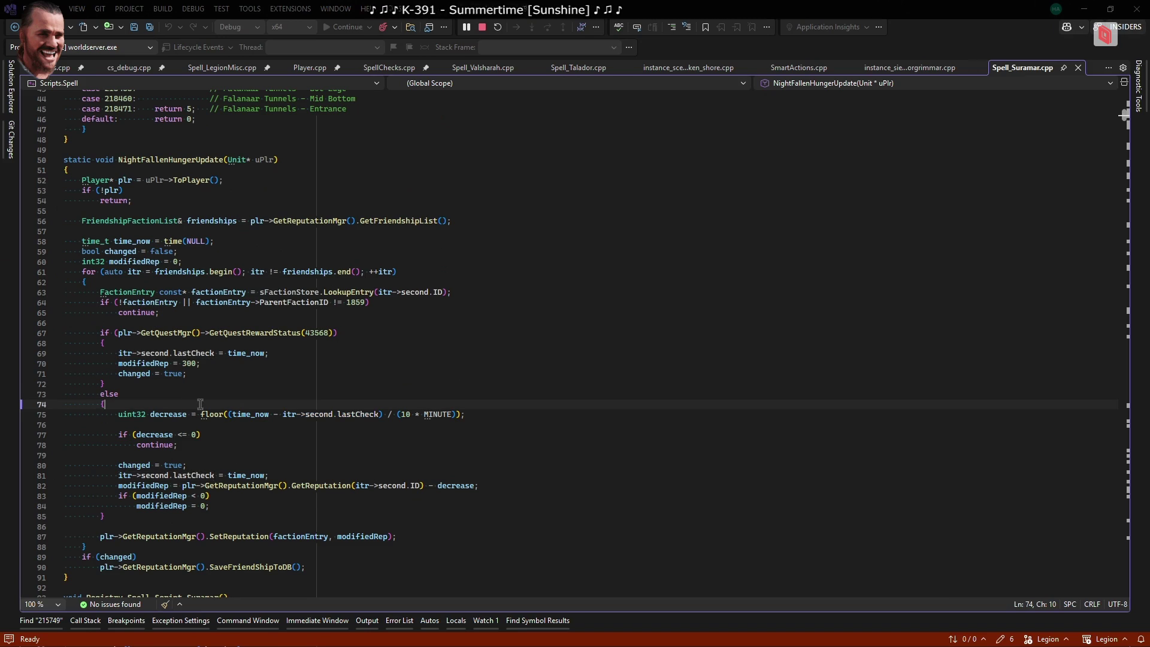
key(Return)
text(if (itr->second.lastCheck)
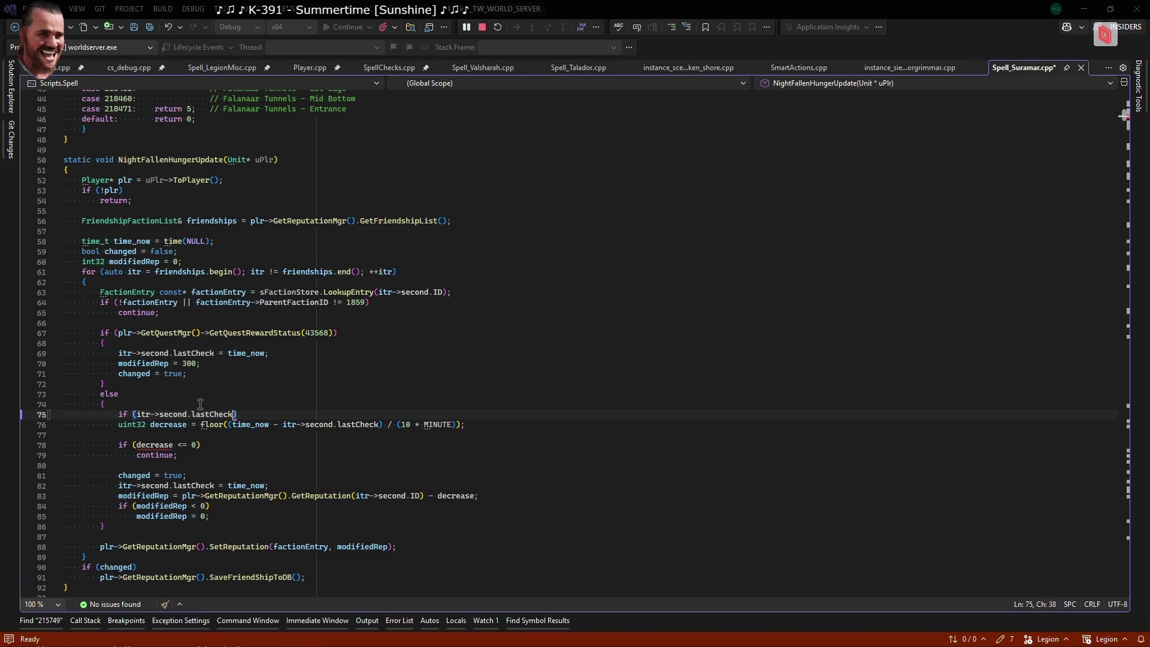
text( > )
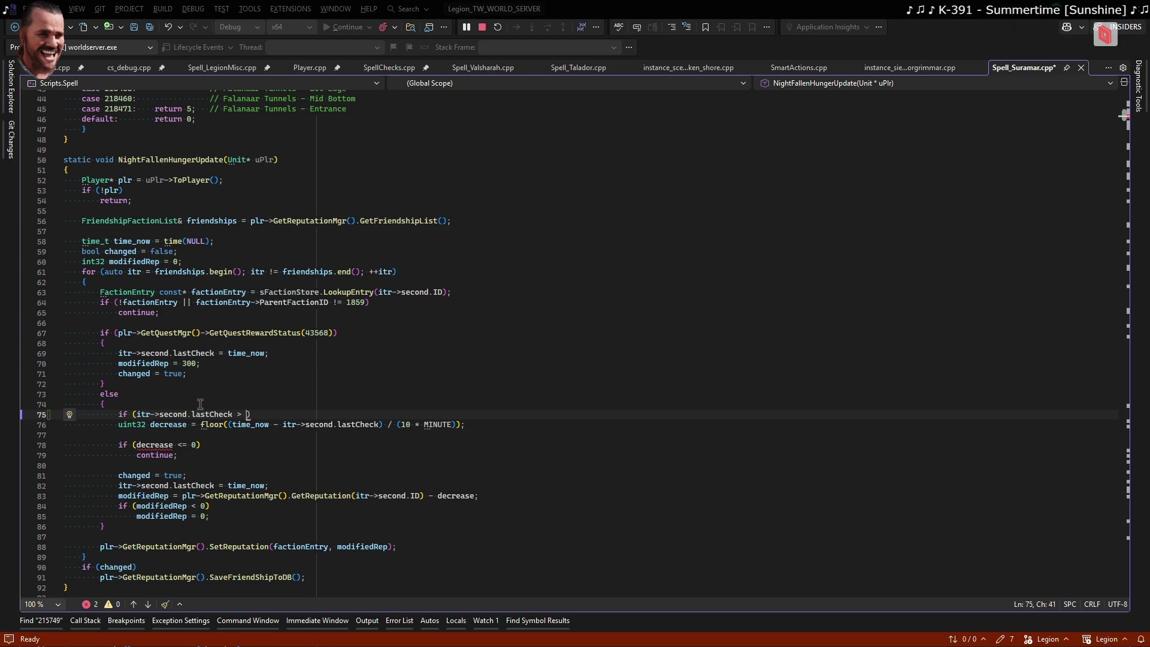
text(time_now)
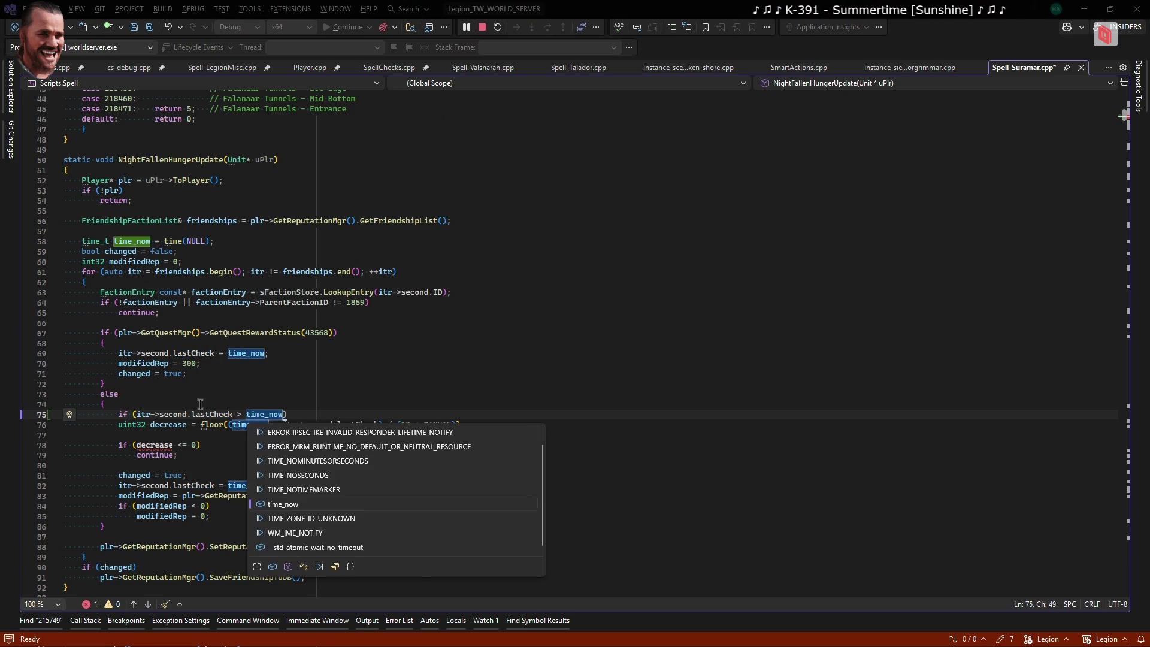
text())
key(Return)
text(continue;)
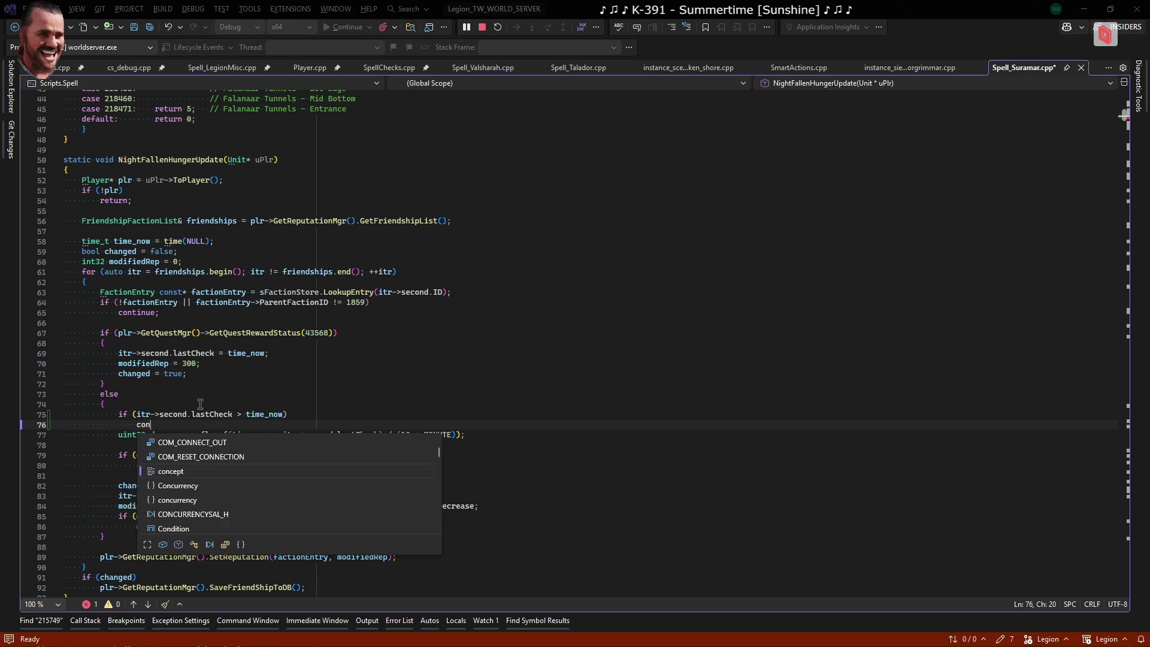
key(Return)
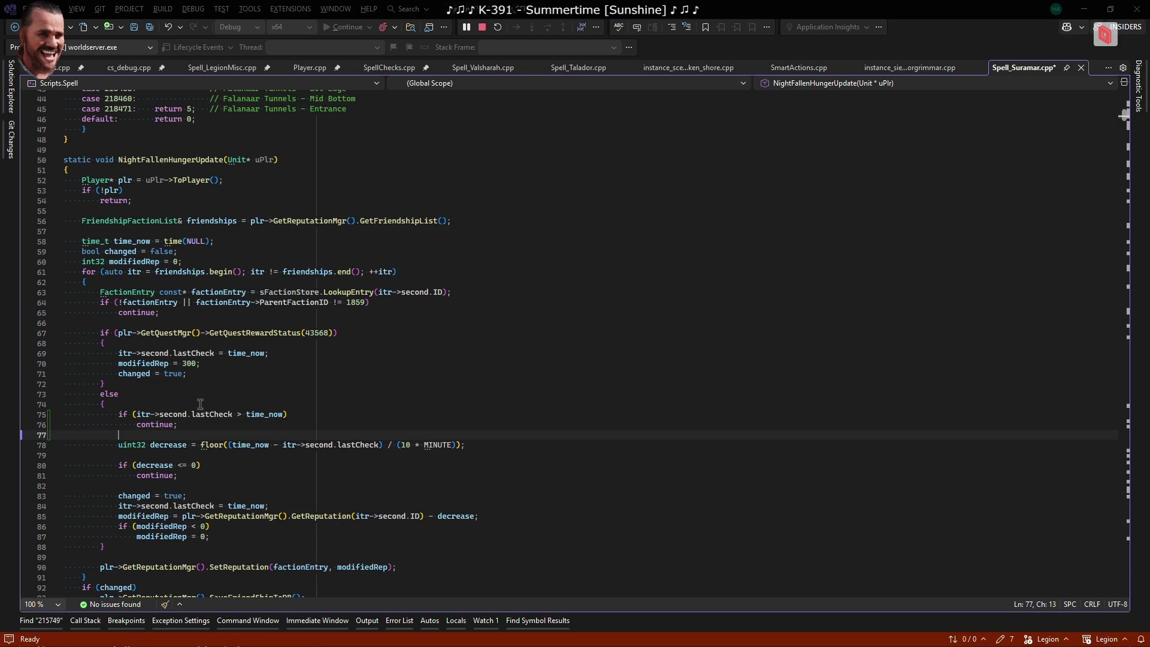
key(ctrl+s)
Prefix the line 75 condition with '!itr->second.lastCheck ||'
scroll(305, 402, down, 4)
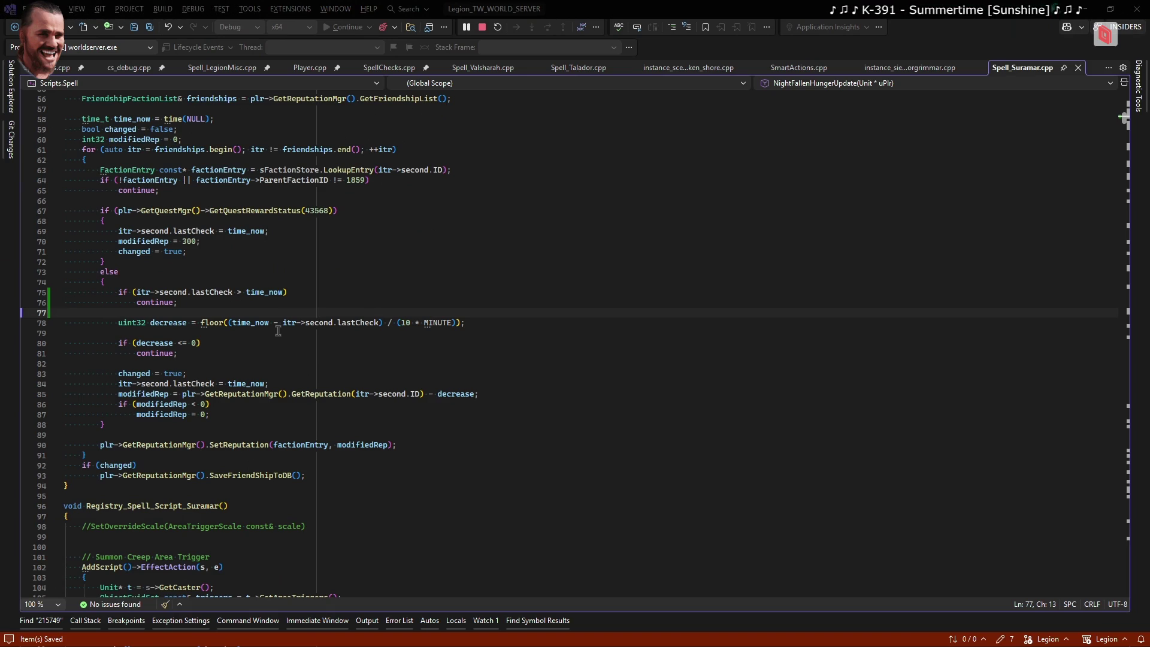
click(287, 322)
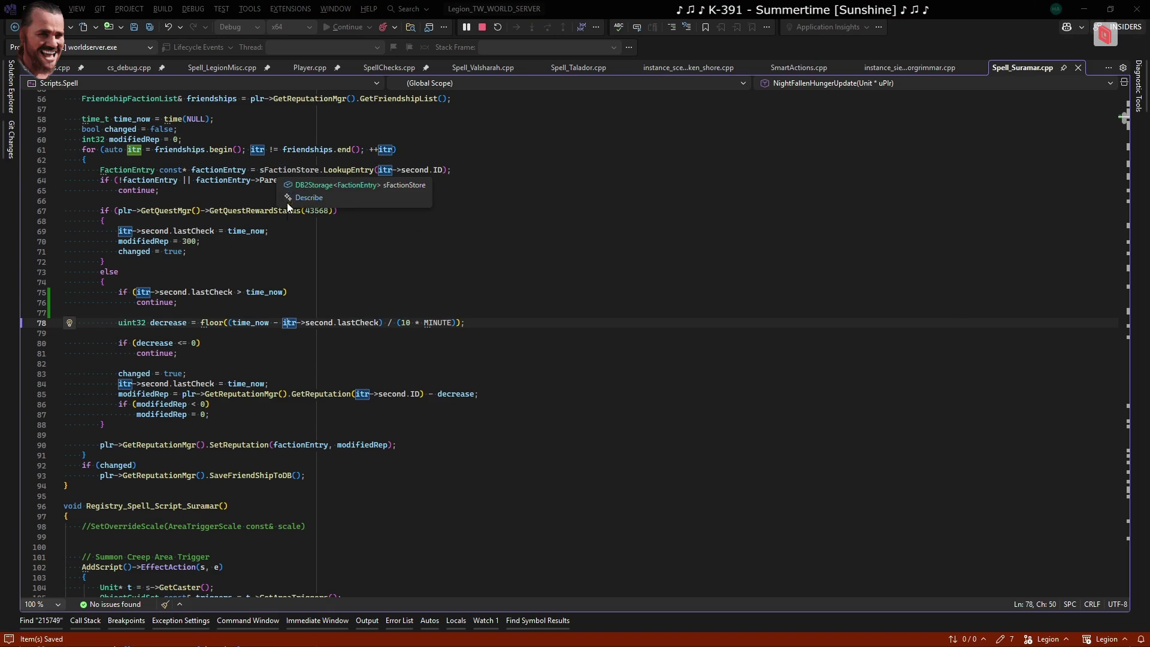
scroll(232, 342, up, 1)
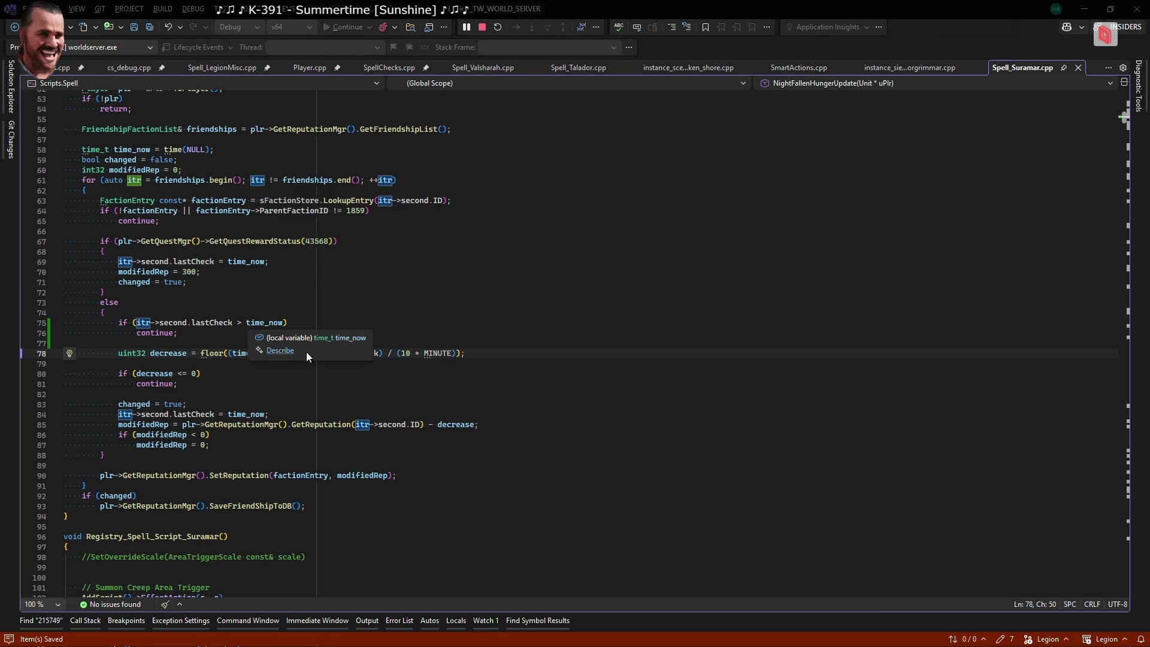
mouse_move(222, 322)
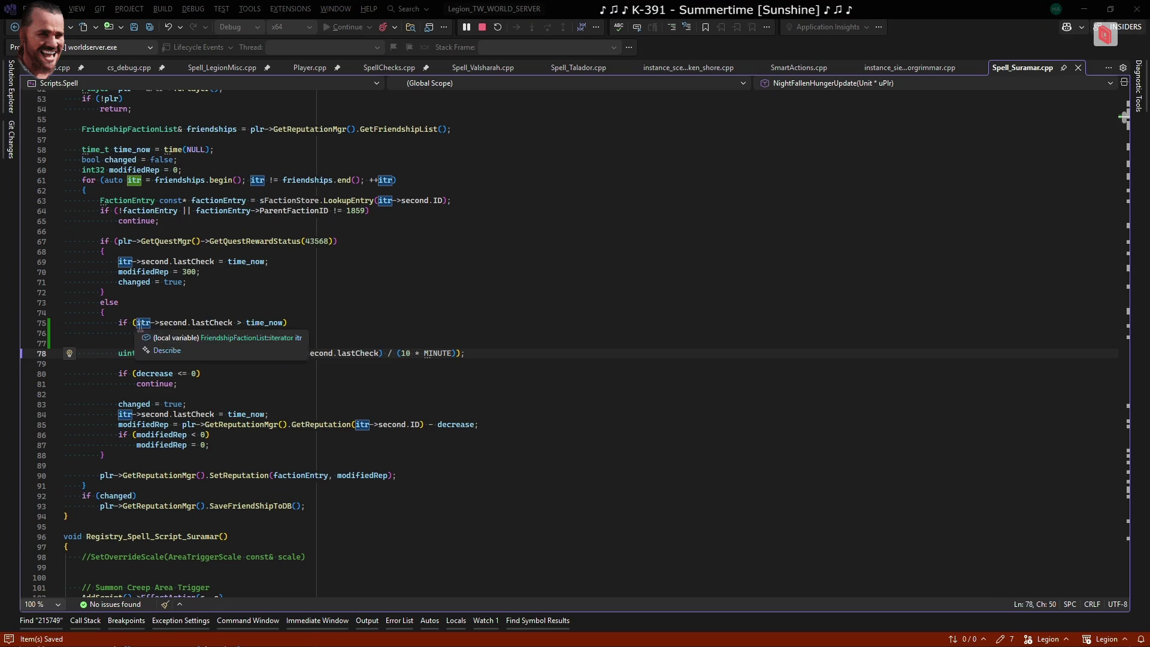
drag(137, 323, 191, 324)
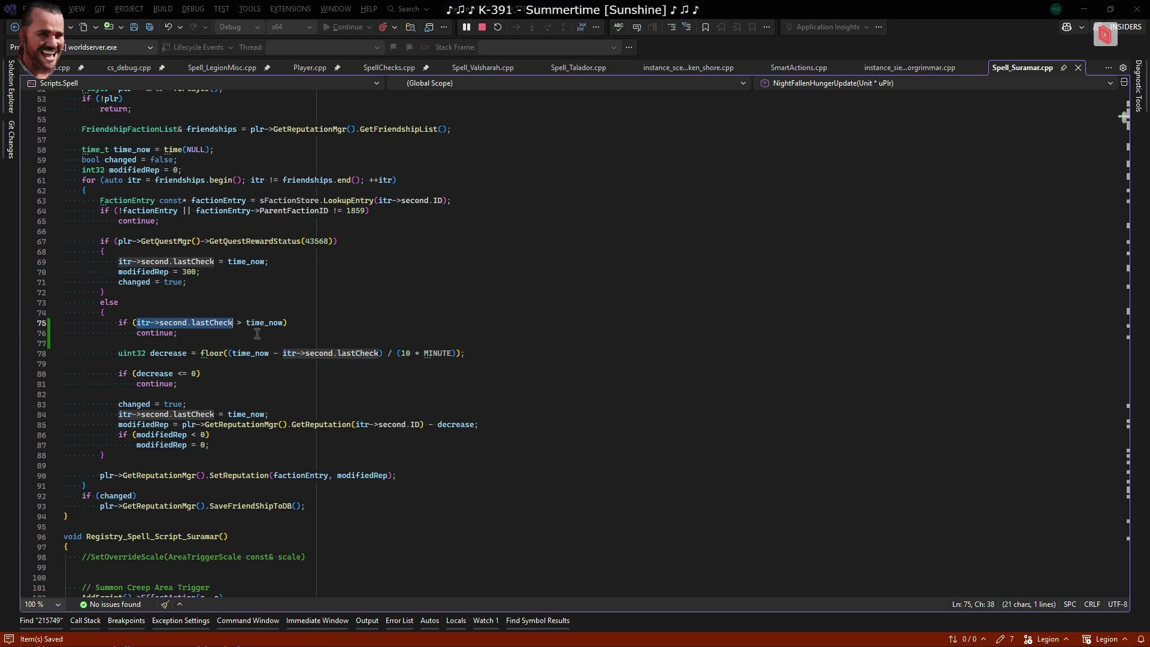
key(Left)
text(!itr->second.lastCheck ||)
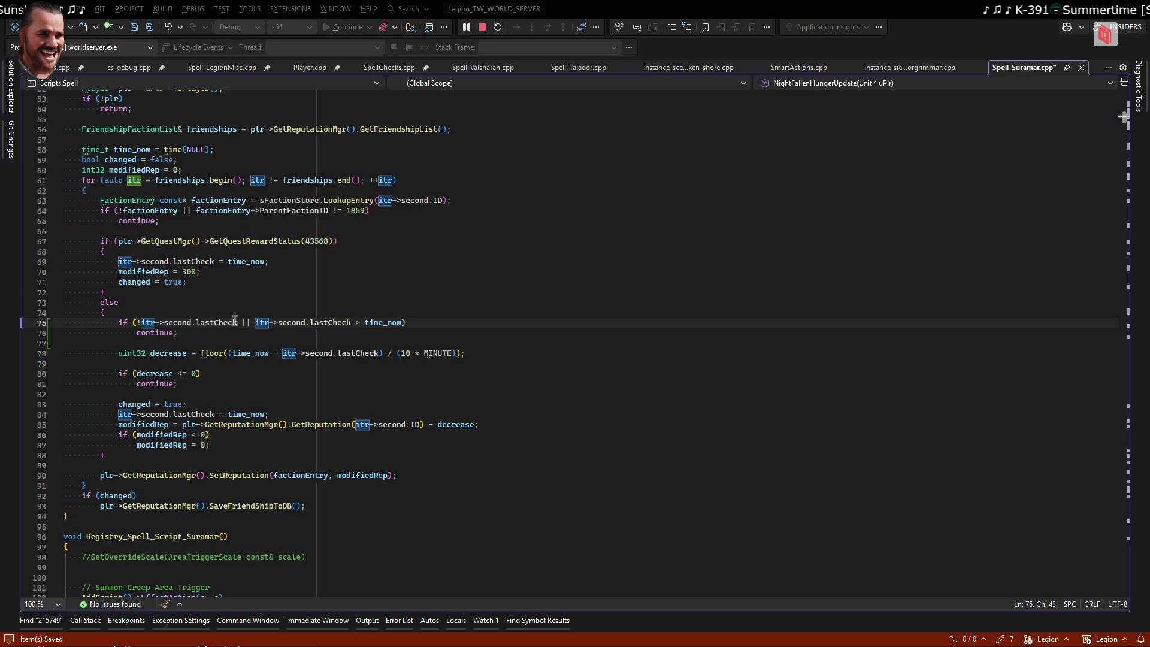
Review every use of the itr iterator through the friendship loop
scroll(253, 318, up, 1)
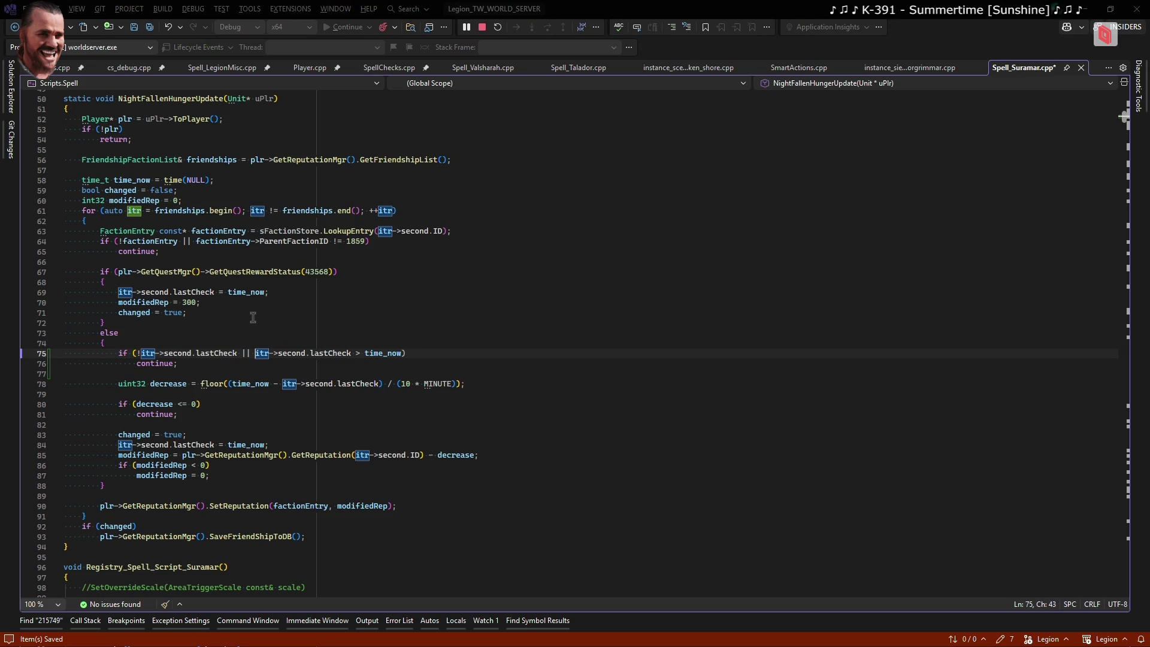
scroll(254, 331, up, 1)
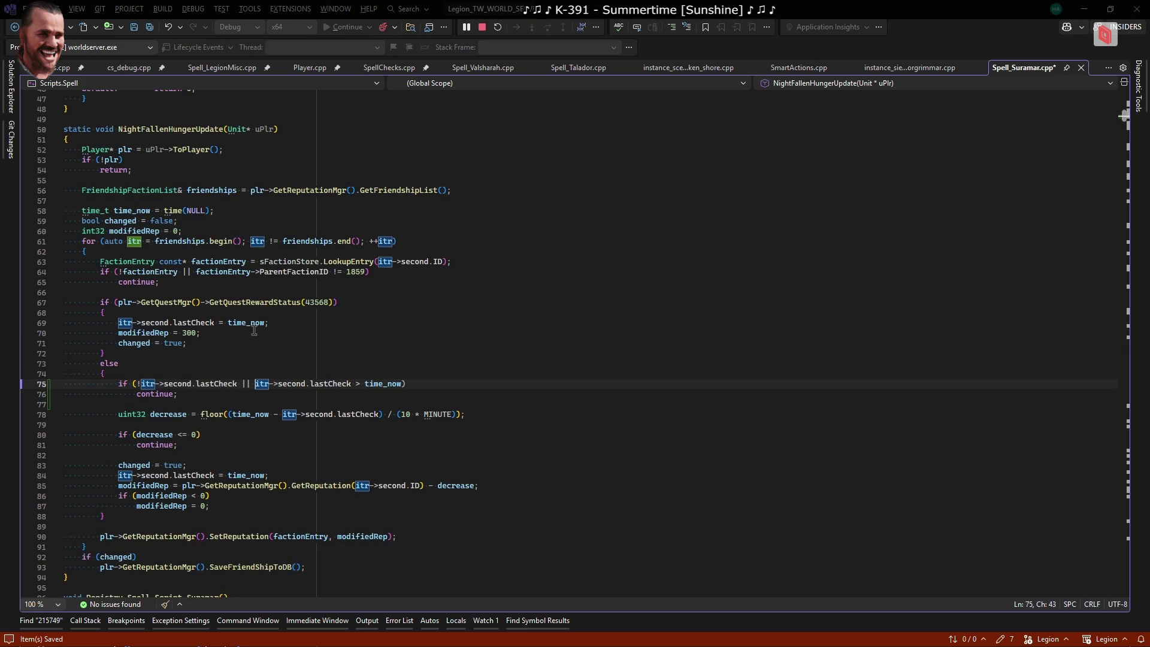
scroll(285, 298, down, 3)
scroll(285, 298, down, 1)
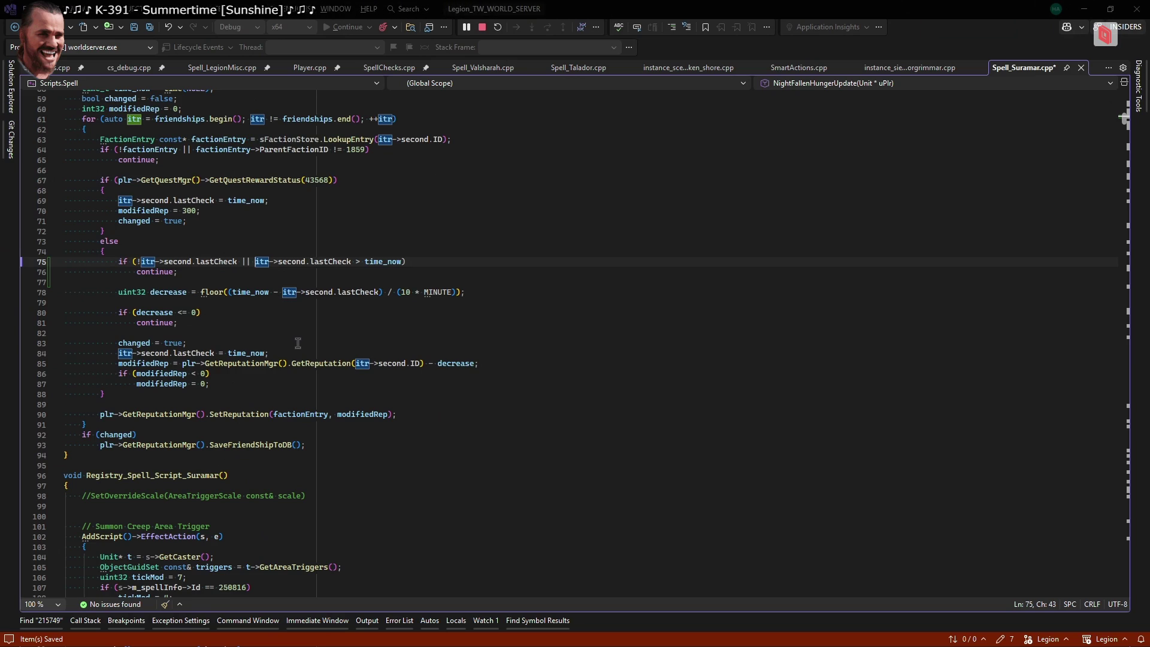
scroll(296, 342, up, 1)
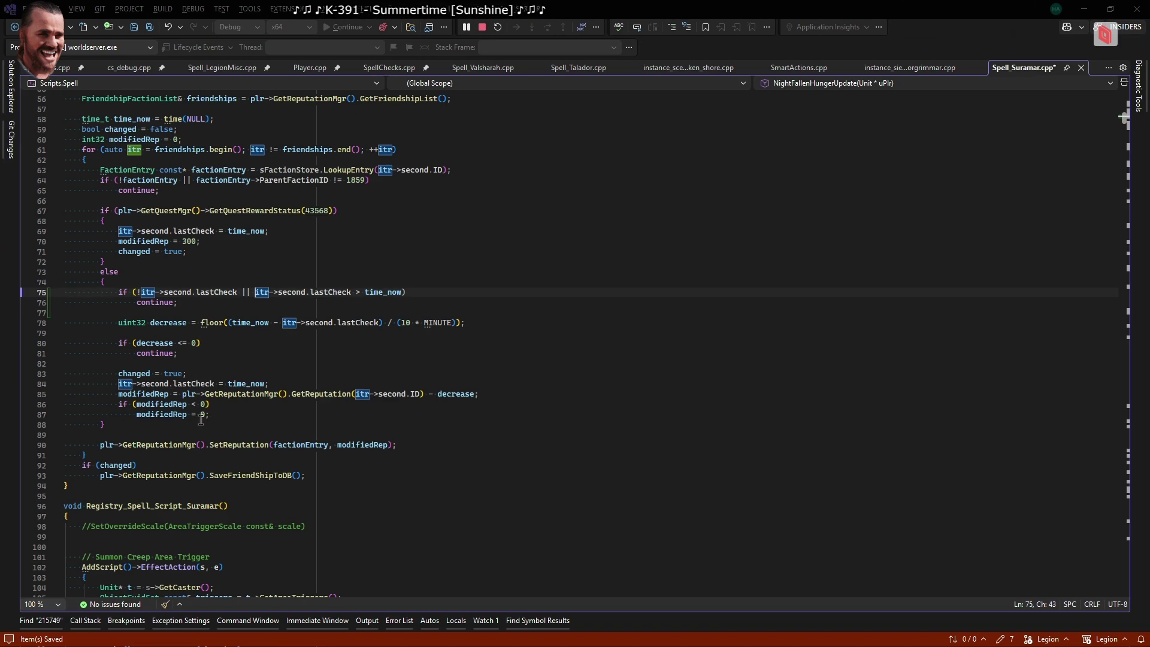
mouse_move(201, 418)
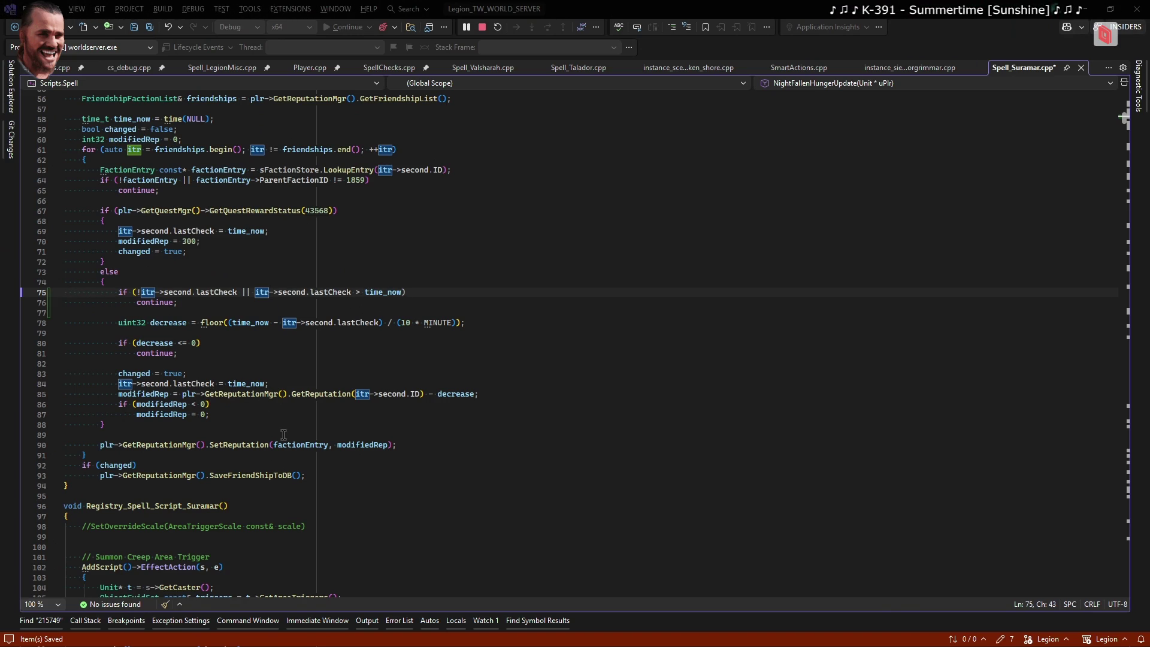
double_click(136, 383)
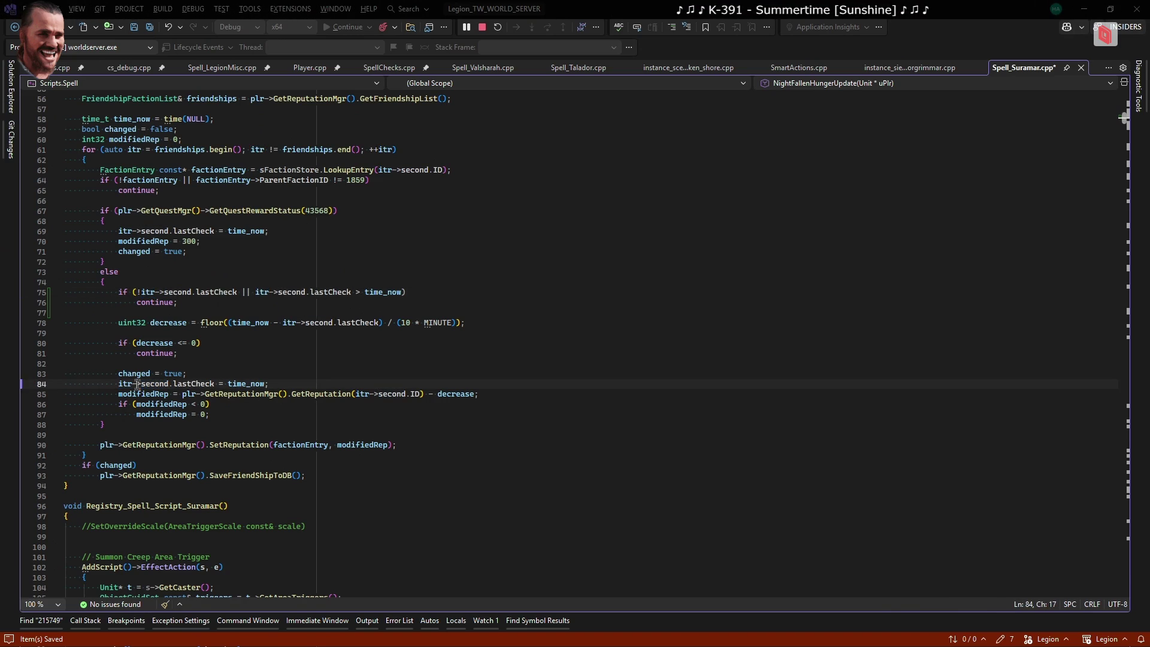
double_click(126, 383)
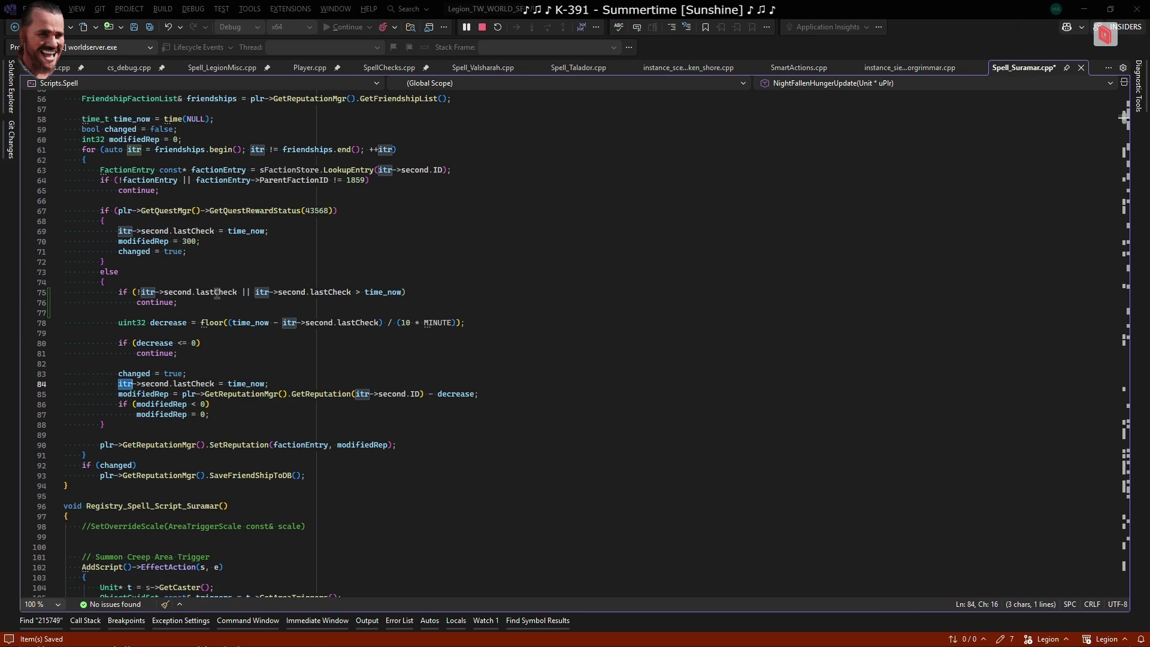
Go to GetFriendshipList's declaration in ReputationMgr.h from the line 56 call
mouse_move(199, 288)
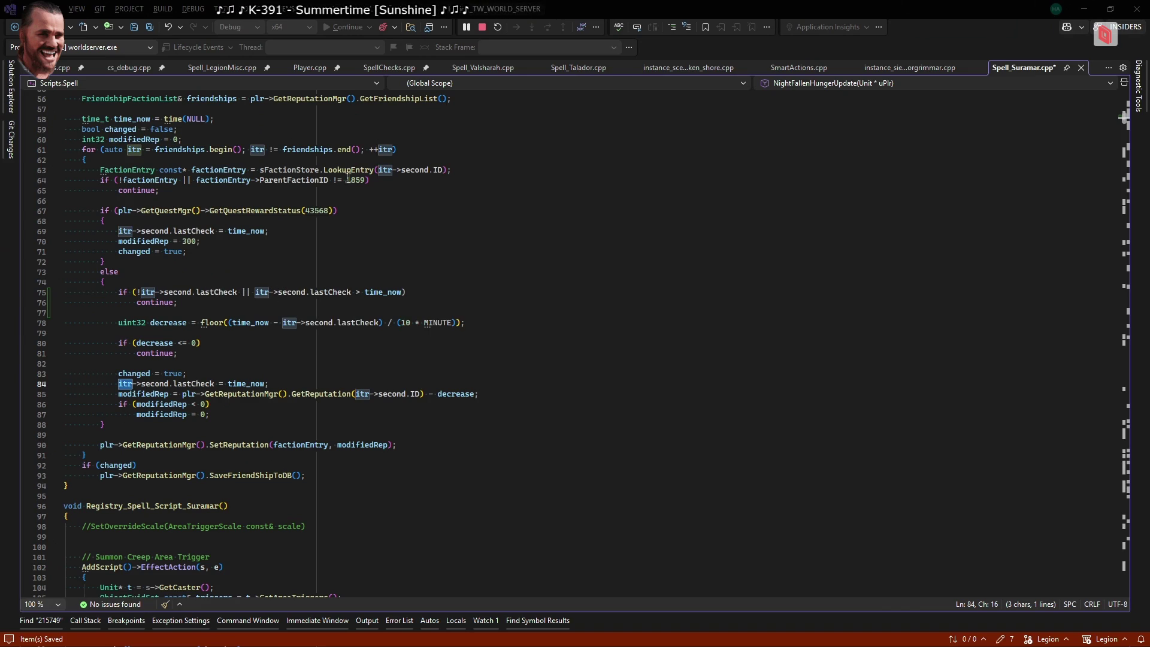
scroll(348, 185, up, 2)
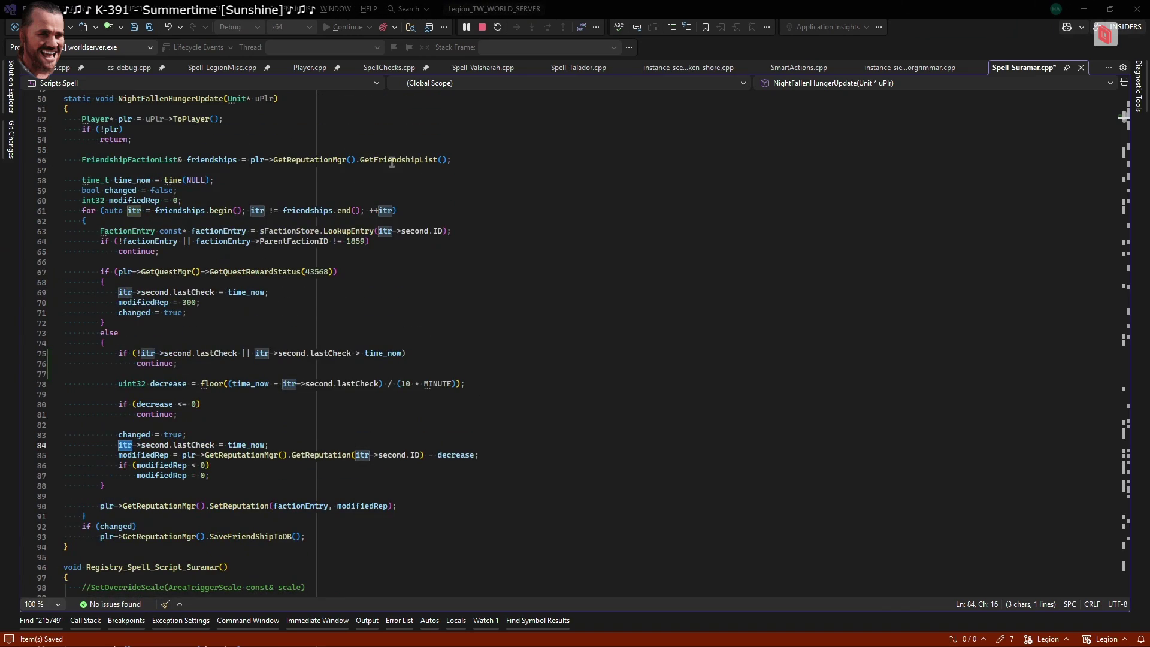
double_click(419, 160)
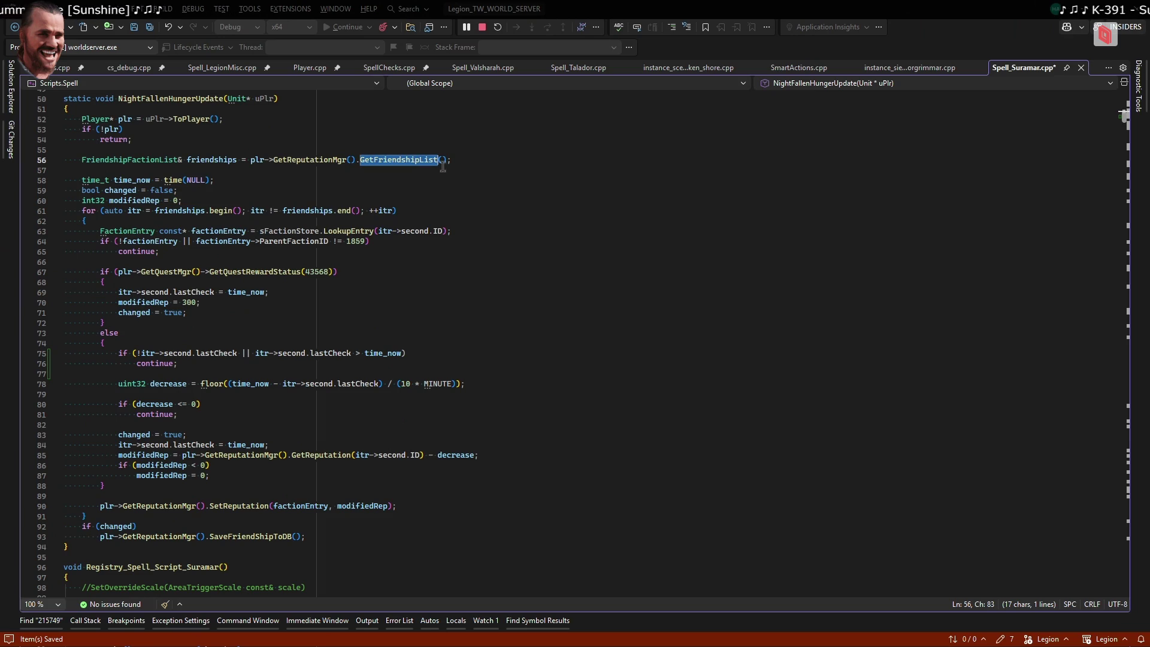
key(F12)
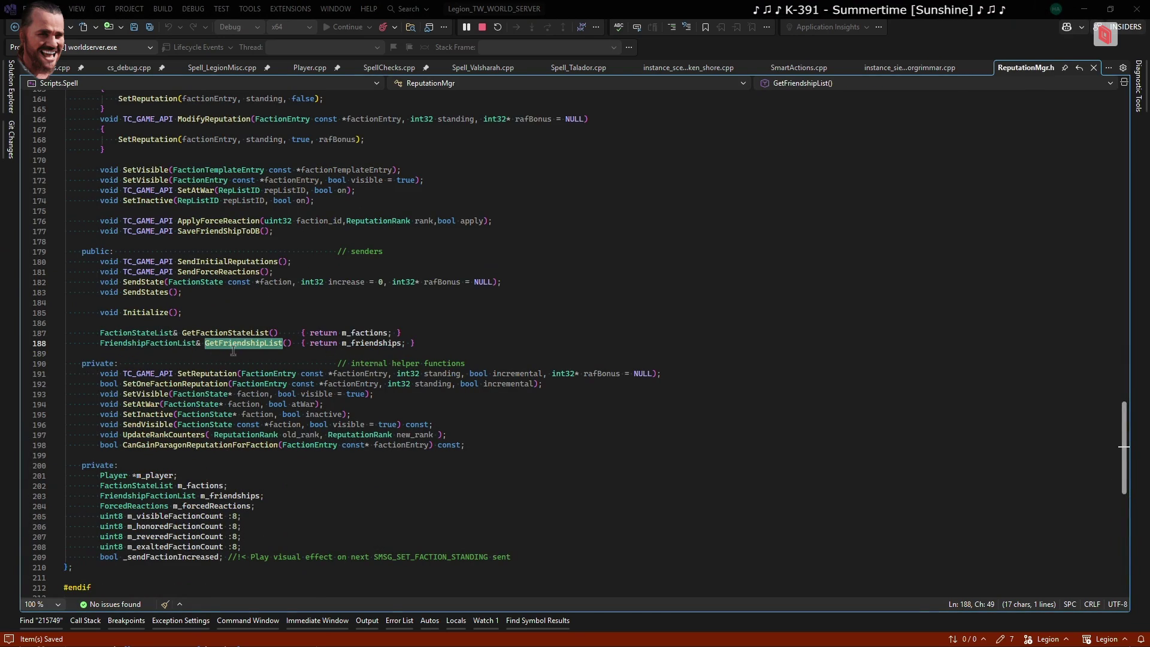
Remove the added lastCheck null check from line 75, save Spell_Suramar.cpp, and switch to WoW
key(ctrl+minus)
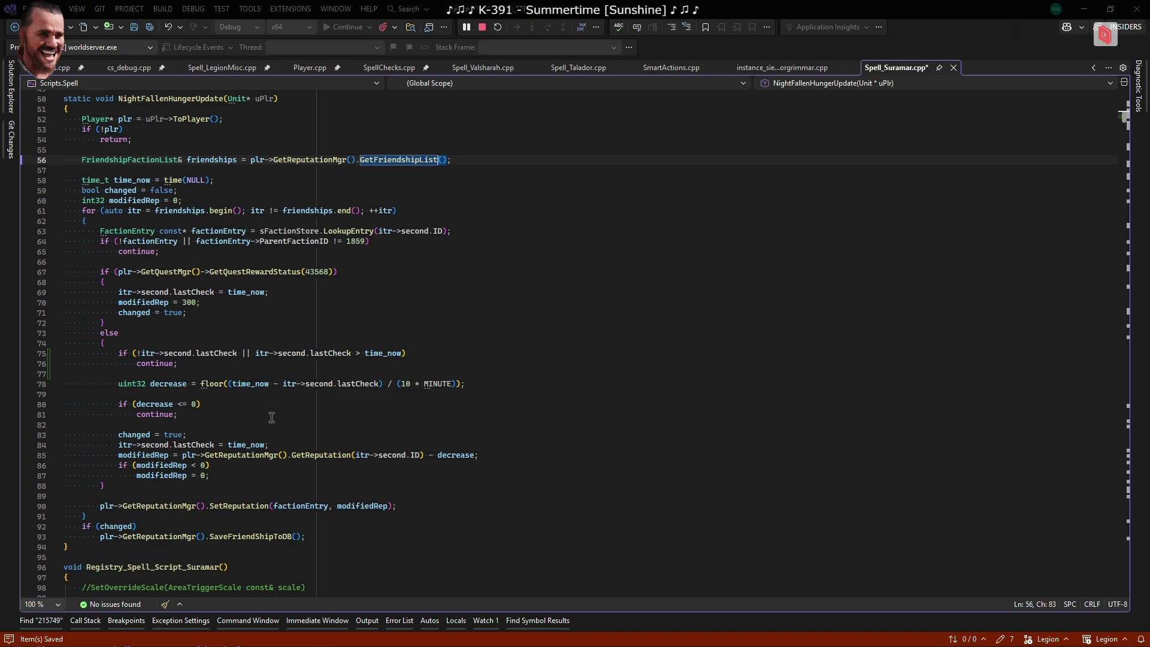
drag(256, 353, 170, 354)
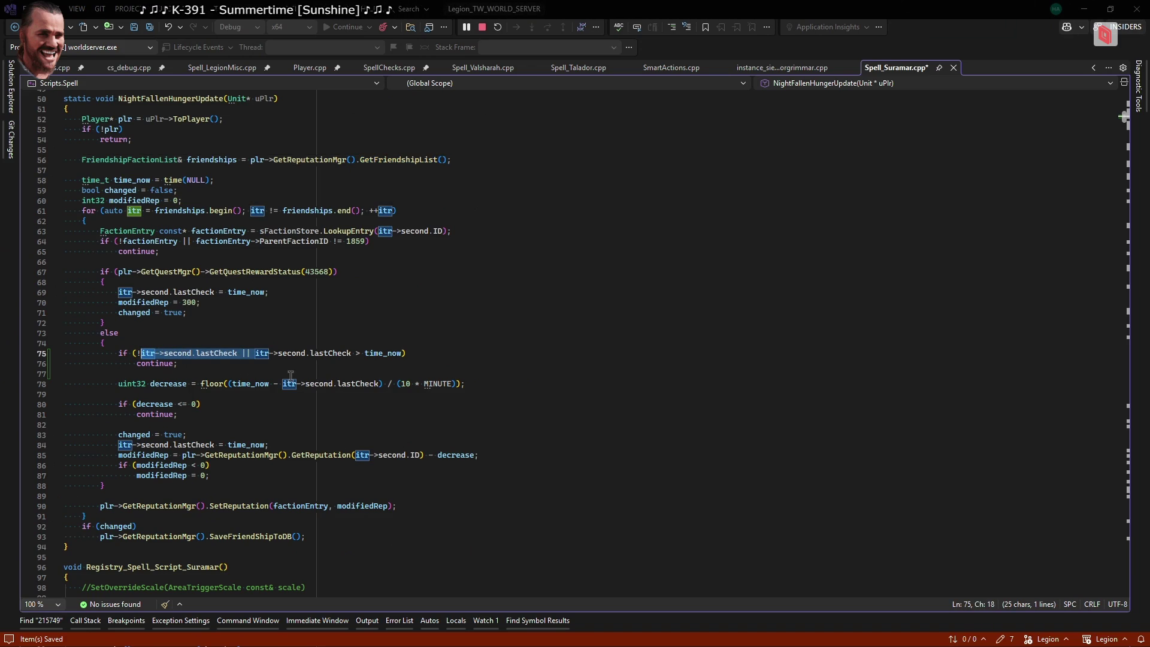
key(BackSpace)
key(BackSpace)
key(ctrl+s)
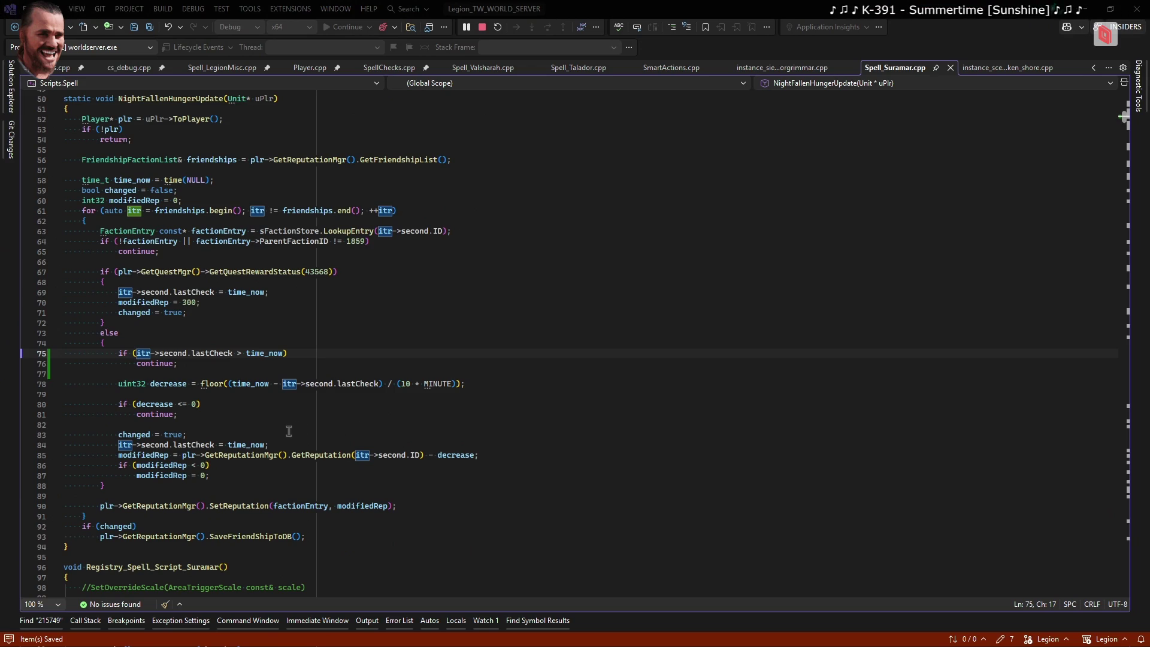
double_click(398, 159)
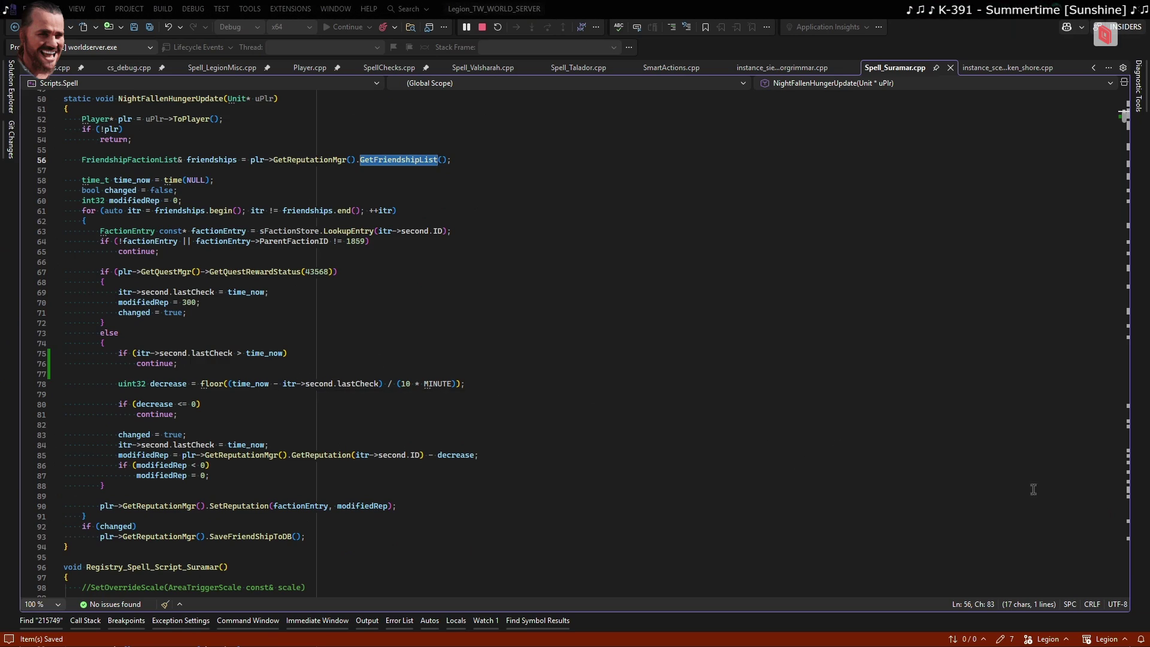
key(alt+Tab)
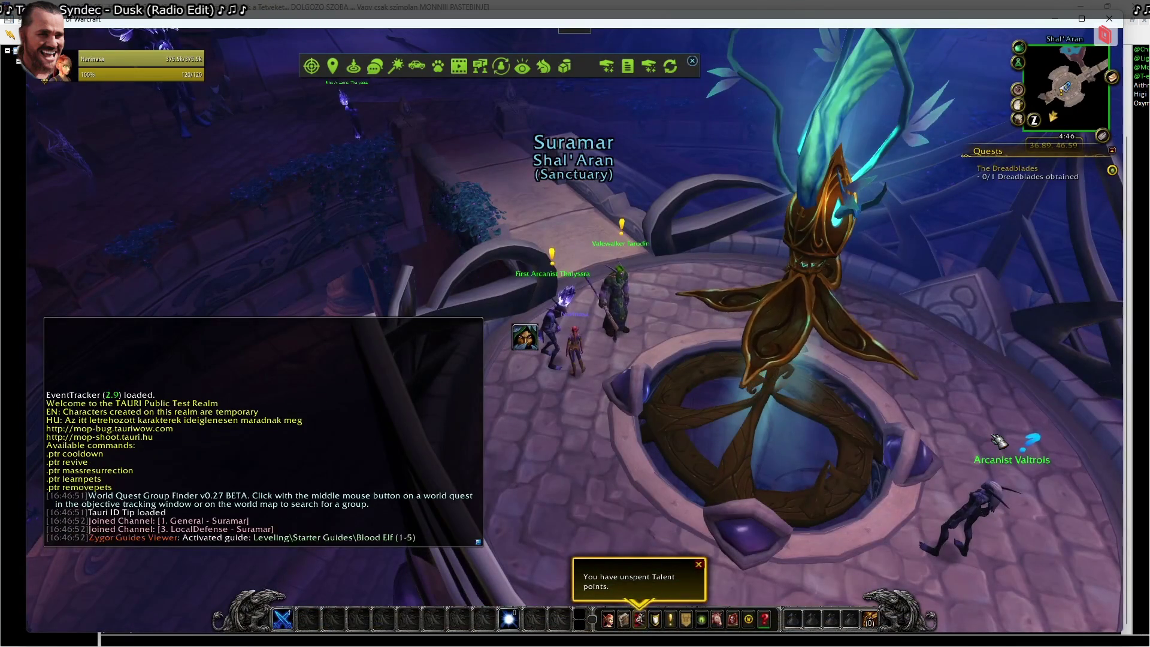
Reload the conditions table with .debug and talk to Thalyssra, who offers Feed Thalyssra and Ancient Mana
key(Return)
text(.deb)
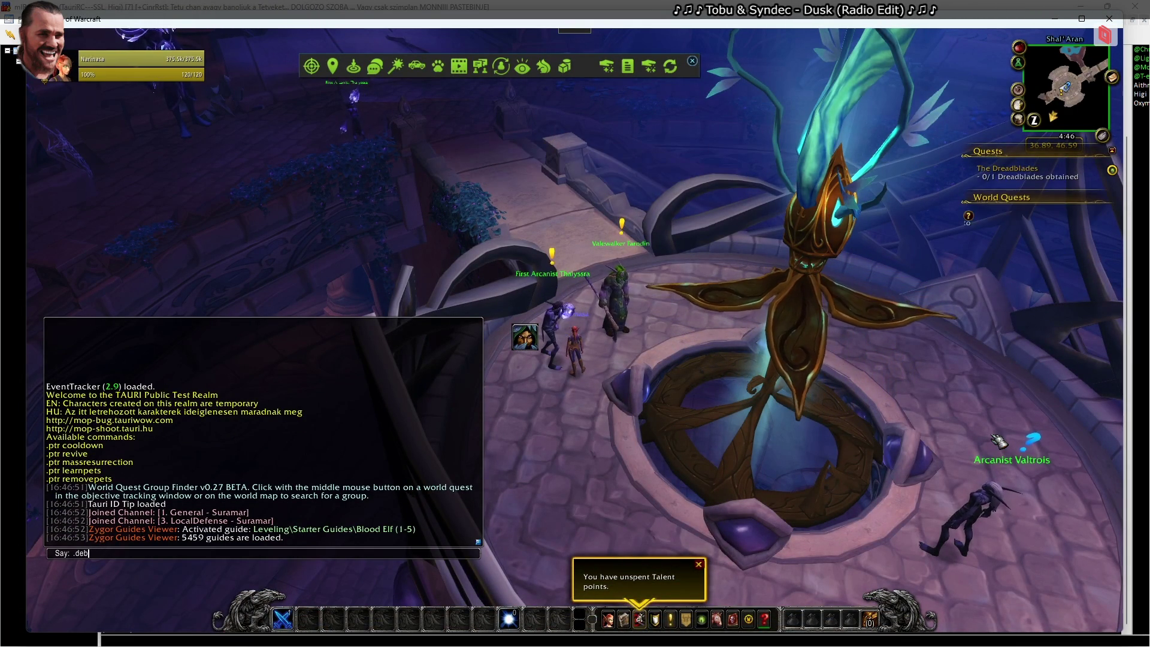
key(Escape)
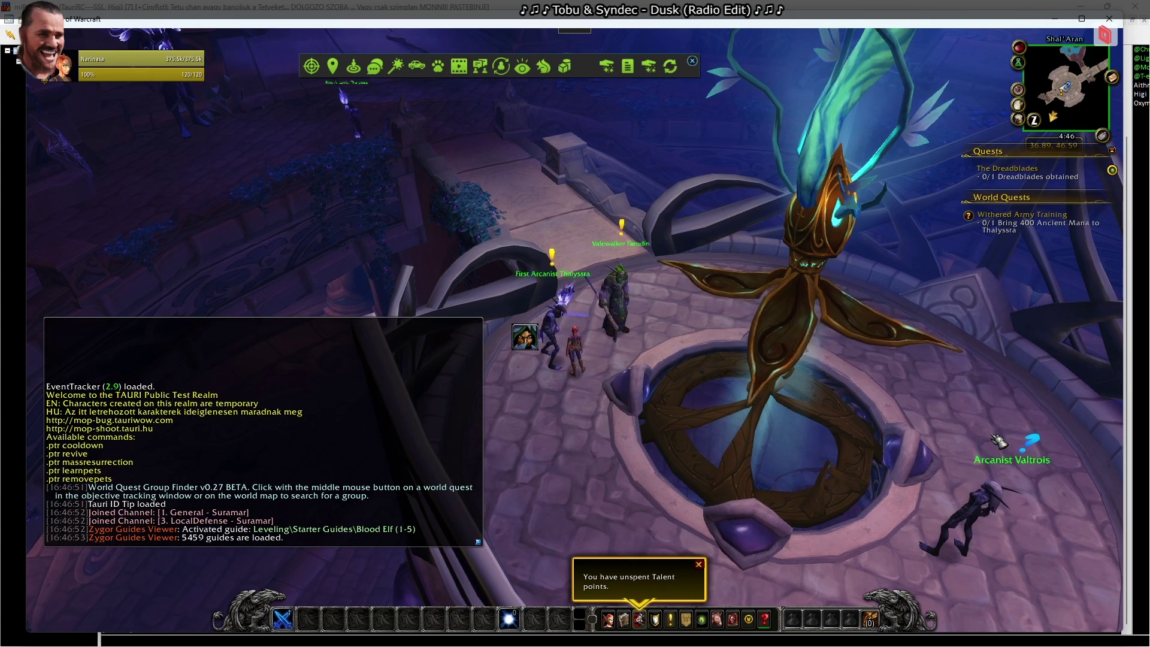
right_click(552, 298)
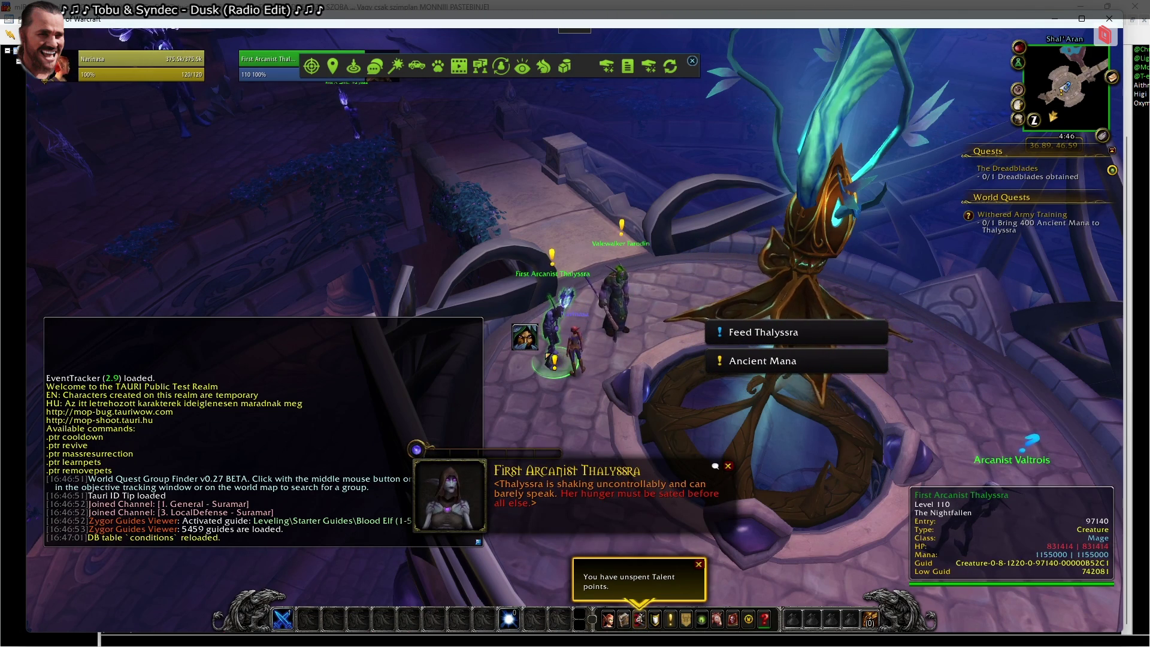
Return to the database editor and choose the Creature script type
key(alt+Tab)
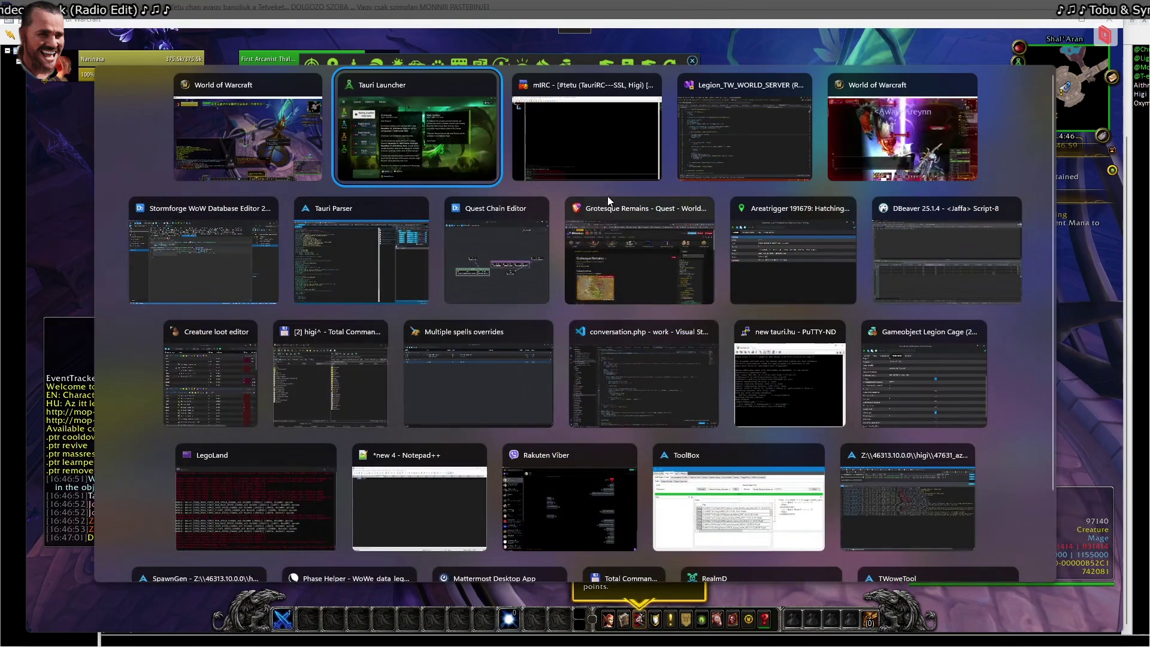
click(267, 281)
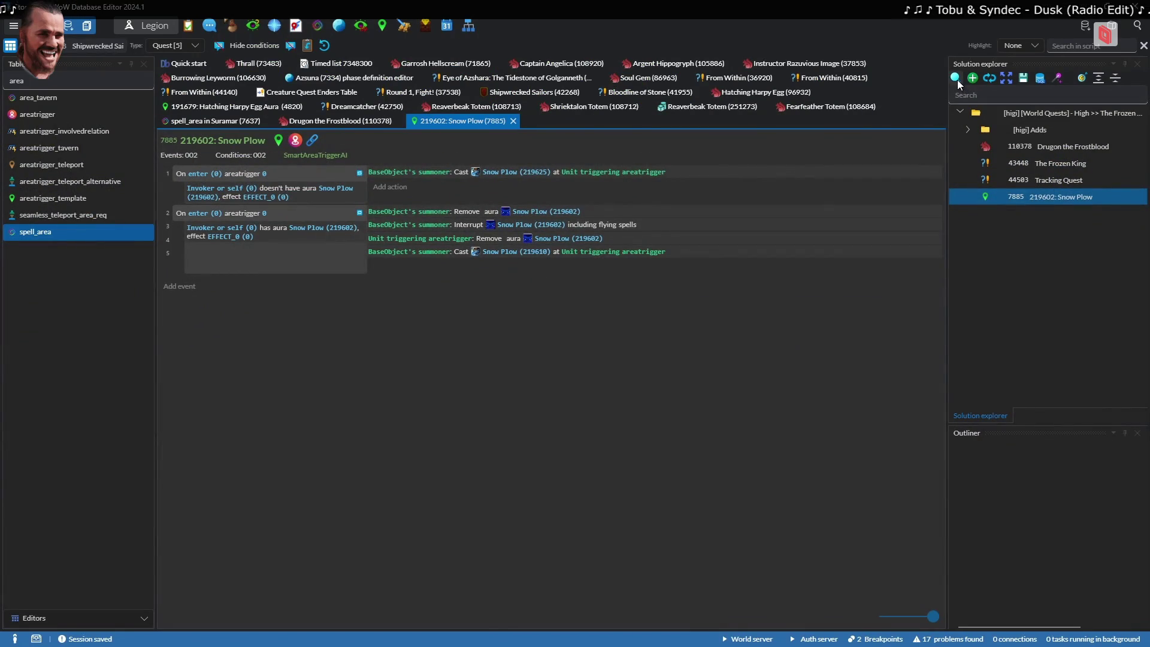
click(972, 103)
key(ctrl+s)
key(alt+Tab)
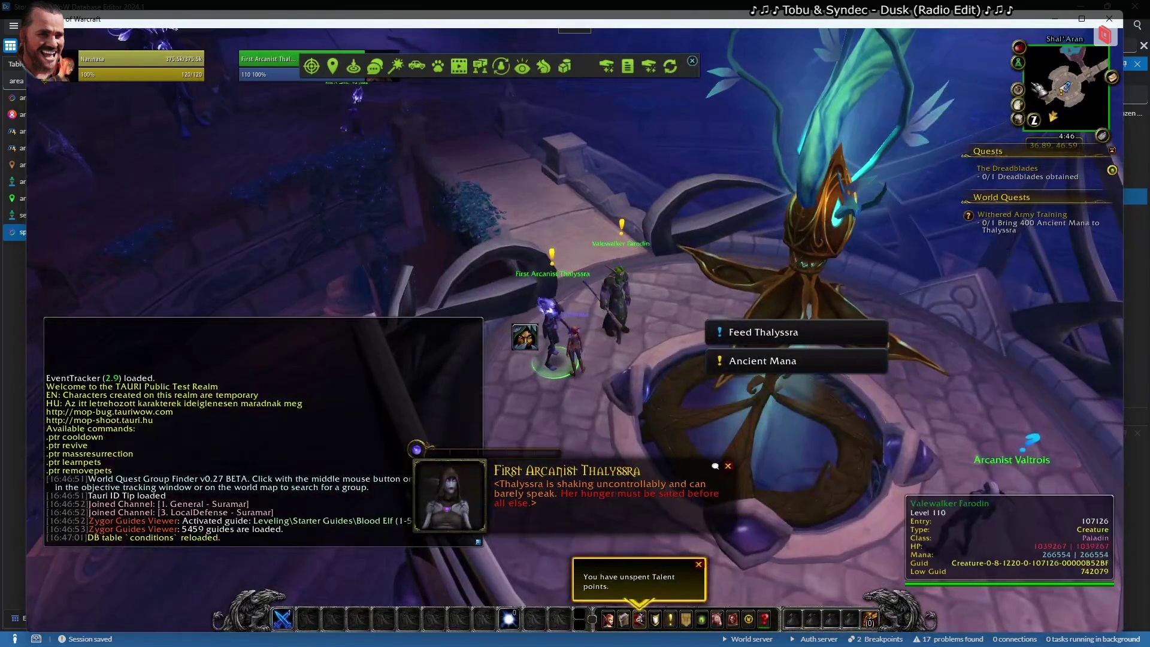
key(ctrl+n)
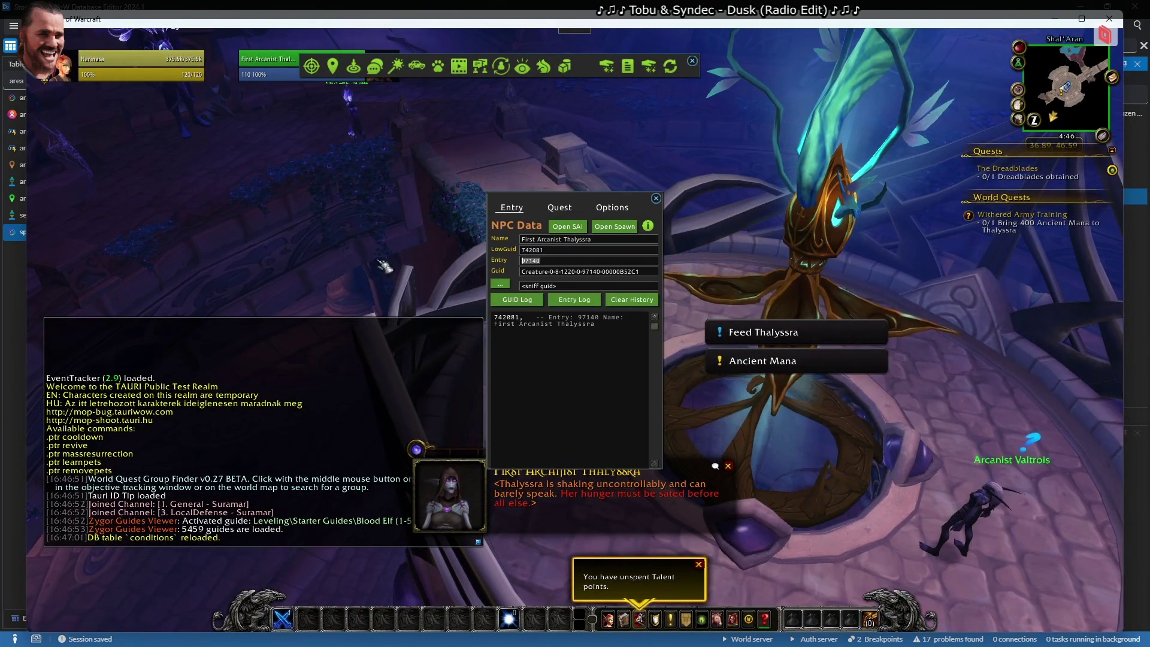
key(alt+Tab)
key(Escape)
click(83, 45)
click(130, 50)
click(157, 45)
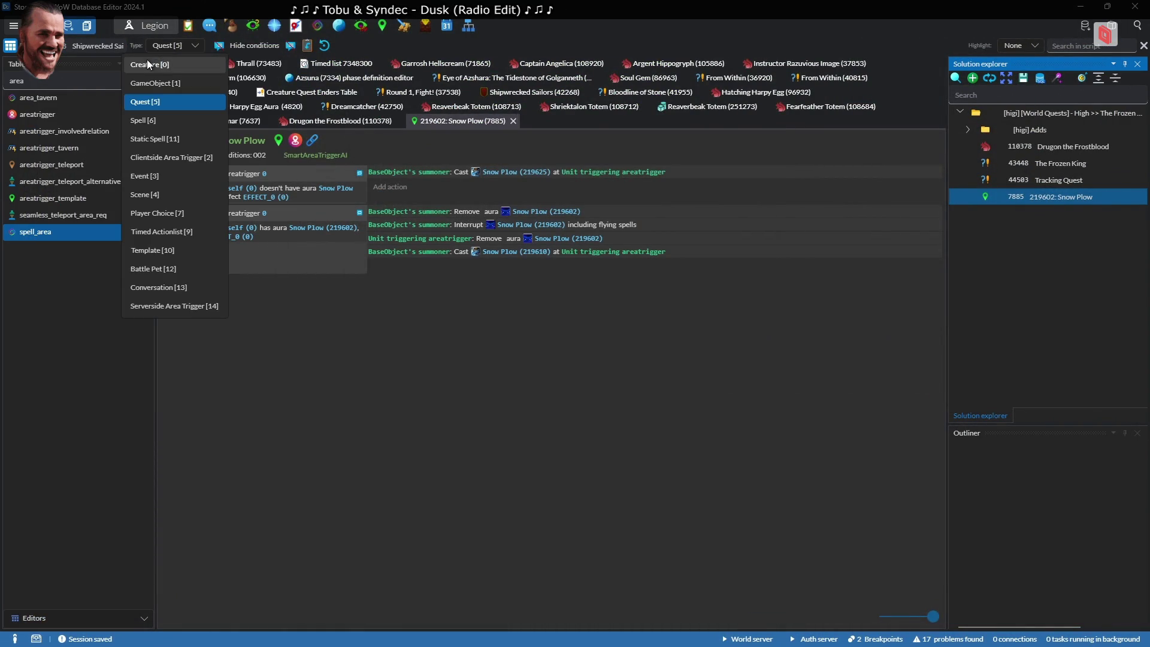
Open First Arcanist Thalyssra's creature script and expand the Global and Close Enough groups
click(180, 136)
click(94, 46)
click(120, 136)
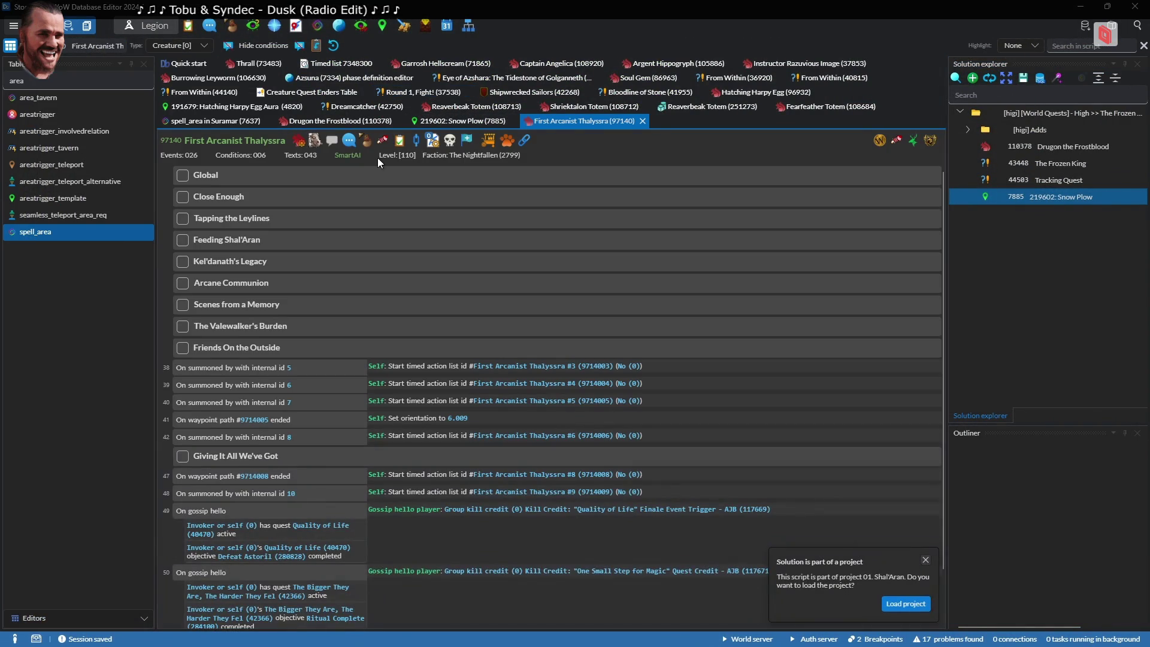
click(188, 179)
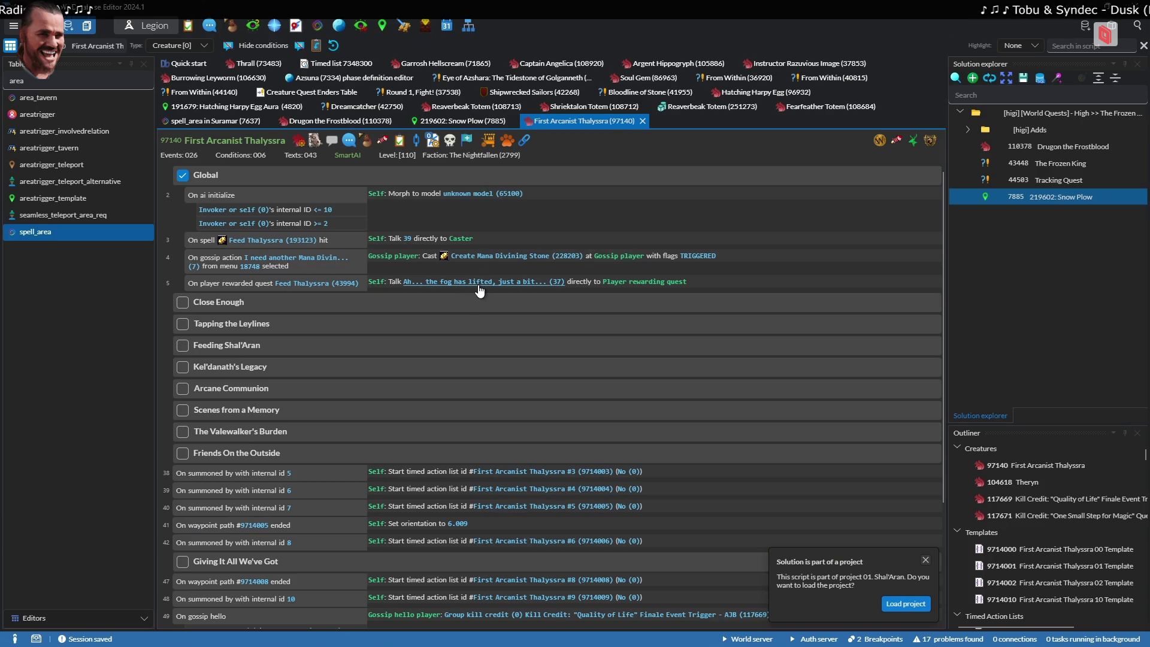
scroll(242, 368, down, 5)
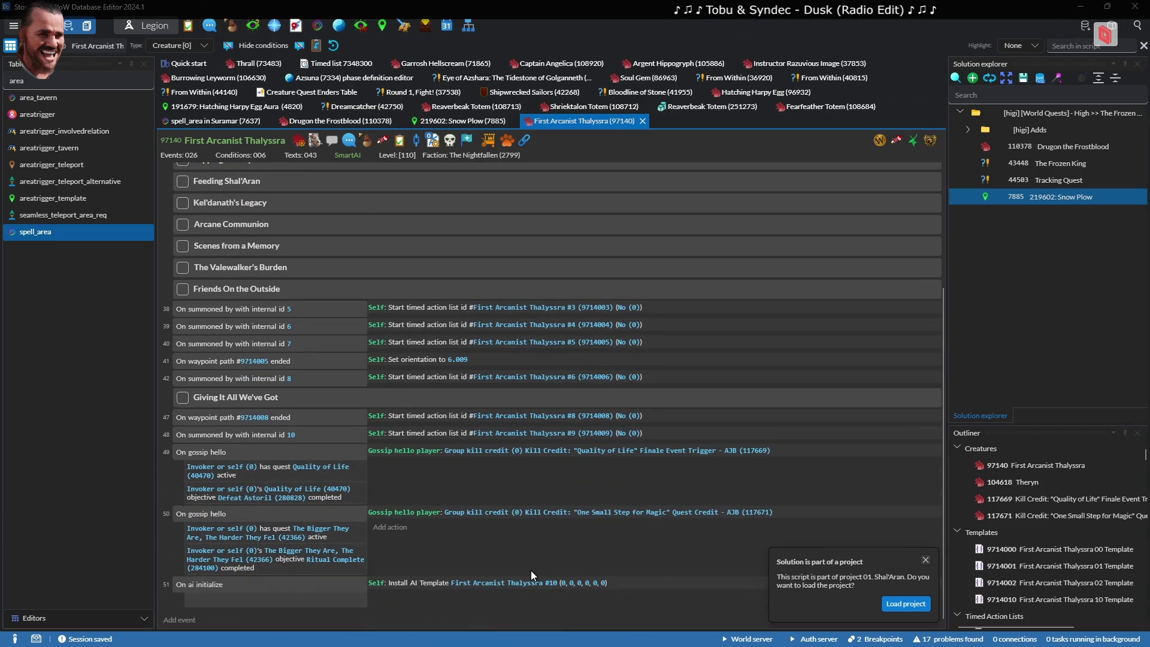
scroll(206, 188, up, 3)
click(191, 228)
scroll(249, 282, up, 2)
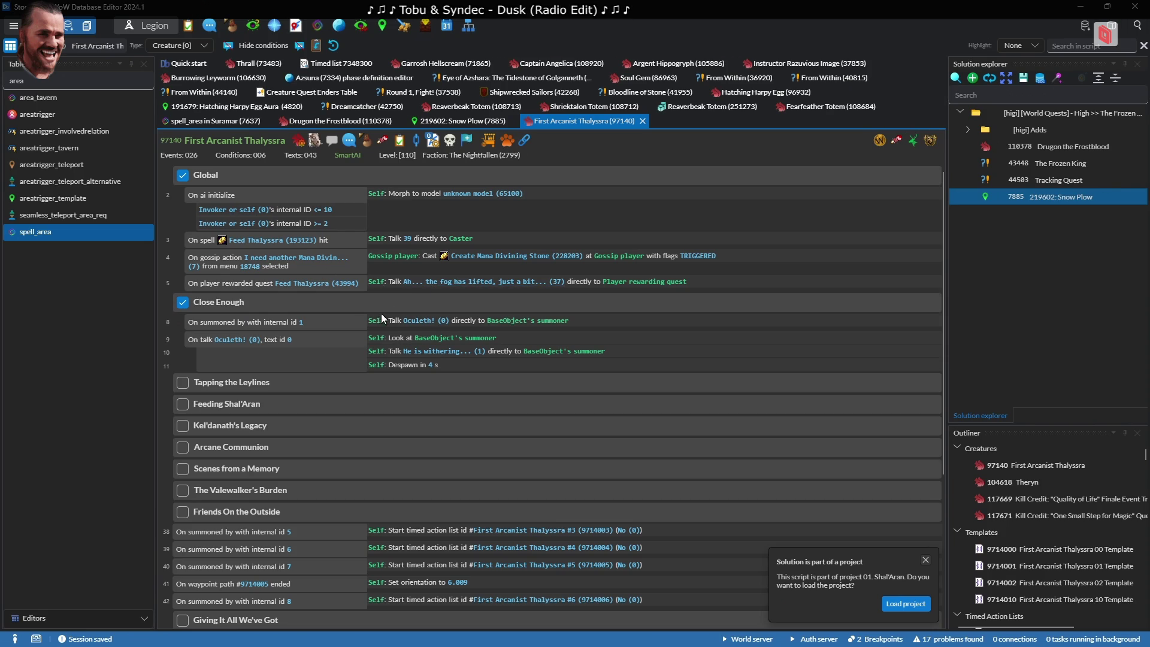
scroll(634, 295, down, 3)
Search 'templ', expand Tapping the Leylines and Feeding Shal'Aran, and inspect then close template #0
click(1075, 47)
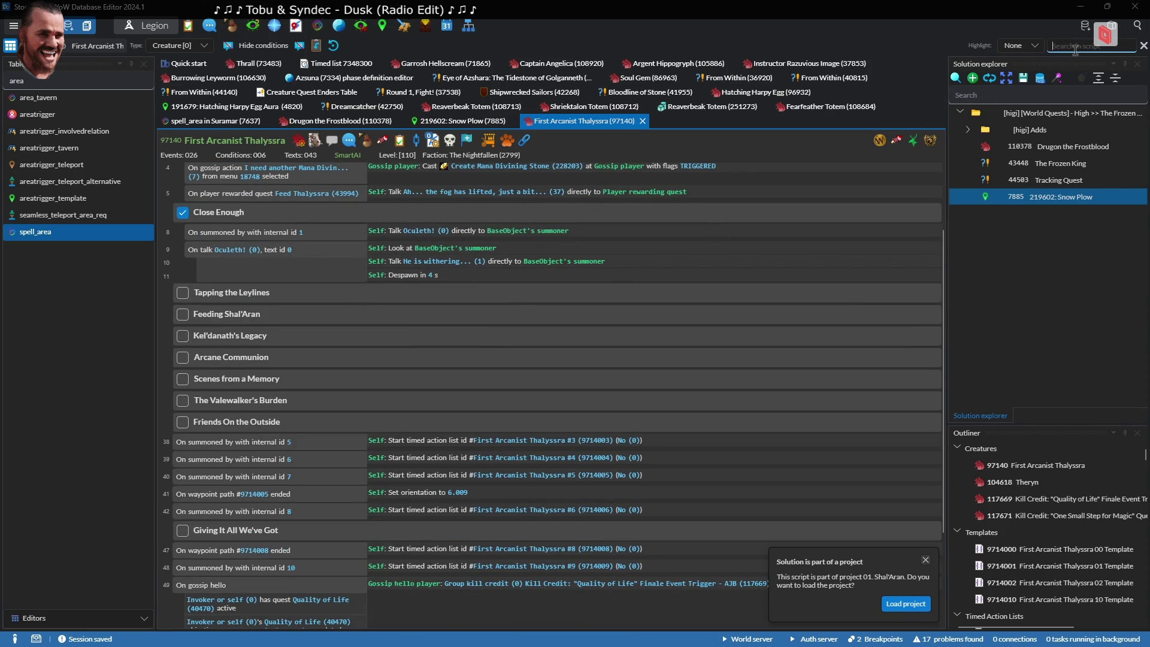
text(temp)
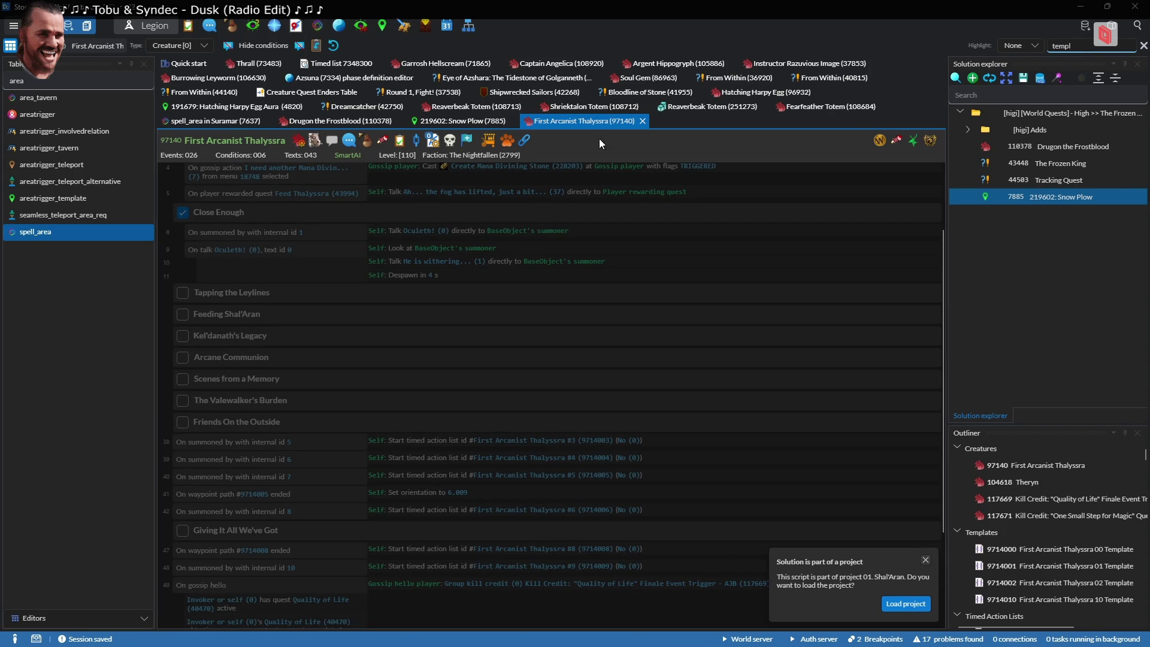
text(l)
click(182, 293)
click(182, 339)
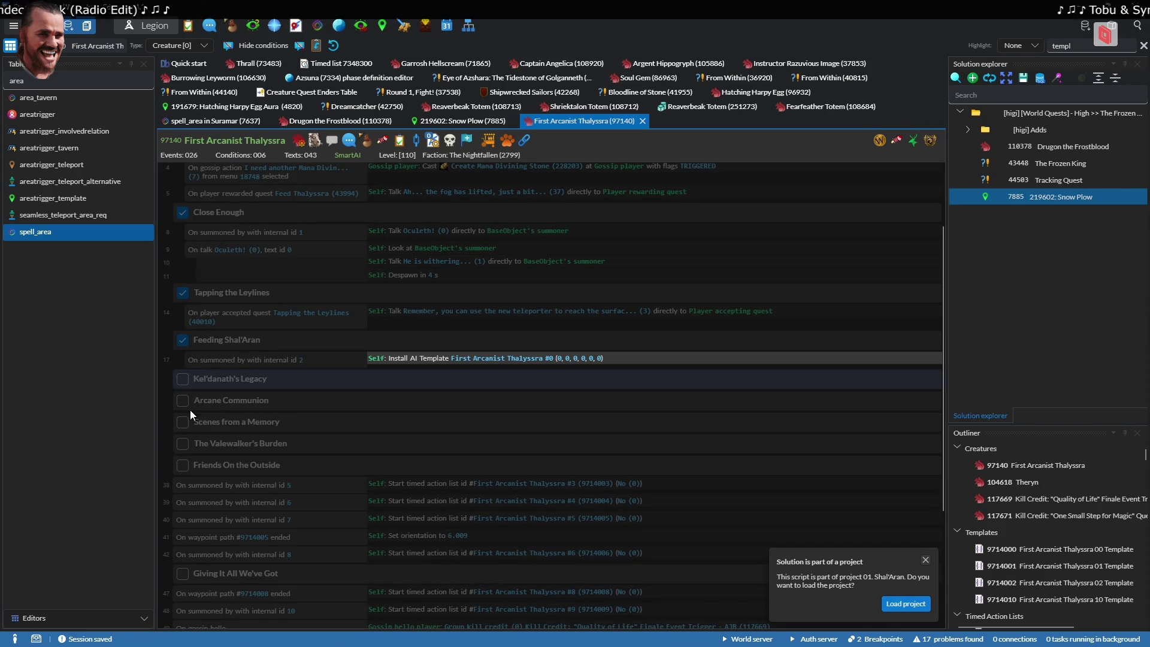
ctrl+click(469, 362)
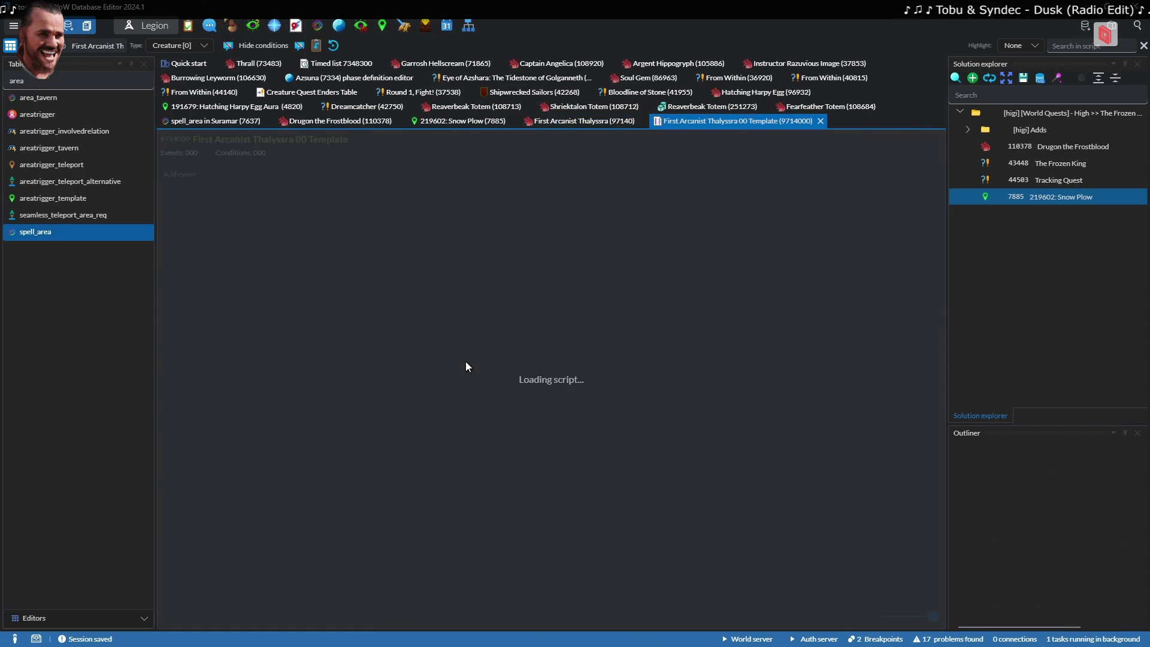
key(ctrl+w)
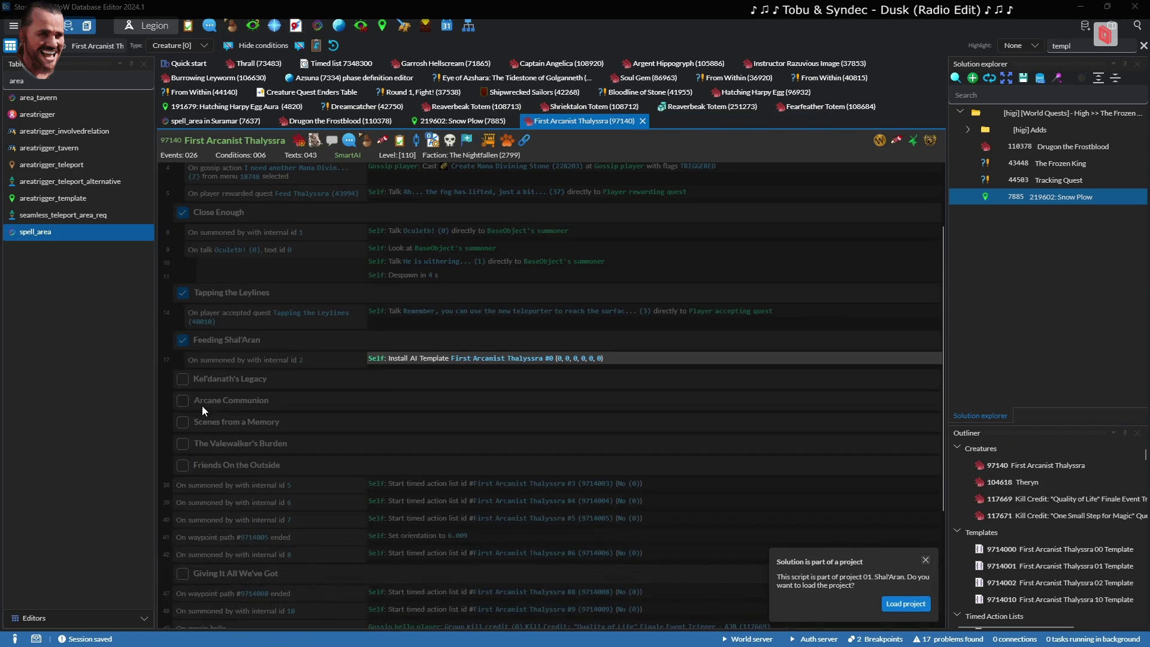
Expand Kel'danath's Legacy, Arcane Communion and Scenes from a Memory; inspect then close template #1
click(182, 379)
click(182, 426)
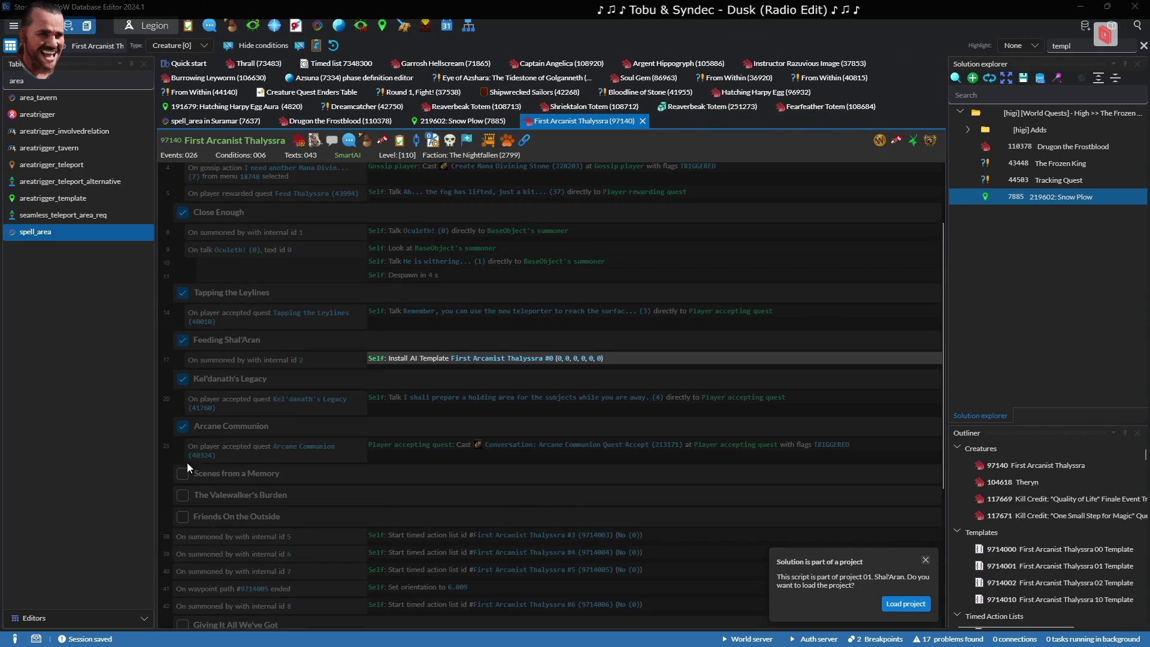
click(183, 473)
scroll(277, 537, down, 3)
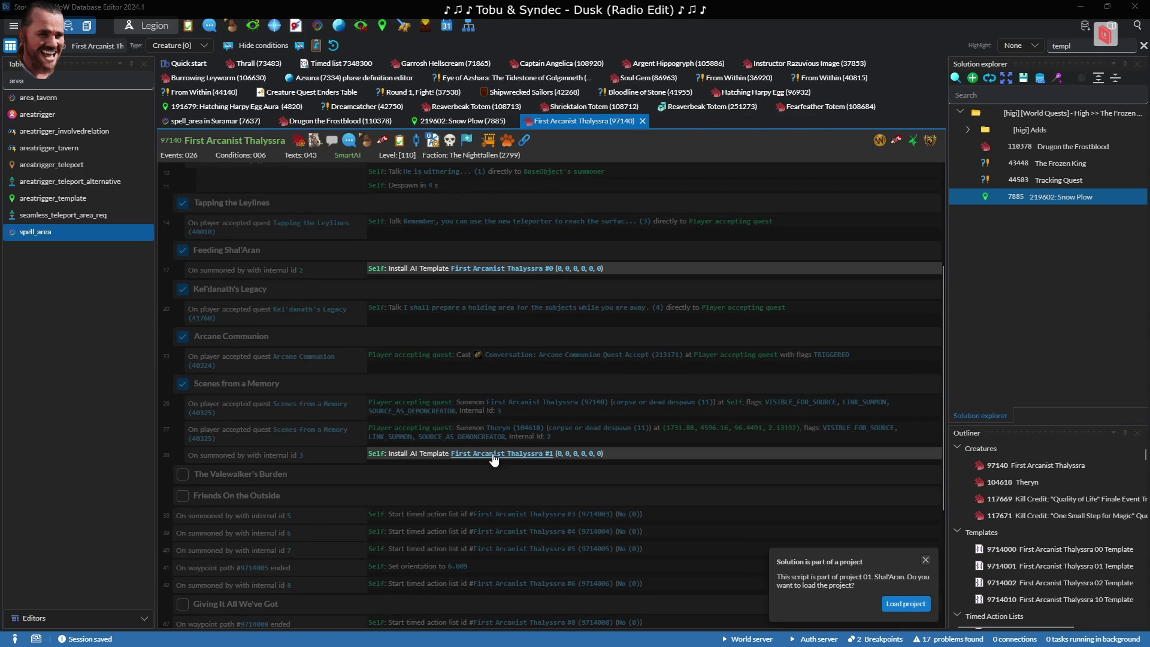
click(492, 454)
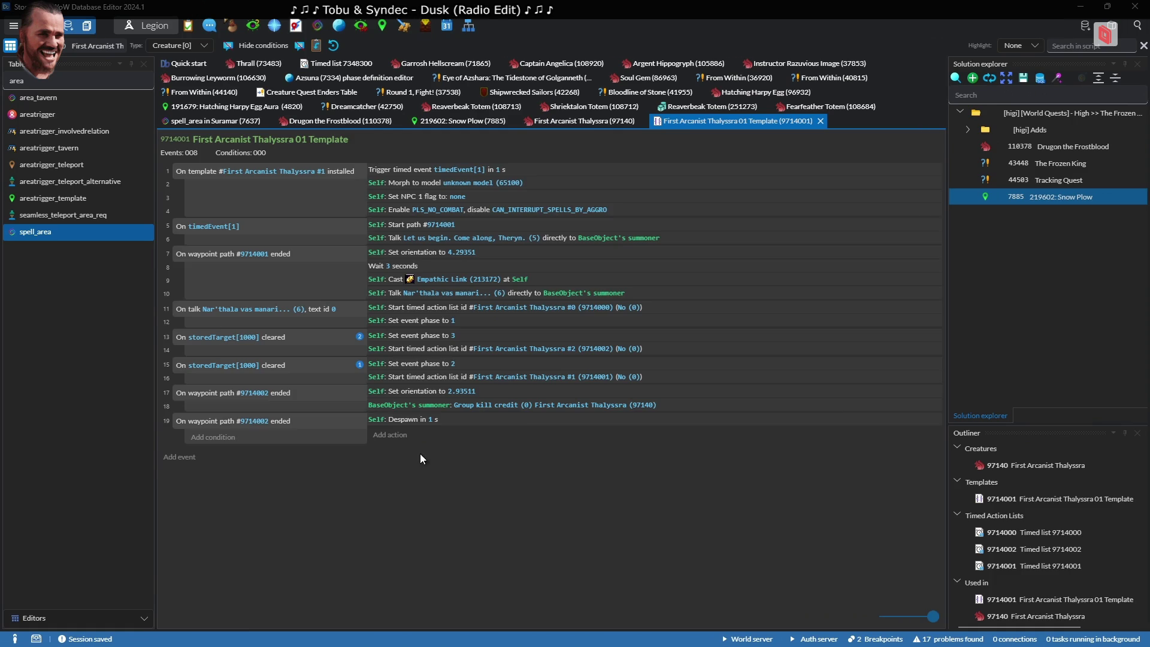
key(ctrl+w)
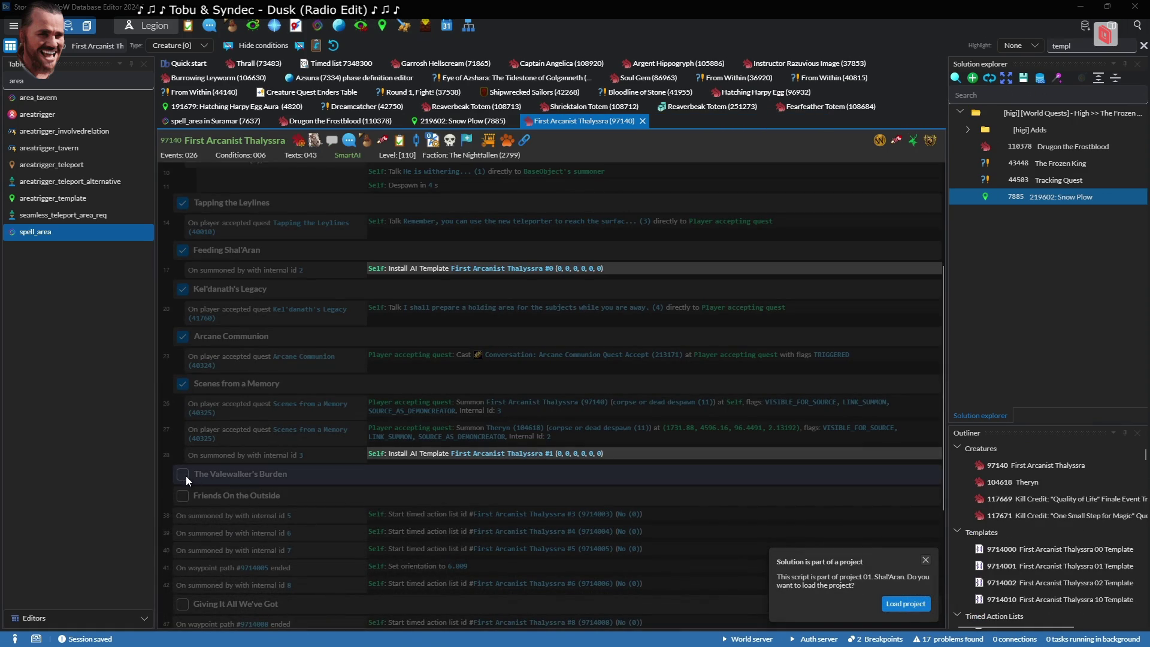
Expand The Valewalker's Burden and Friends On the Outside, then open Thalyssra's #10 template
click(183, 475)
click(183, 514)
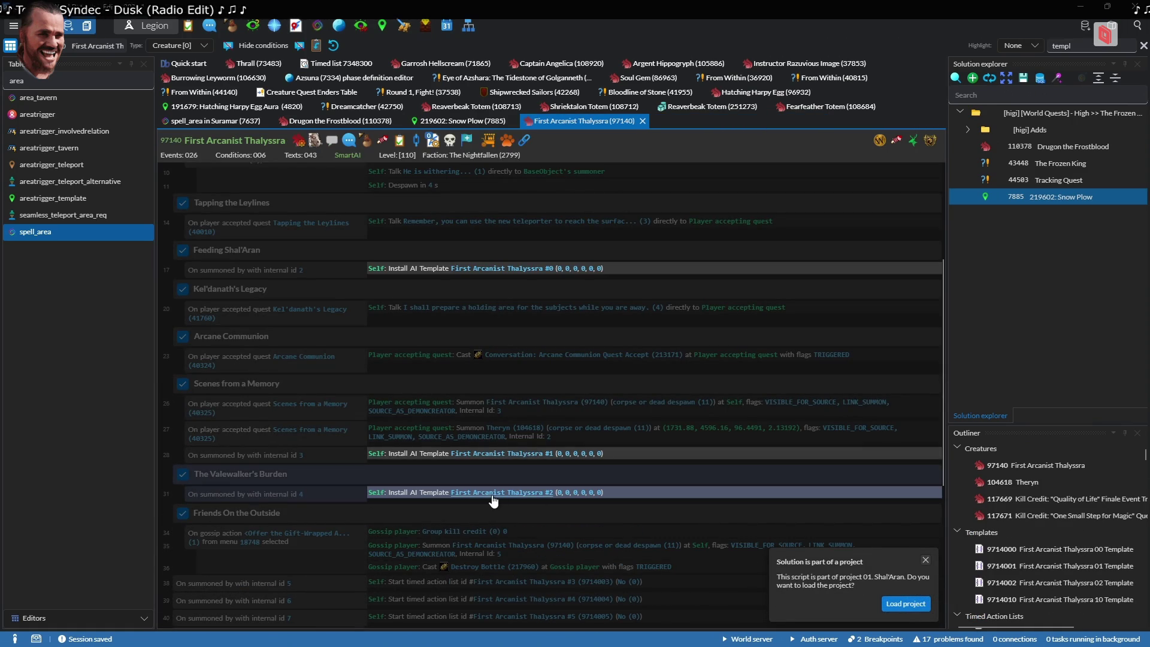
scroll(354, 496, down, 5)
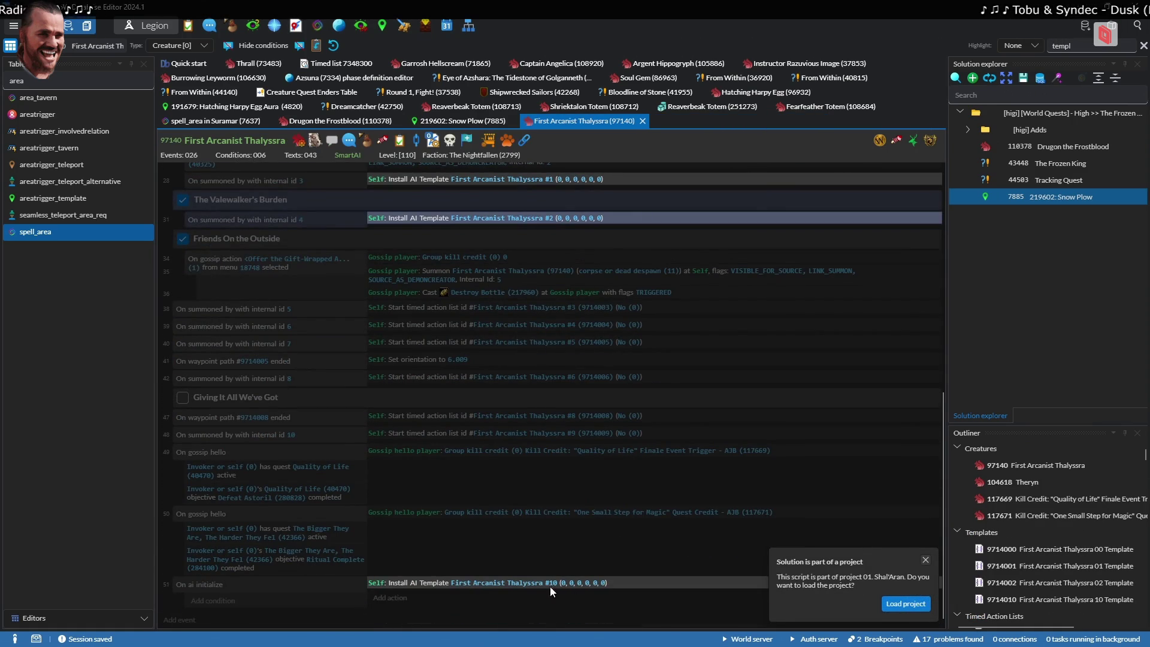
click(514, 585)
Review Thalyssra's 10 Template script around event 17, then return to the game and clear the target
scroll(473, 347, down, 1)
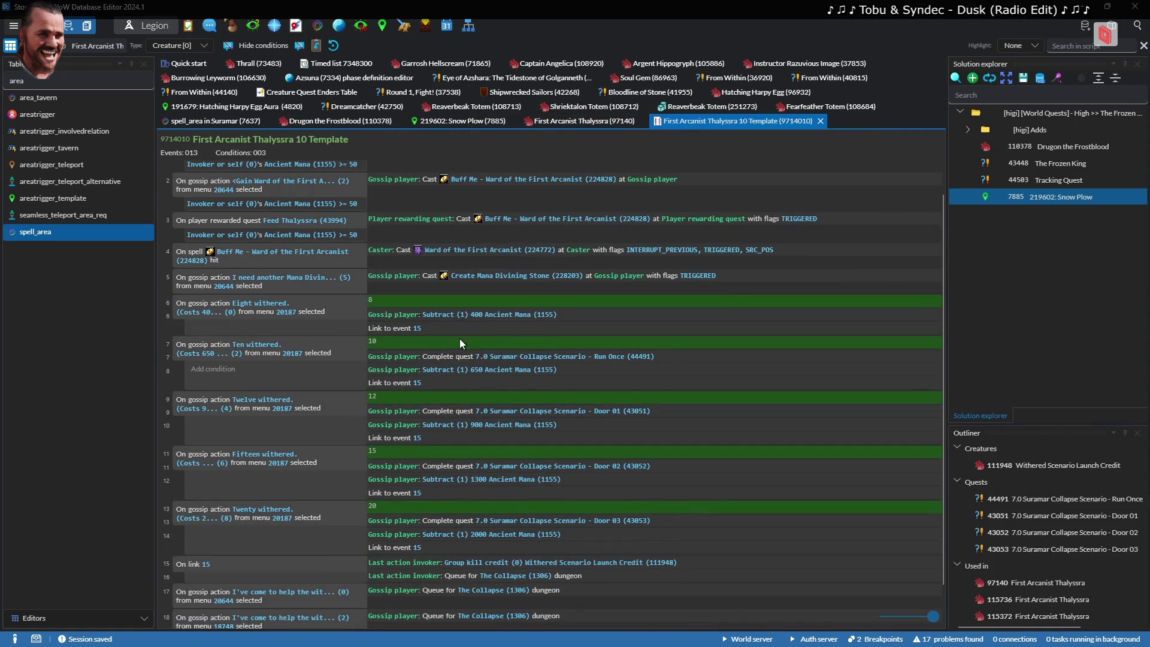
scroll(444, 336, up, 1)
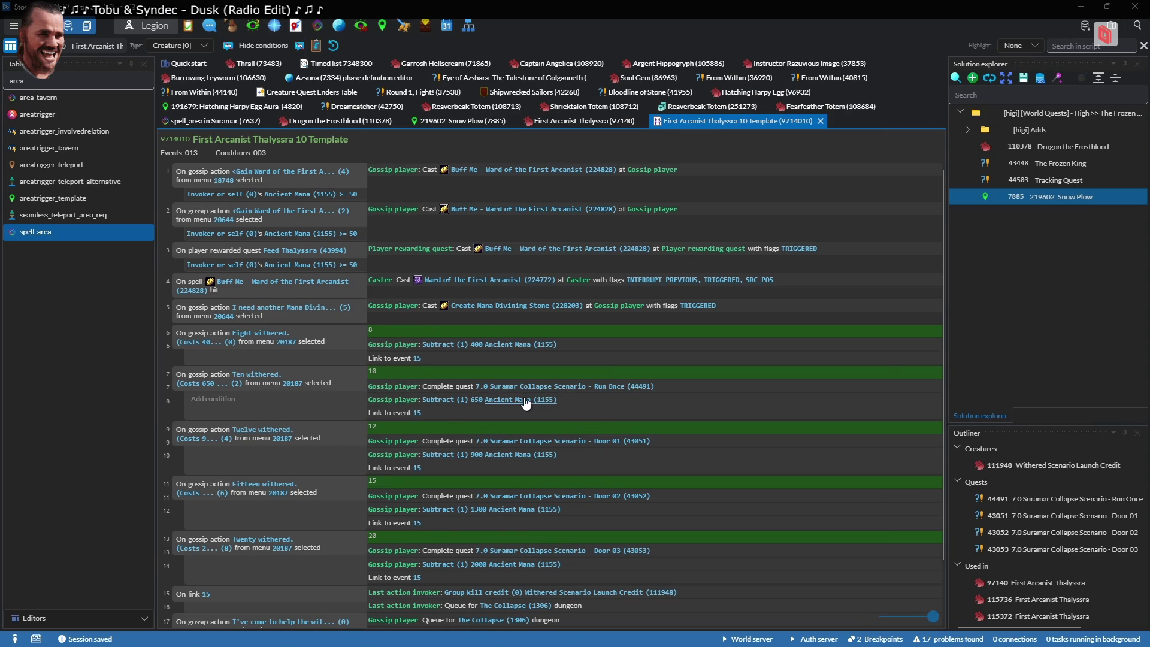
scroll(448, 426, down, 3)
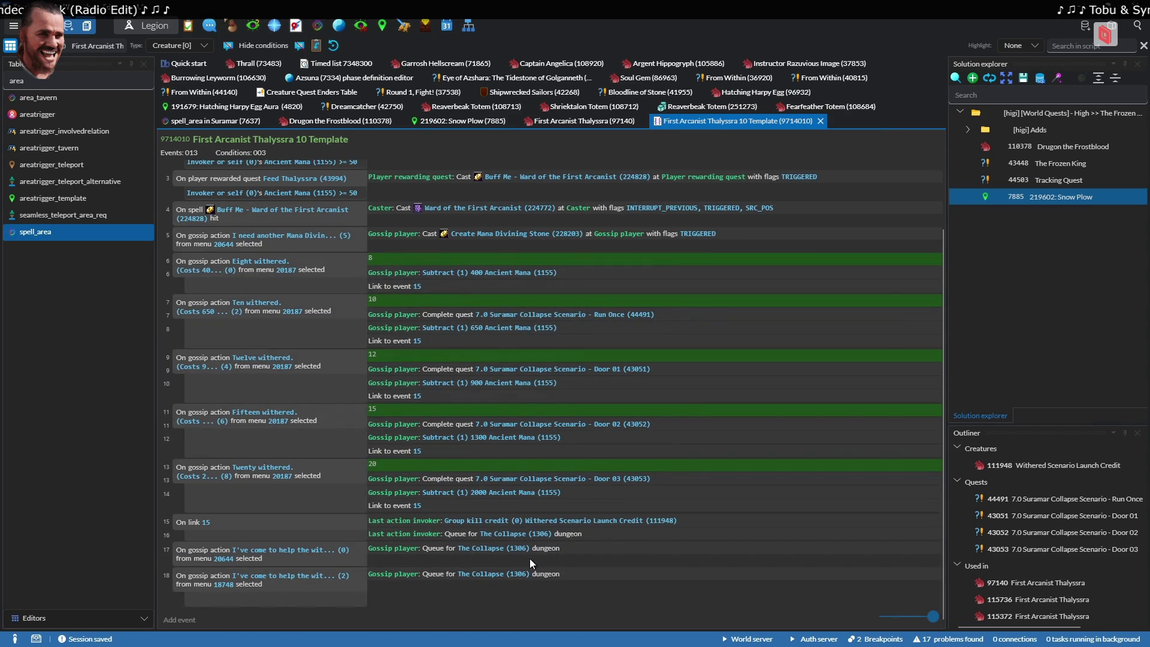
right_click(512, 551)
click(574, 208)
key(alt+Tab)
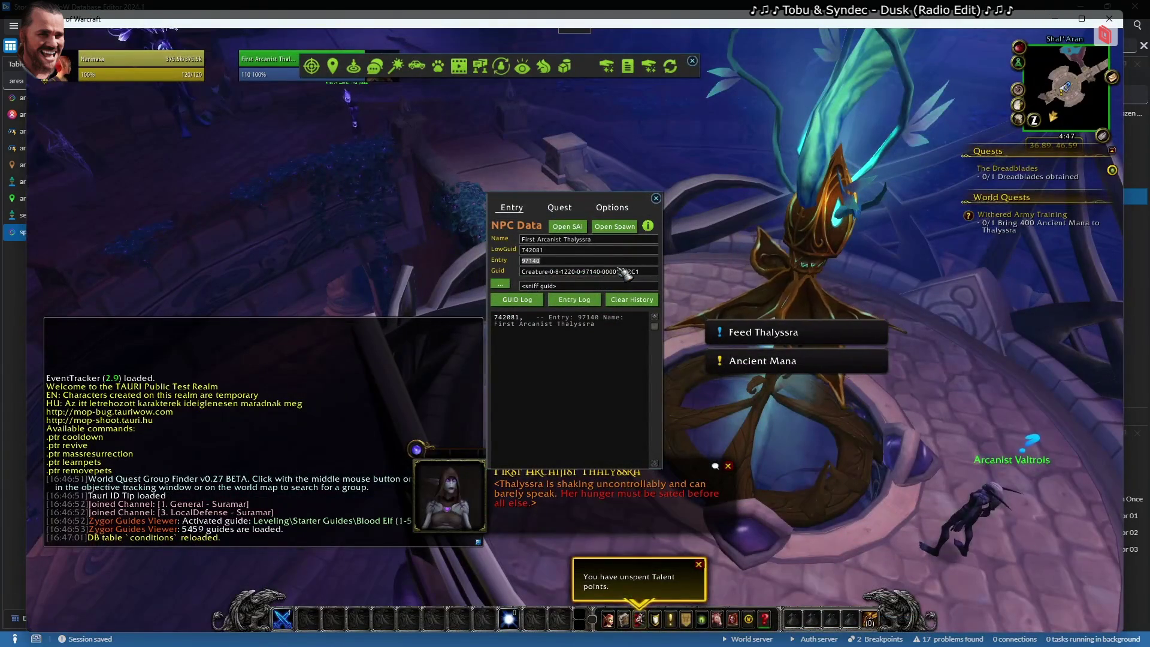
key(Escape)
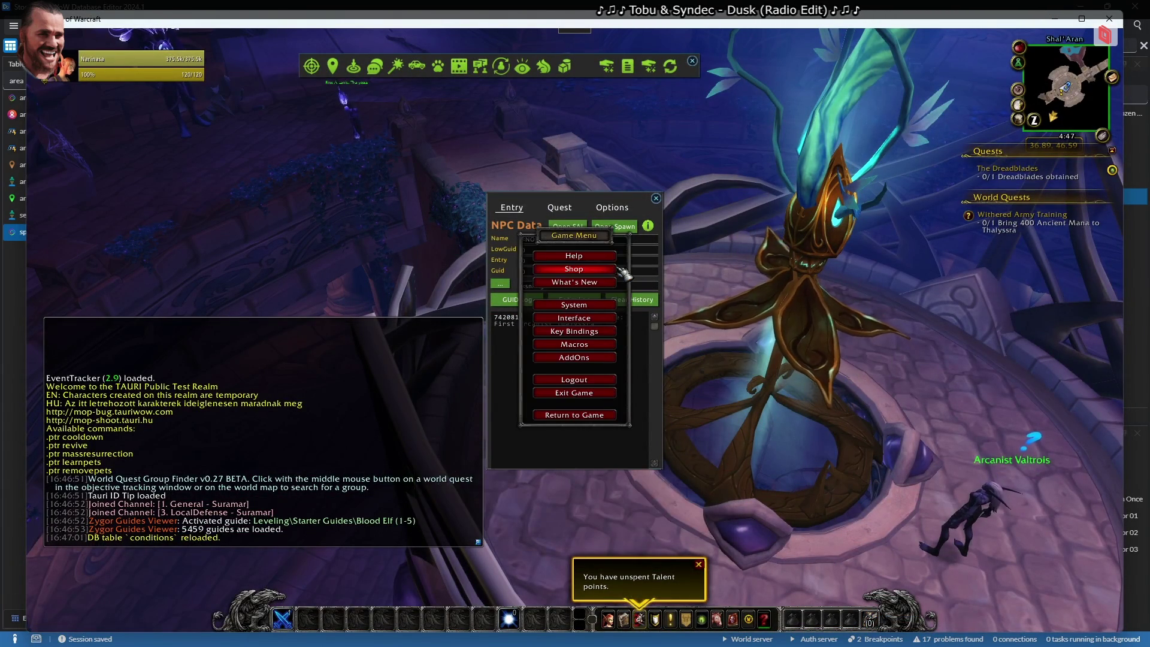
Run .lfg tele and .lfg in game chat to list the lfg subcommands, then return to the editor
key(Return)
text(.lfg tele)
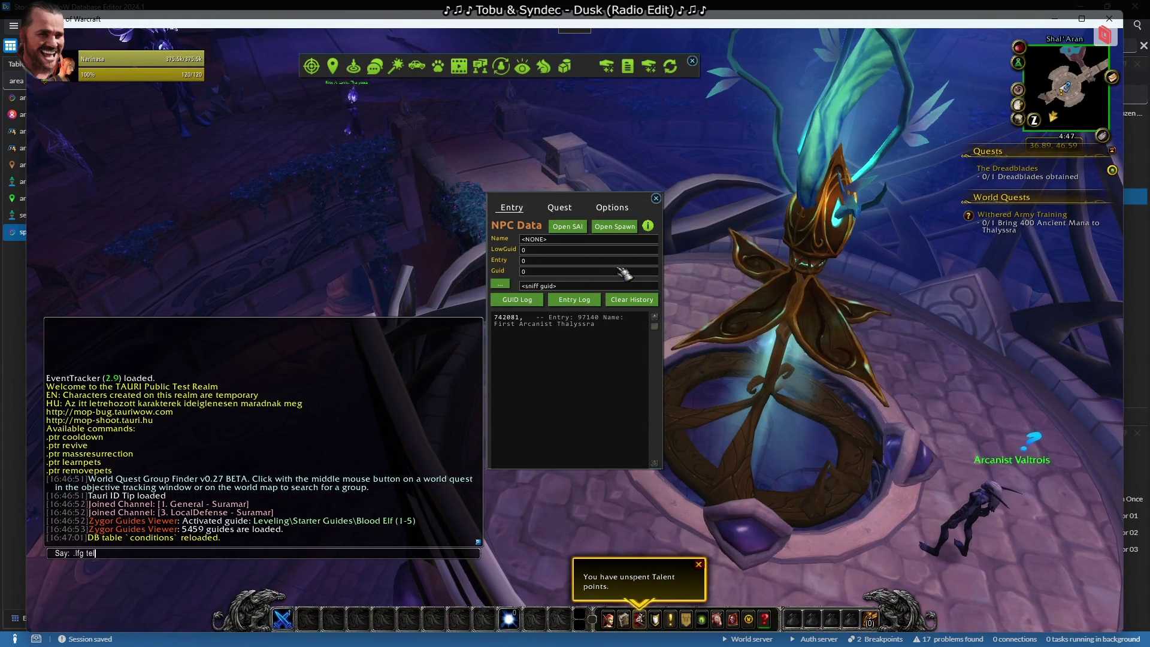
key(Return)
key(Return)
text(.te)
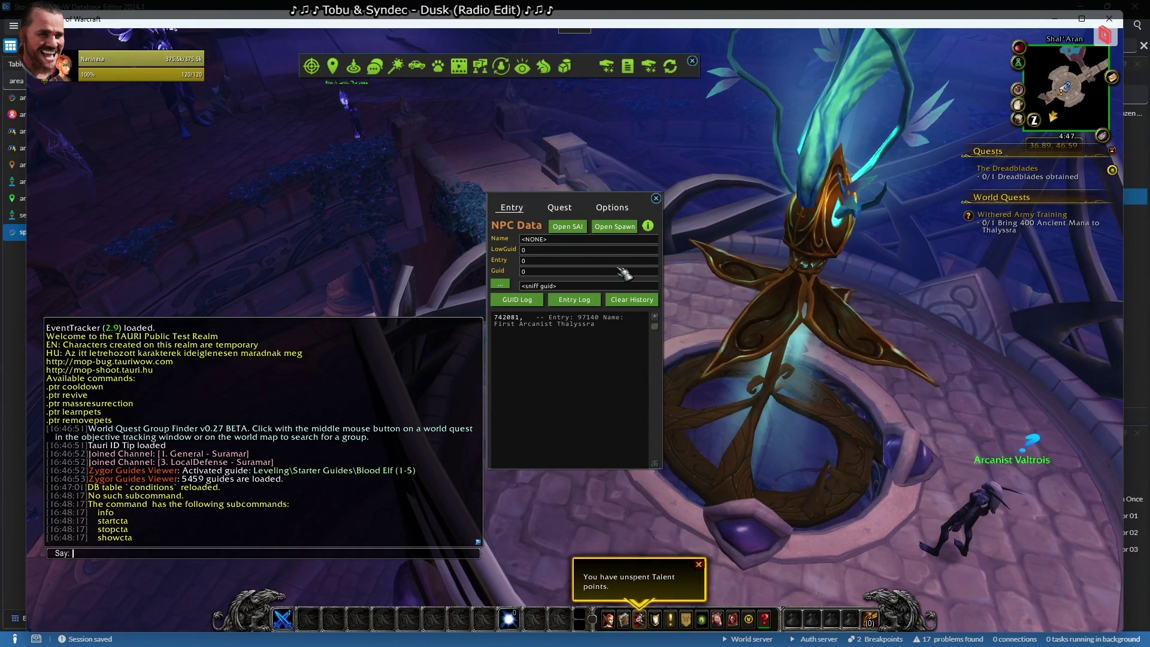
key(BackSpace)
key(BackSpace)
text(lfg)
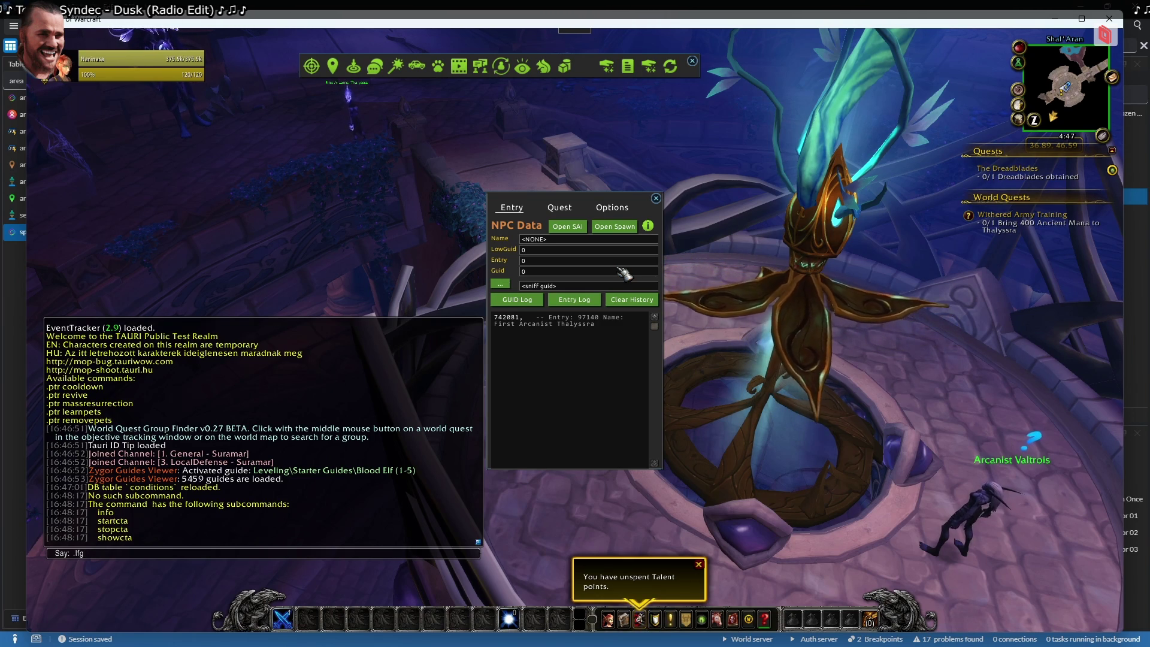
key(Return)
key(Return)
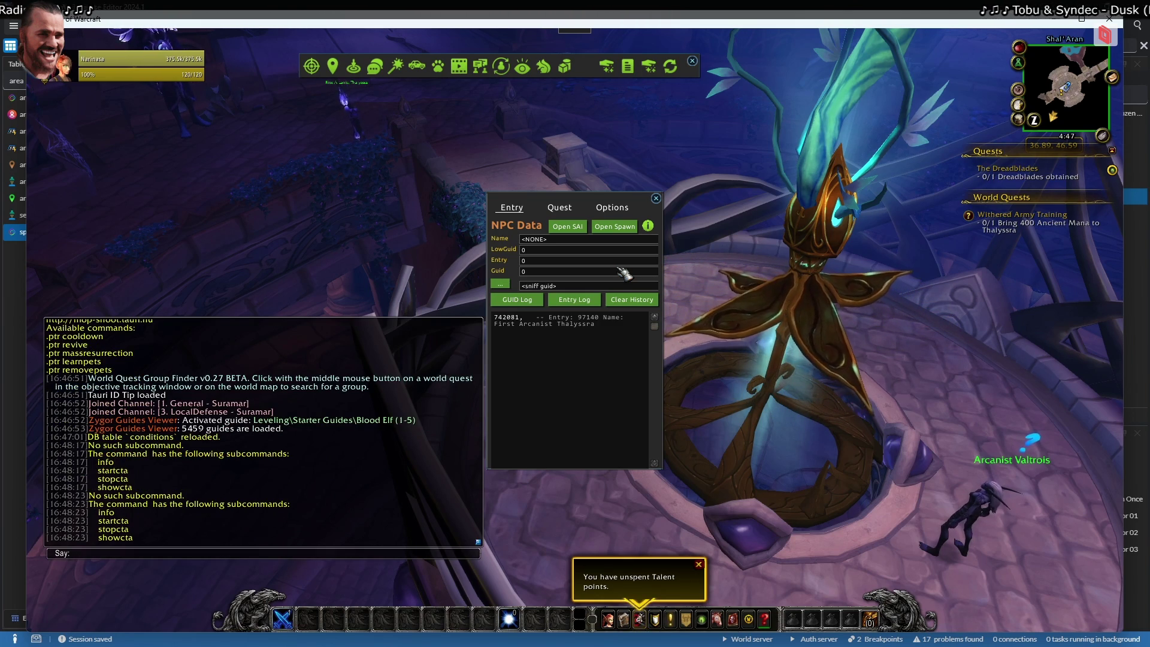
key(alt+Tab)
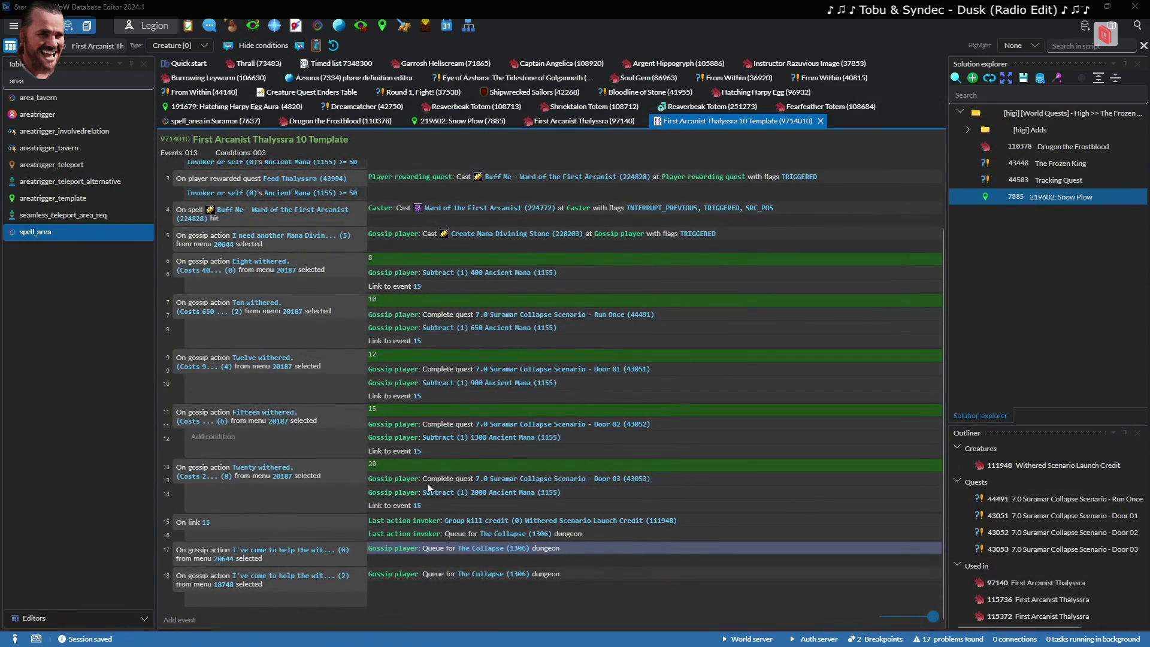
Duplicate event 17 of Thalyssra's 10 Template as a new event 19
mouse_move(471, 607)
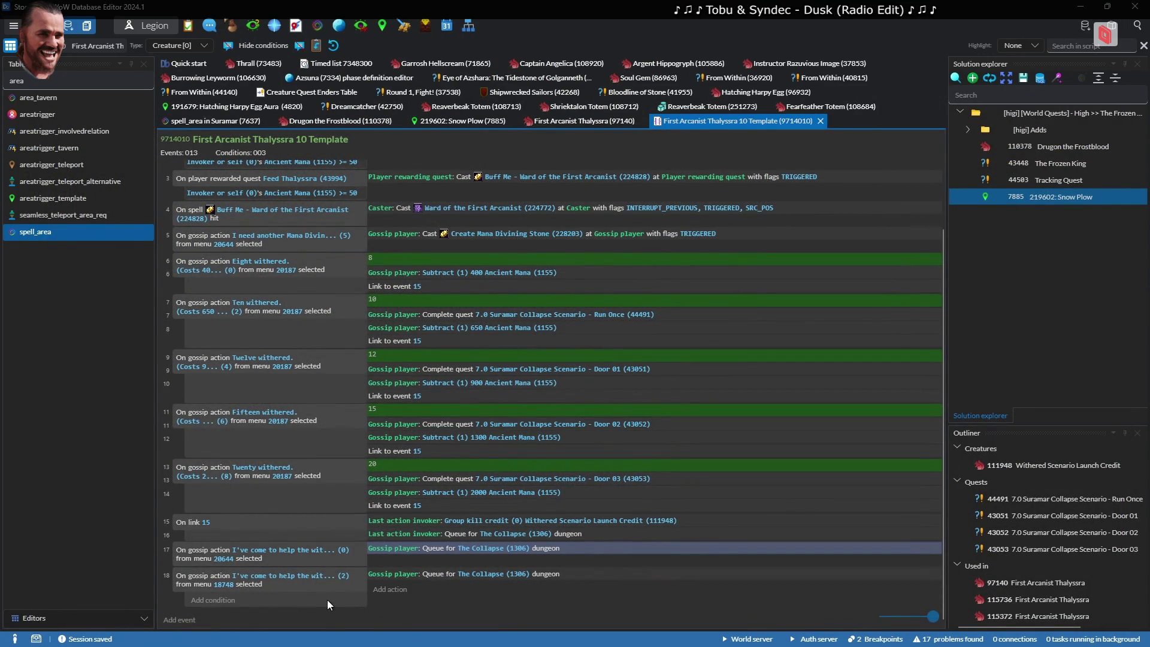
click(342, 561)
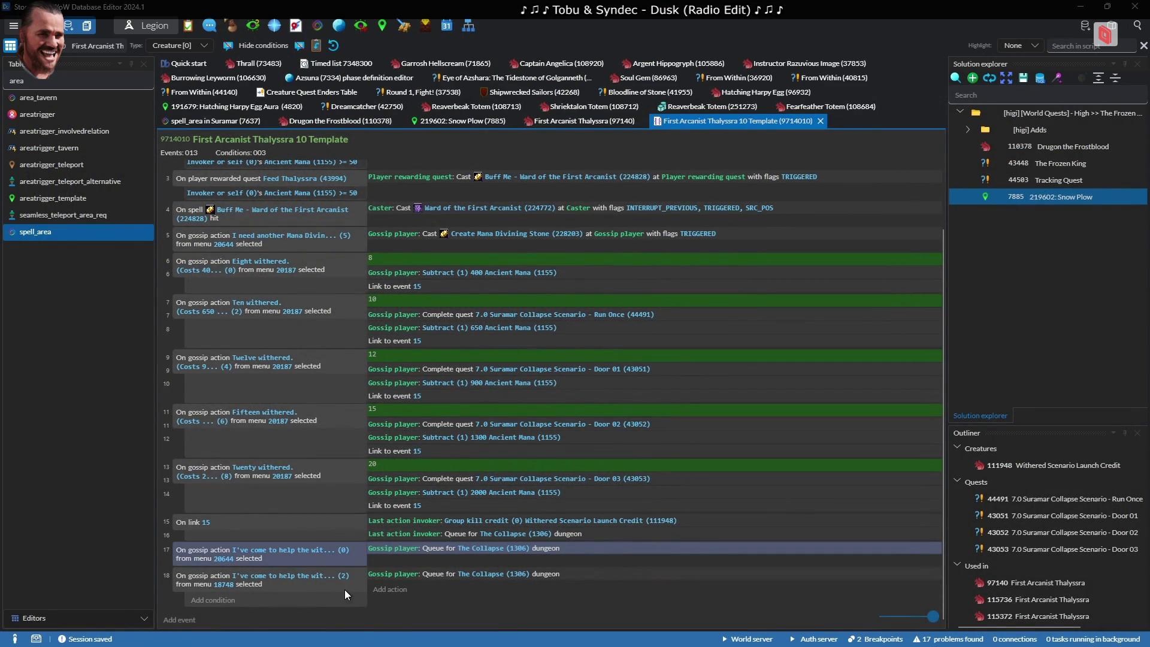
key(ctrl+c)
key(ctrl+v)
Make event 19 a Data Set event with id 3, save it, and switch to the game
double_click(338, 609)
text(1)
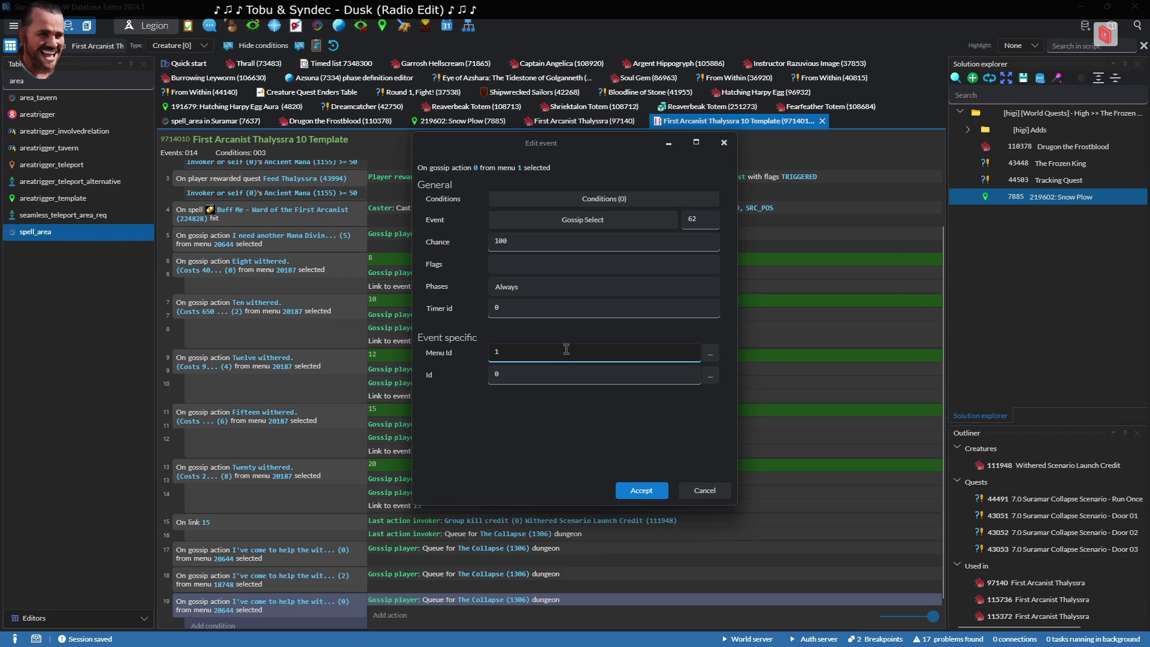
click(582, 219)
text(data)
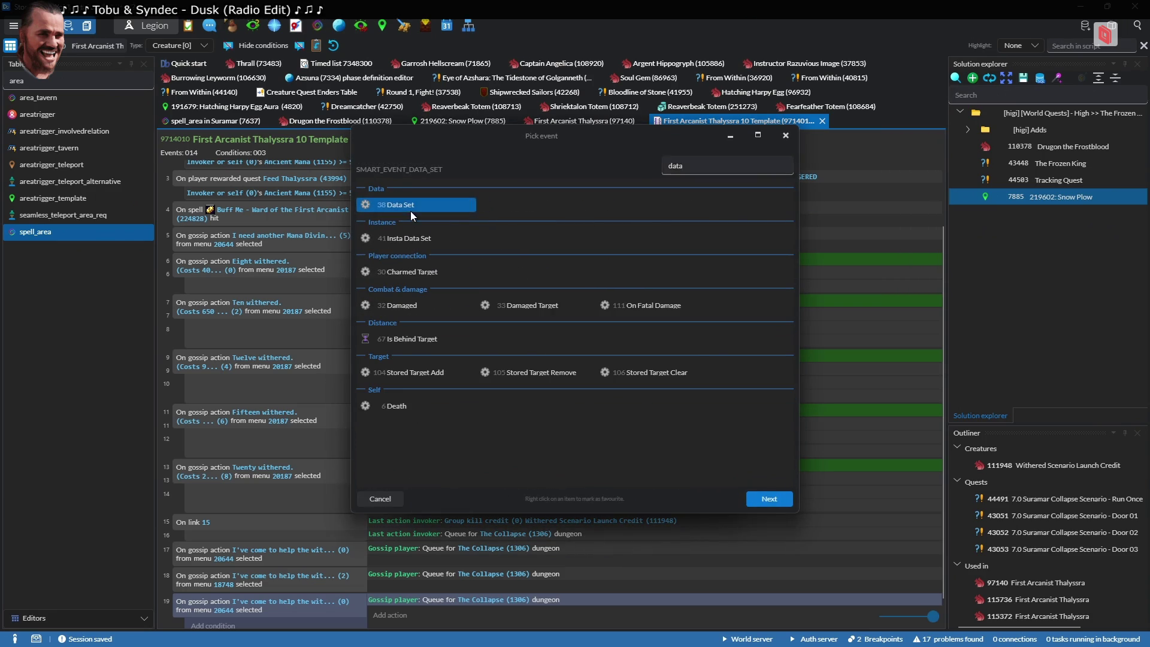
double_click(411, 211)
text(3)
key(Tab)
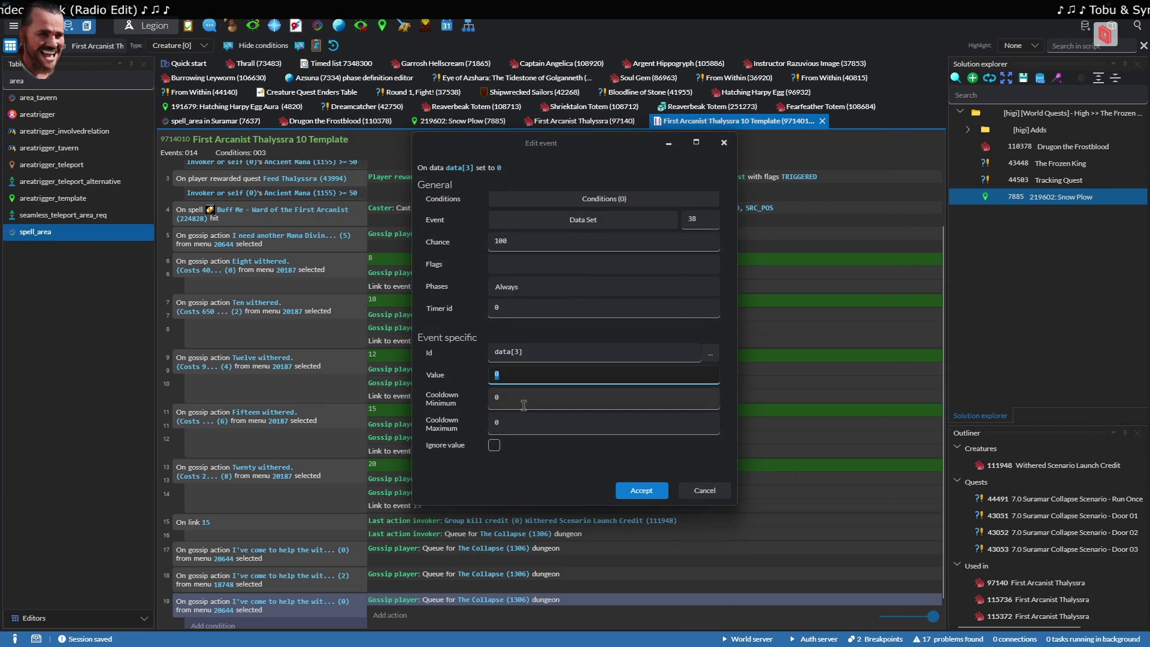
click(642, 491)
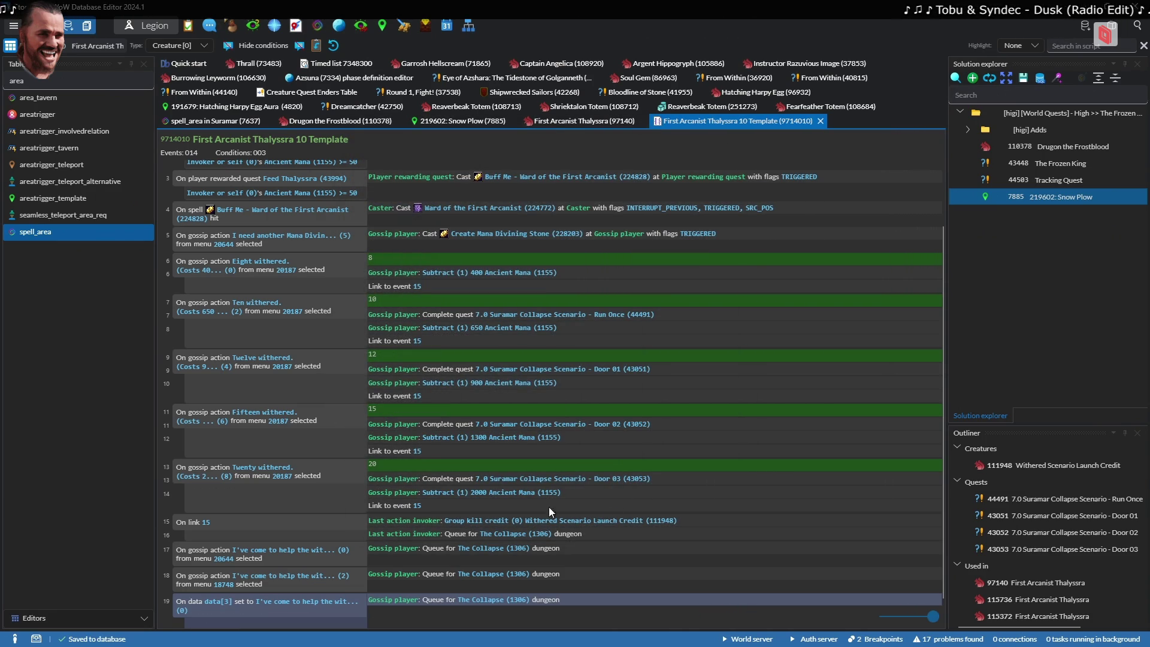
key(alt+Tab)
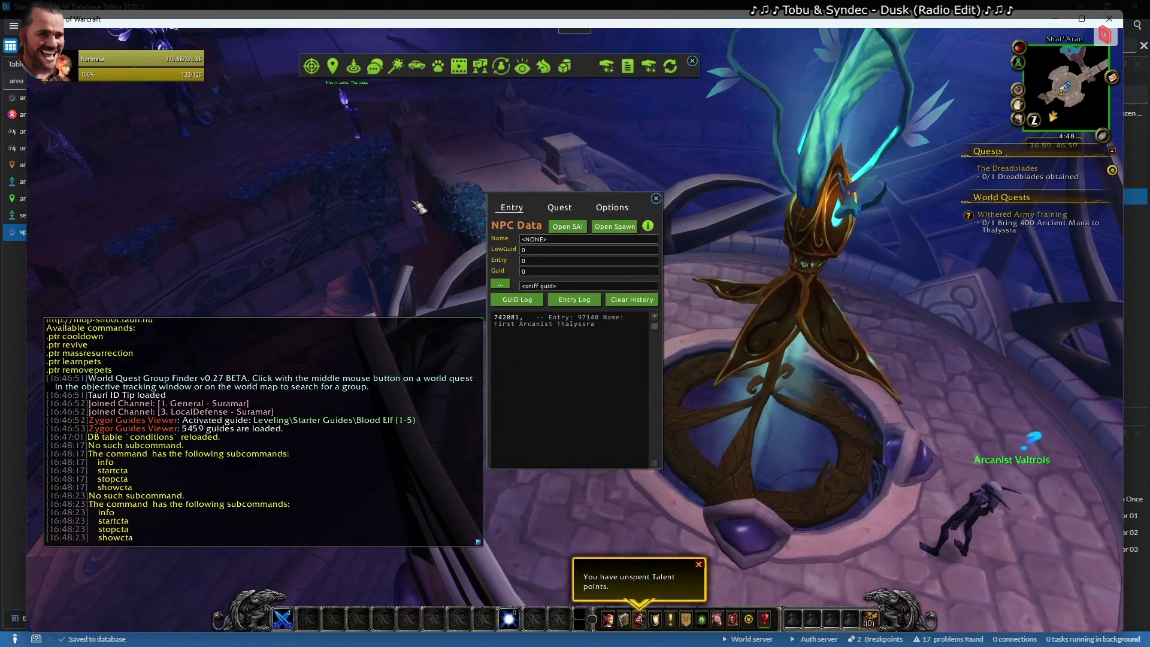
Close the NPC data panel and run .reload smart_scripts in game chat
click(656, 198)
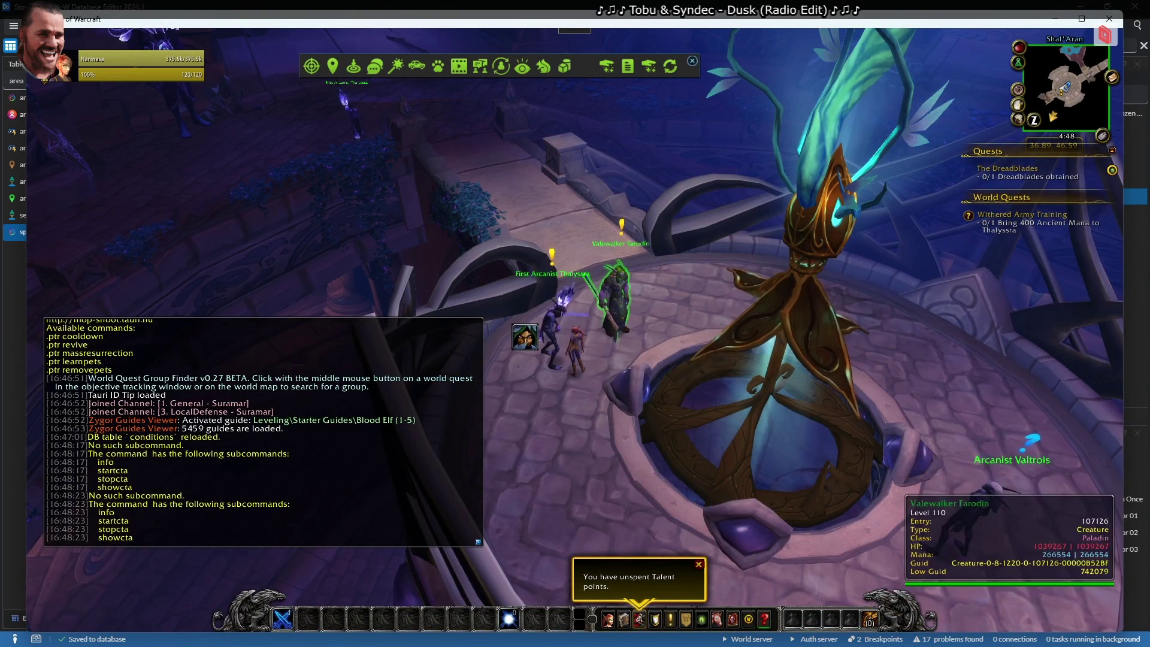
right_click(620, 296)
right_click(554, 326)
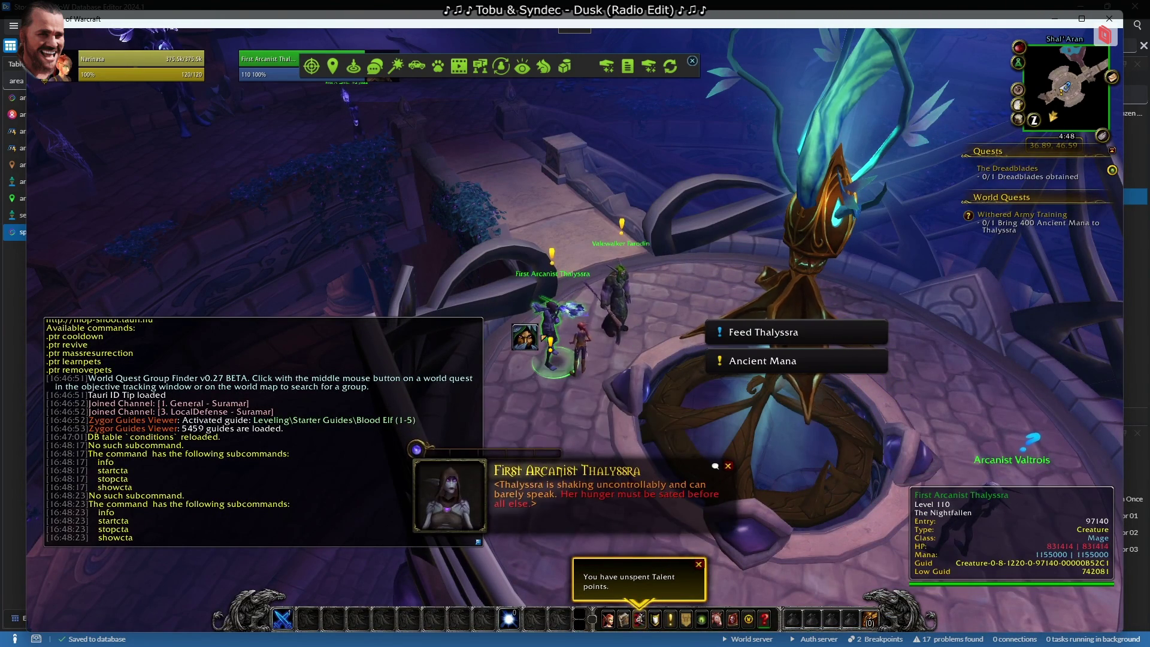
key(Return)
text(.reload smart_scripts)
key(Return)
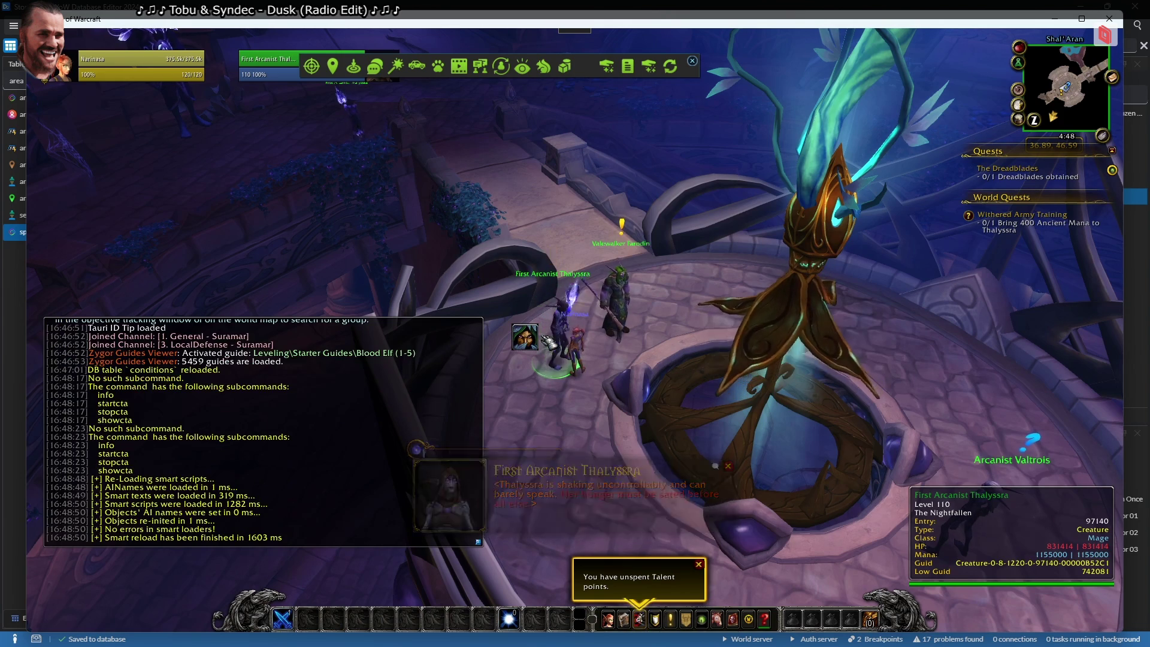
Target Thalyssra and run .npc setdata 3 to enter the Stage 1: Loadout scenario
drag(550, 342, 548, 342)
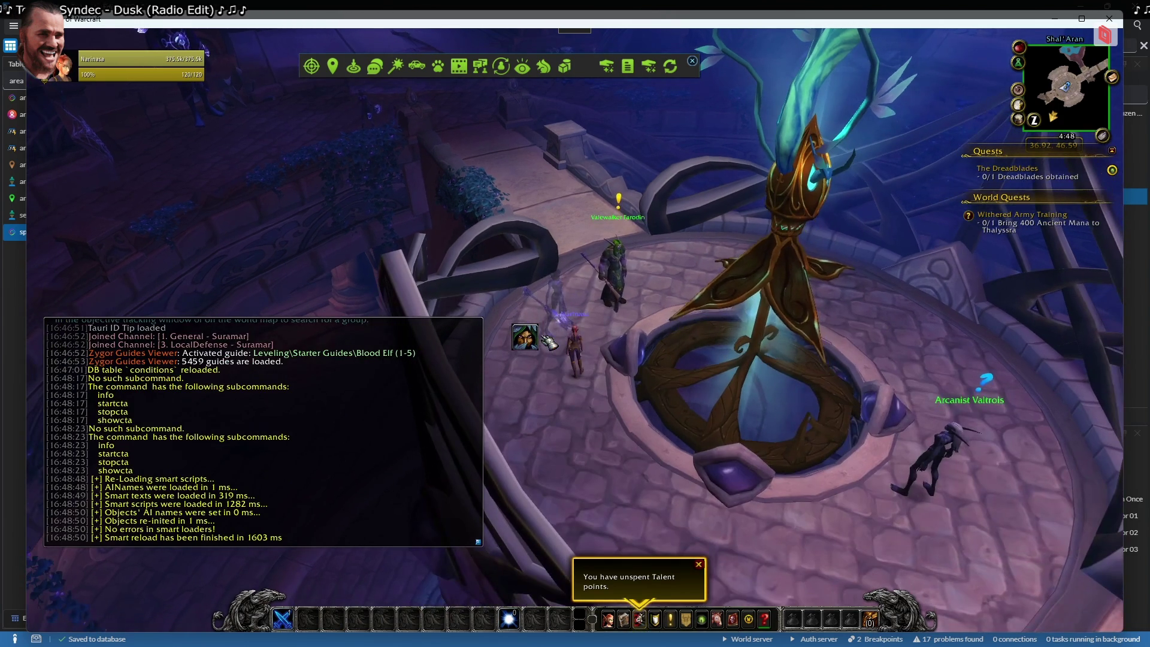
mouse_move(651, 325)
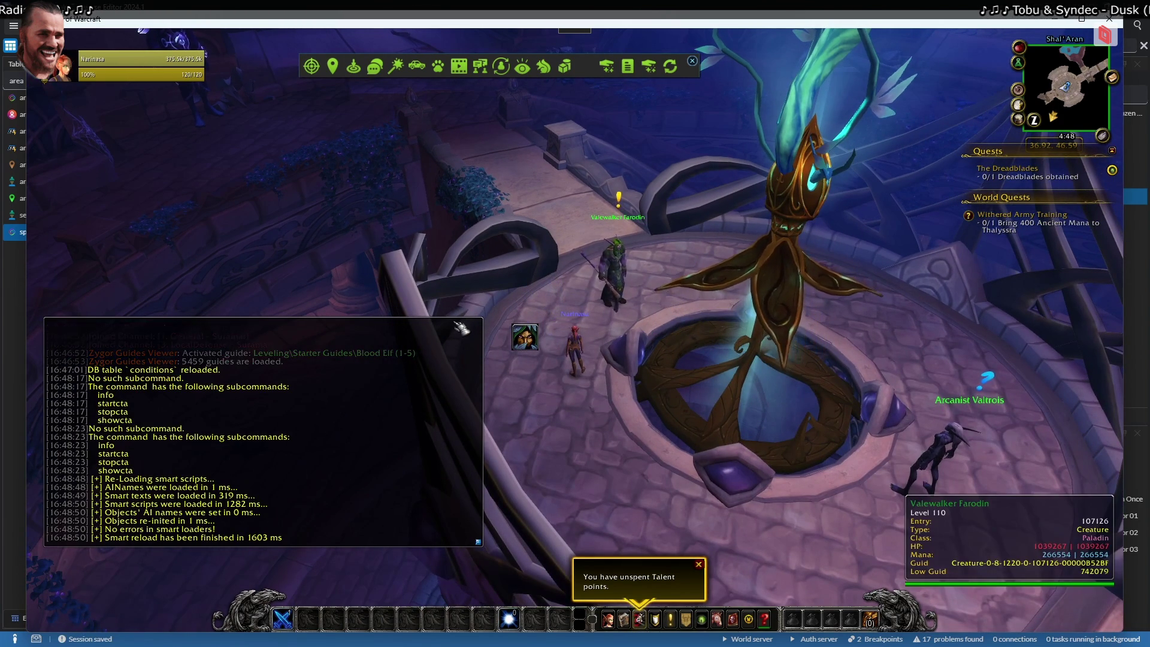
mouse_move(944, 452)
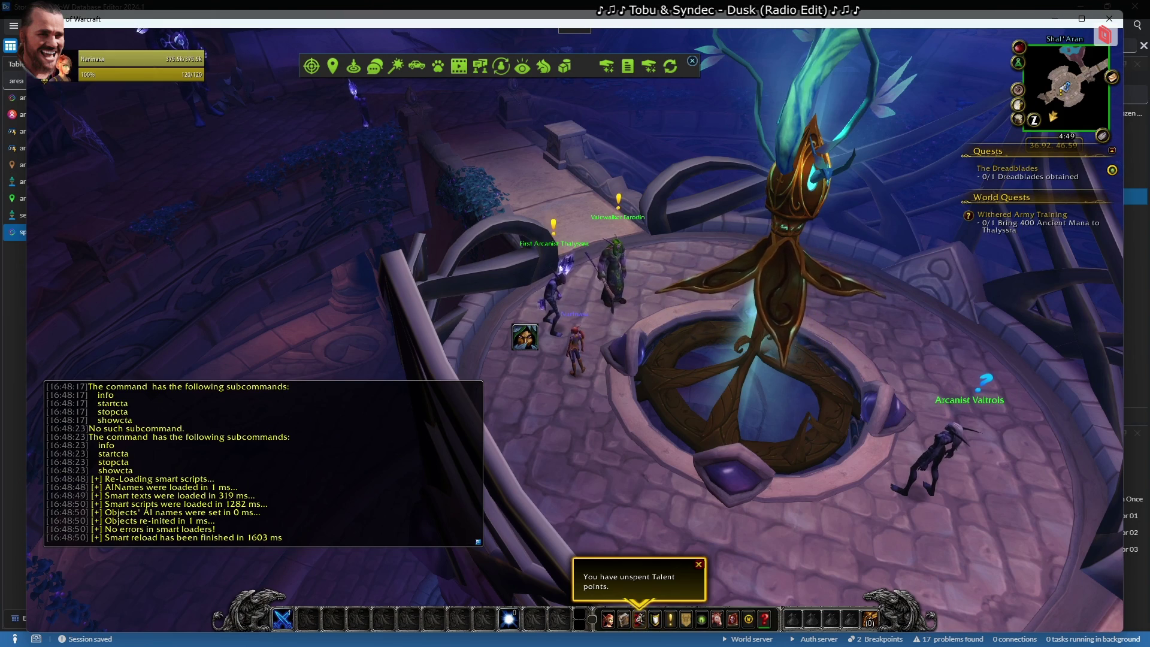
right_click(557, 287)
key(Return)
text(.npc se)
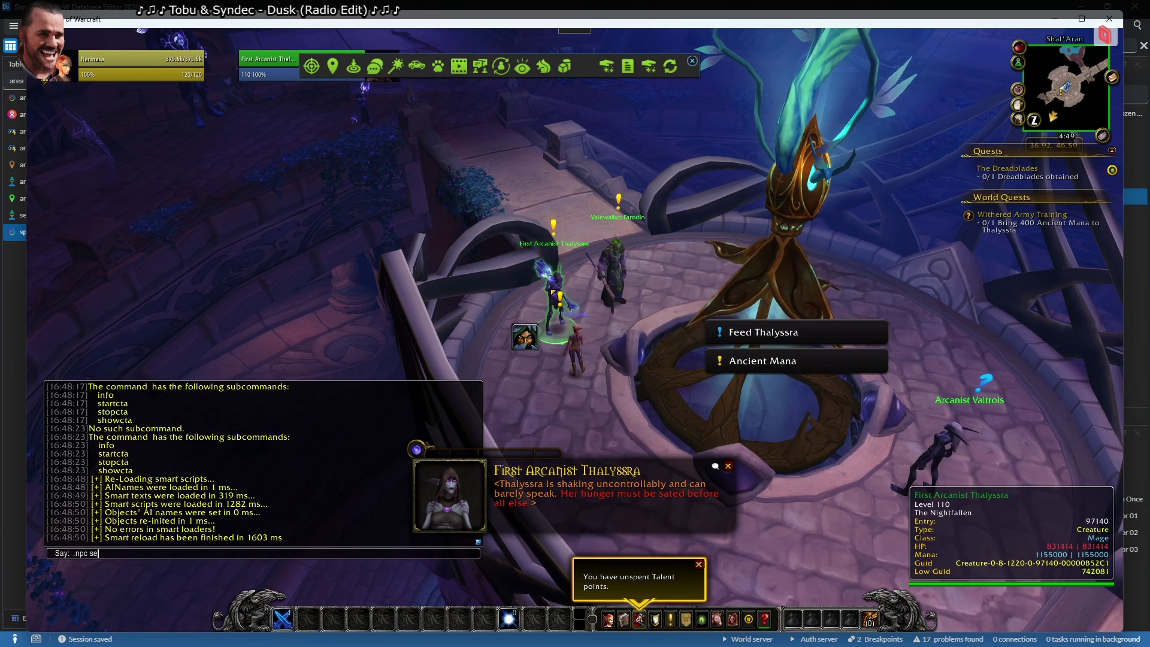
text(tdata 3)
key(Return)
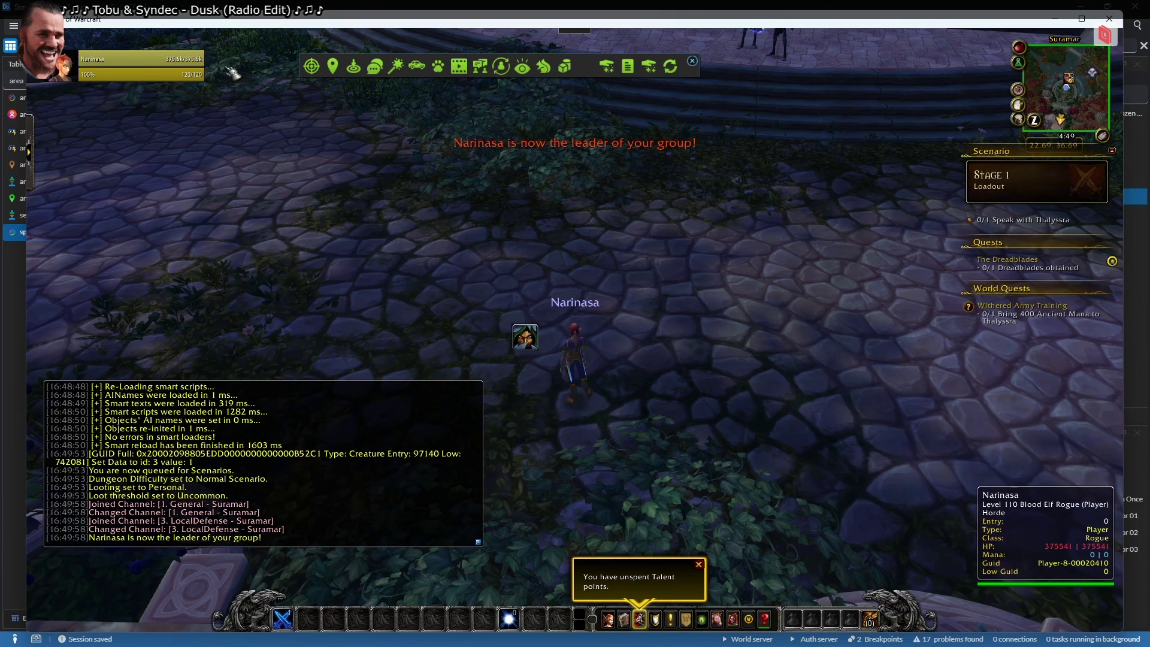
Reload conditions with .rel cond and leave the instance group
key(Return)
text(.rel cond)
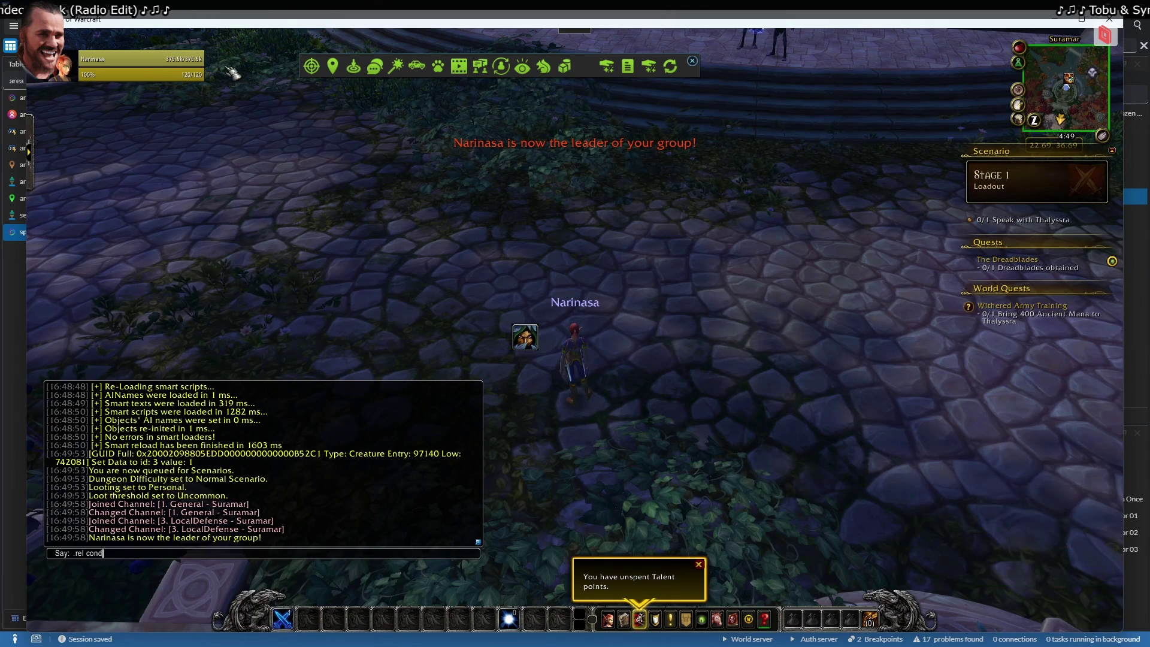
key(Return)
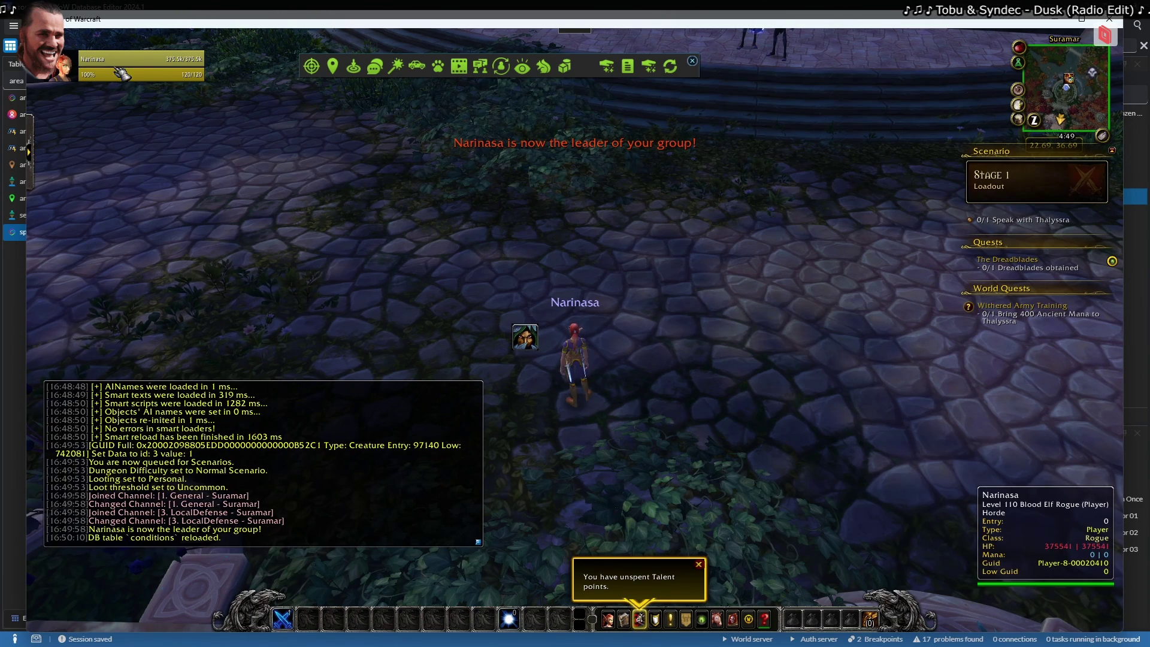
right_click(152, 65)
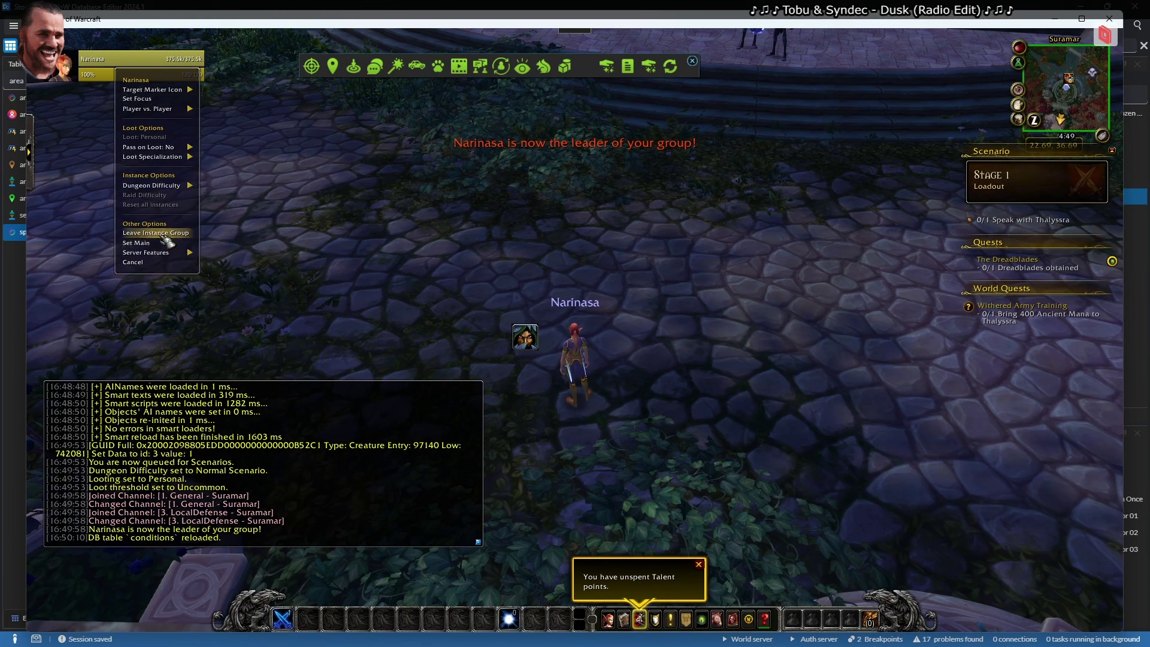
click(162, 234)
click(530, 160)
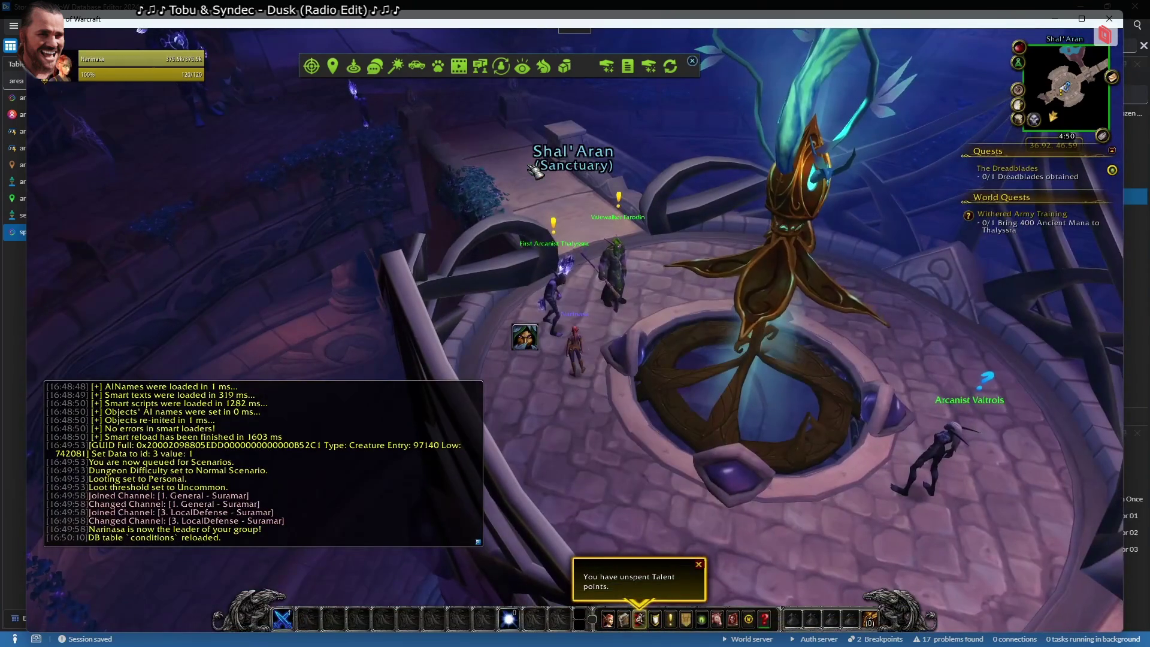
Feed Thalyssra, complete the Feed Thalyssra quest, and browse the withered army size choices
right_click(617, 272)
right_click(560, 288)
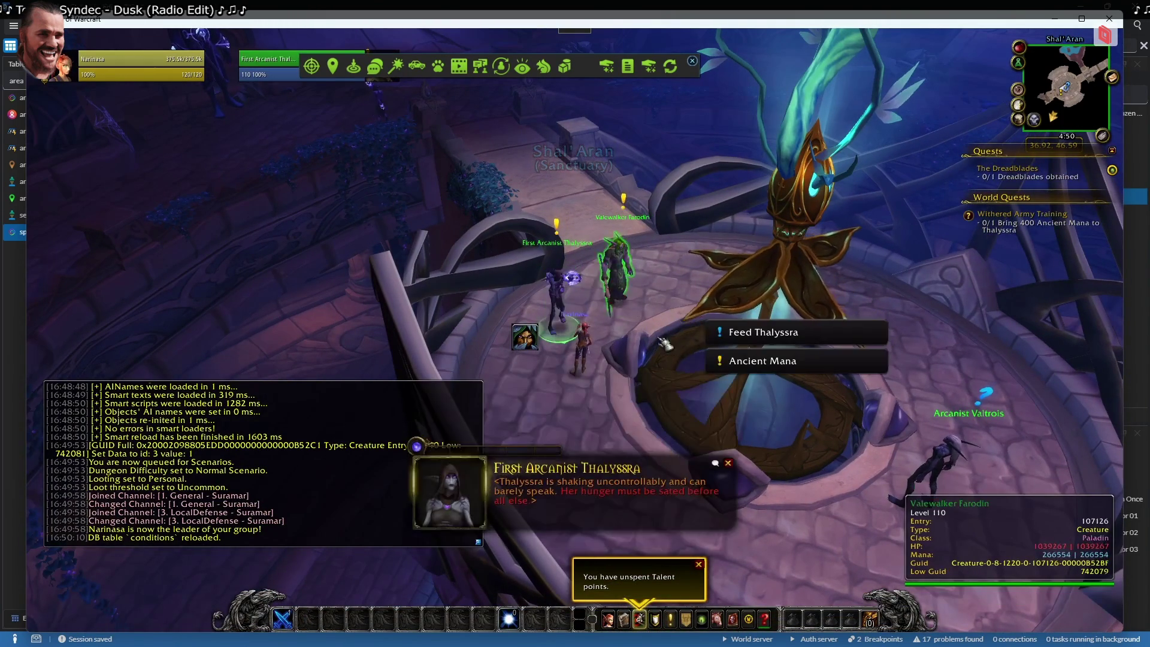
click(779, 334)
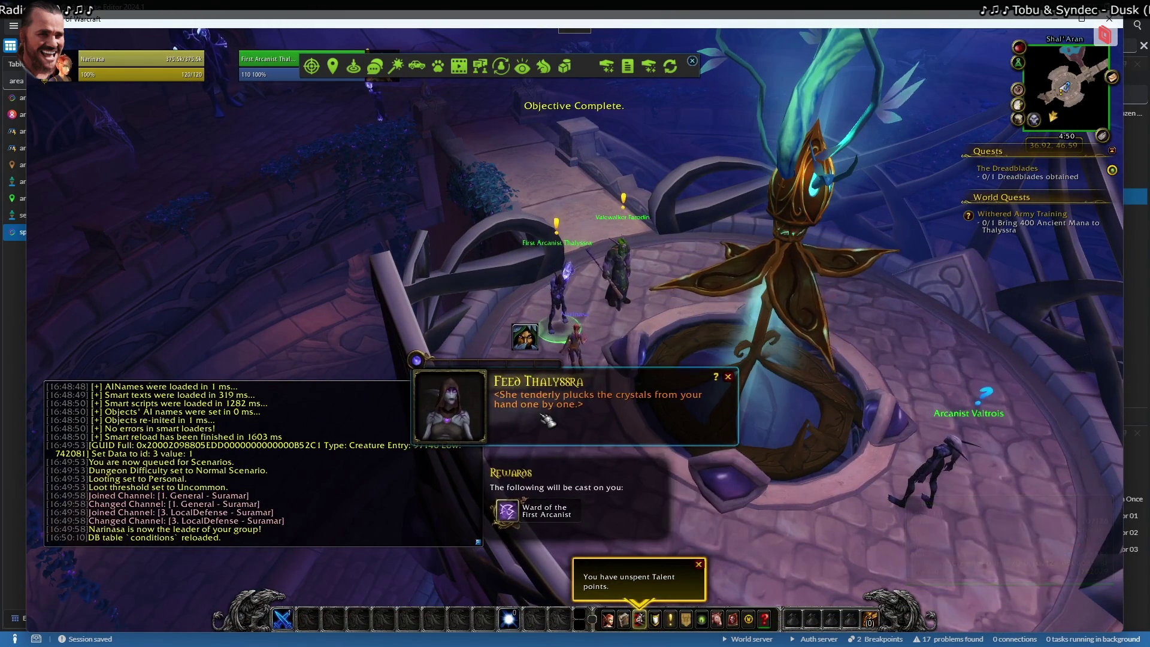
right_click(551, 293)
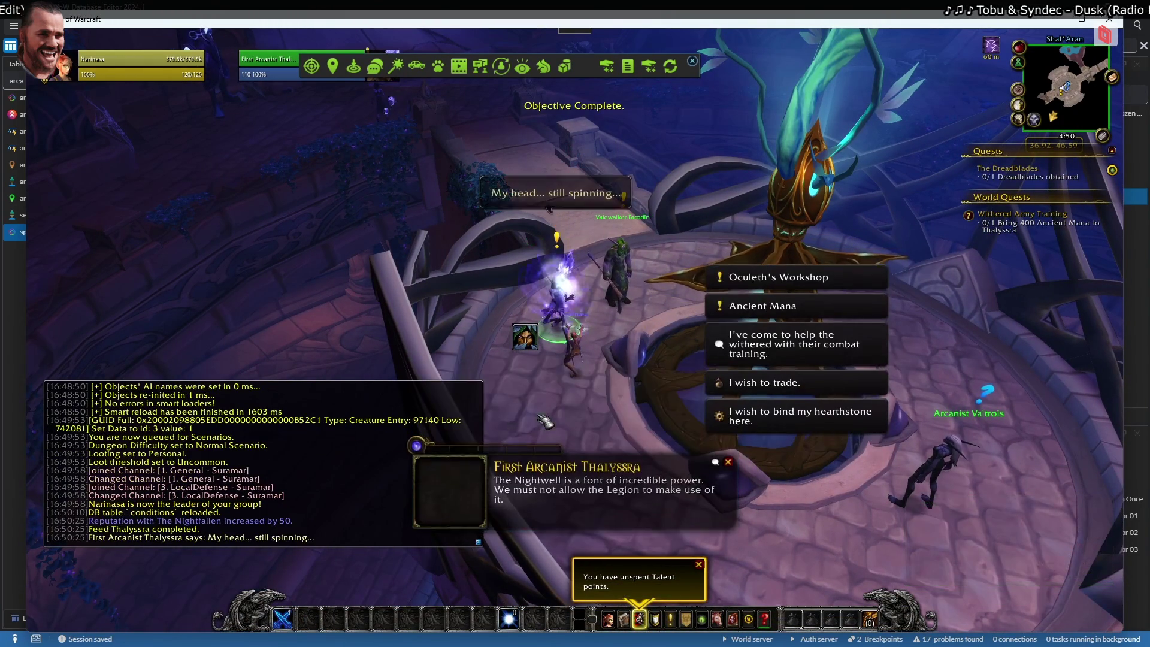
right_click(554, 293)
click(743, 360)
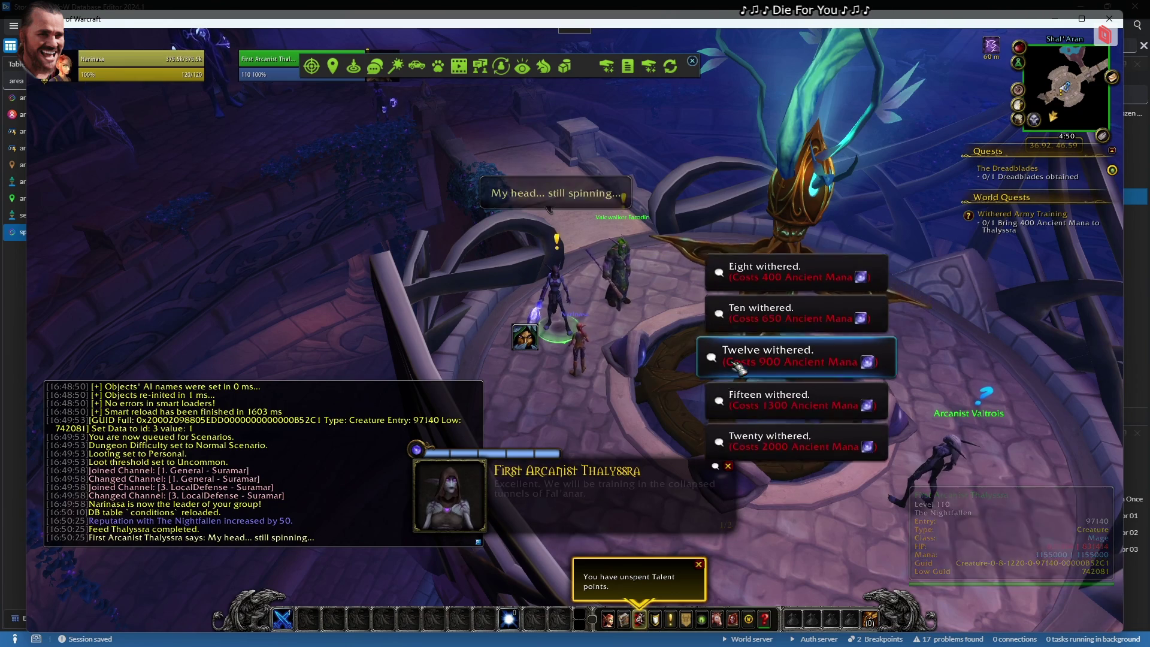
click(749, 383)
Add Ancient Mana via command, then choose Eight withered for 400 Ancient Mana and confirm
key(Return)
text(.mod curr 1155 500)
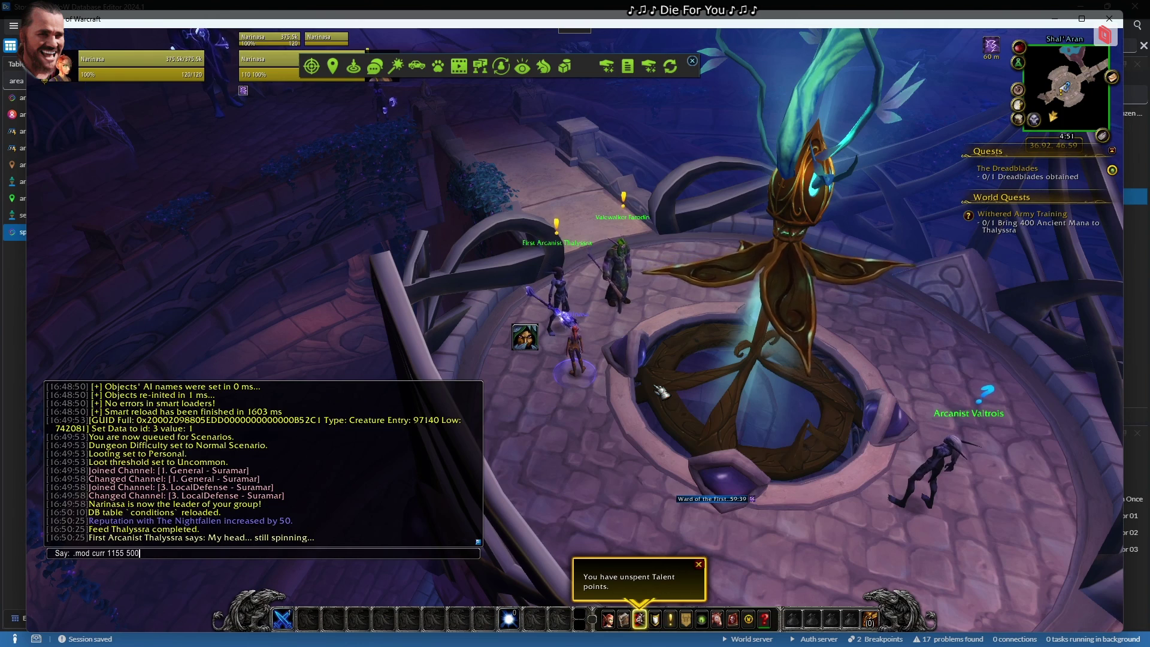
key(Return)
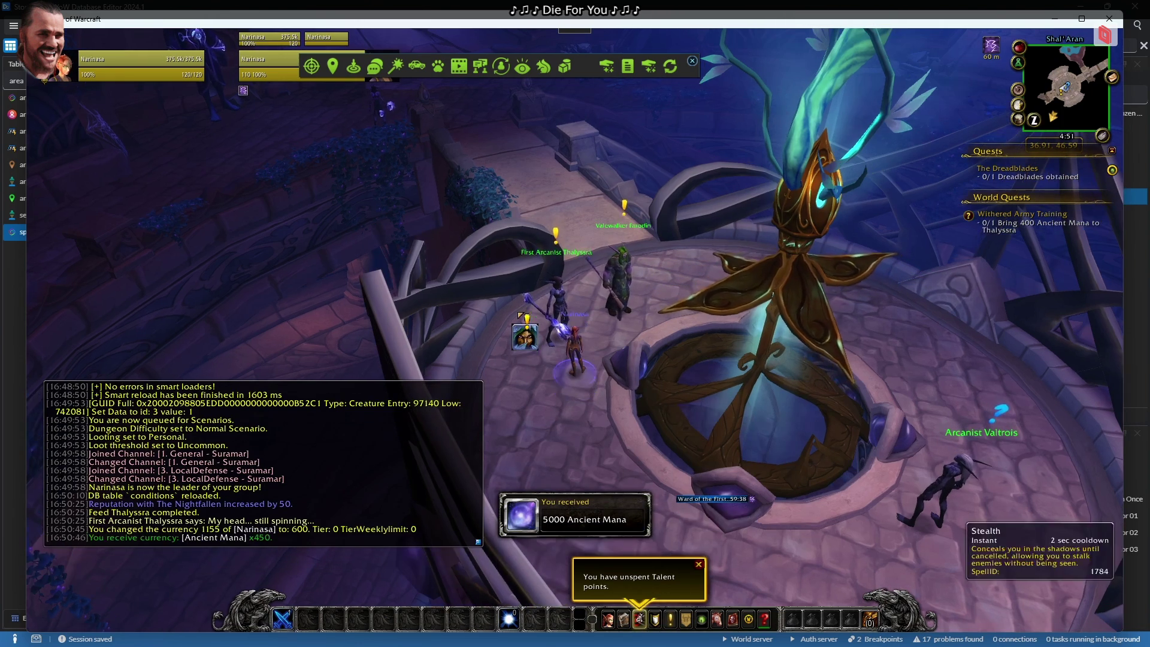
click(580, 288)
right_click(579, 288)
click(772, 342)
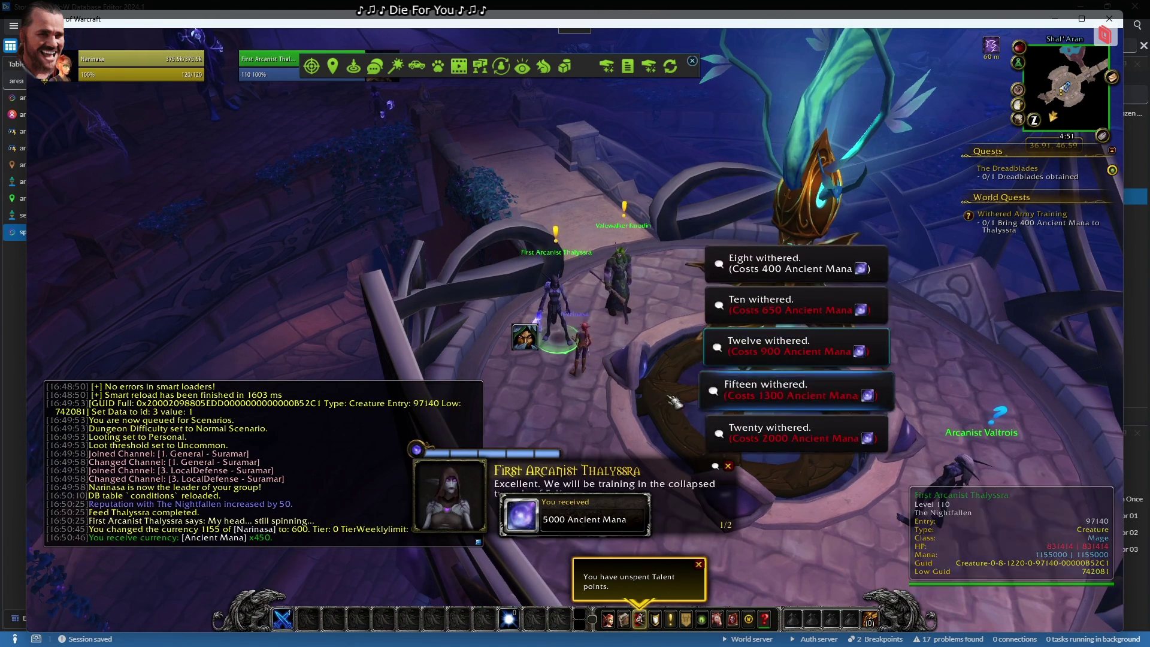
click(782, 267)
click(527, 147)
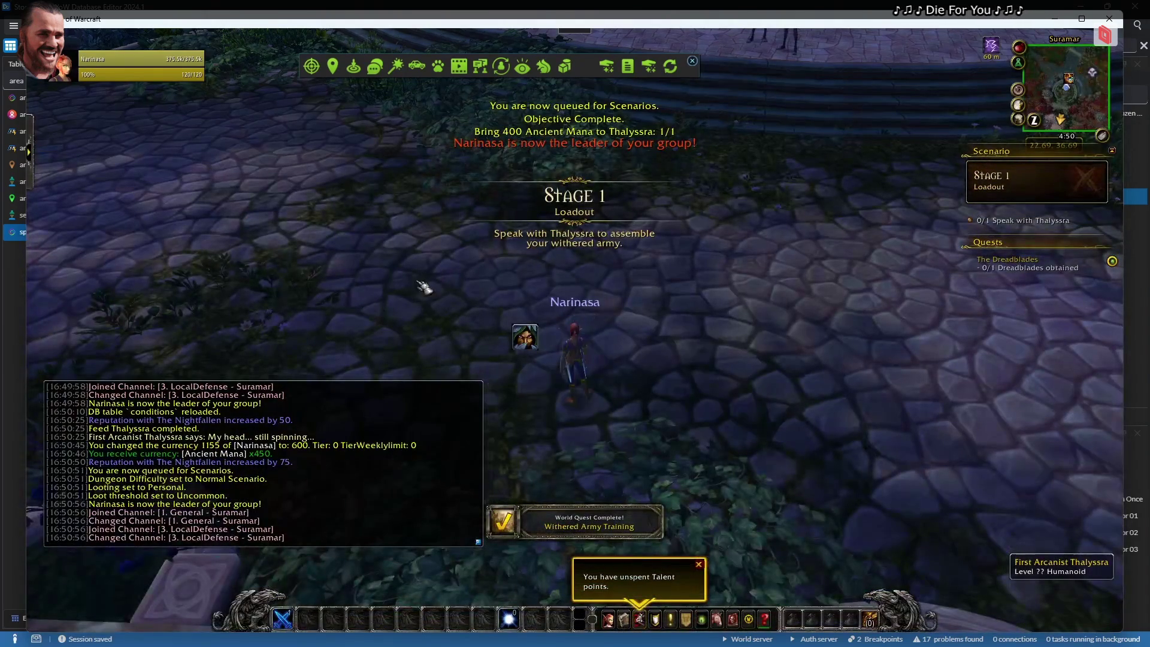
Return to Shal'Aran via the Telemancy Beacon and open Thalyssra's merchant list from her dialogue
key(w)
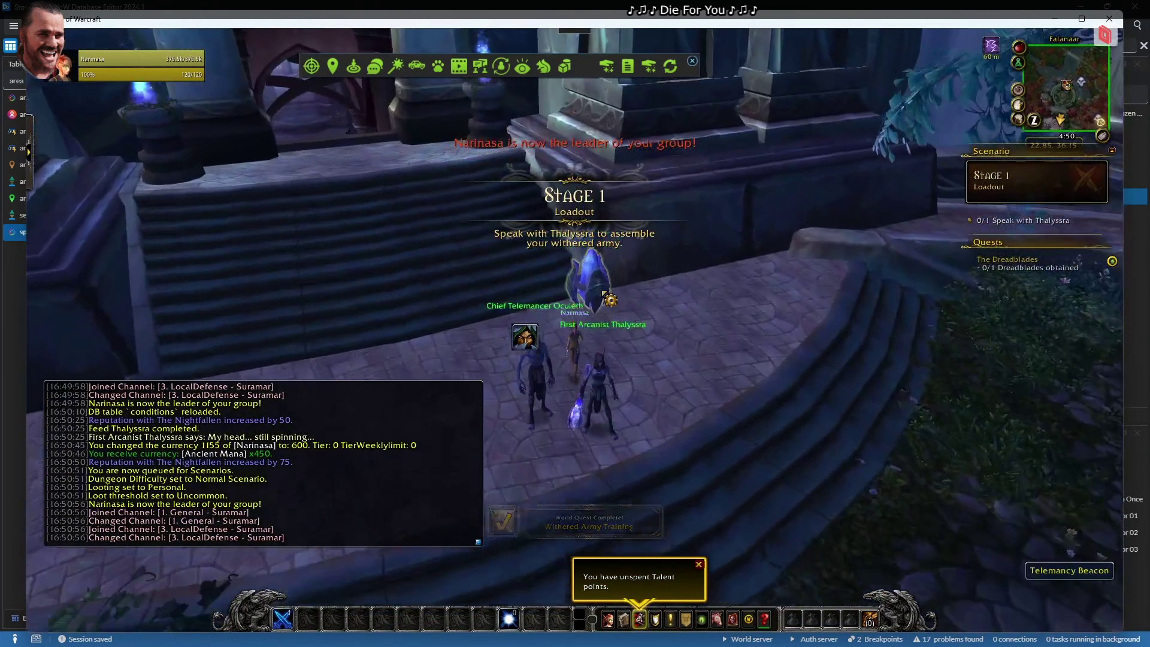
right_click(590, 300)
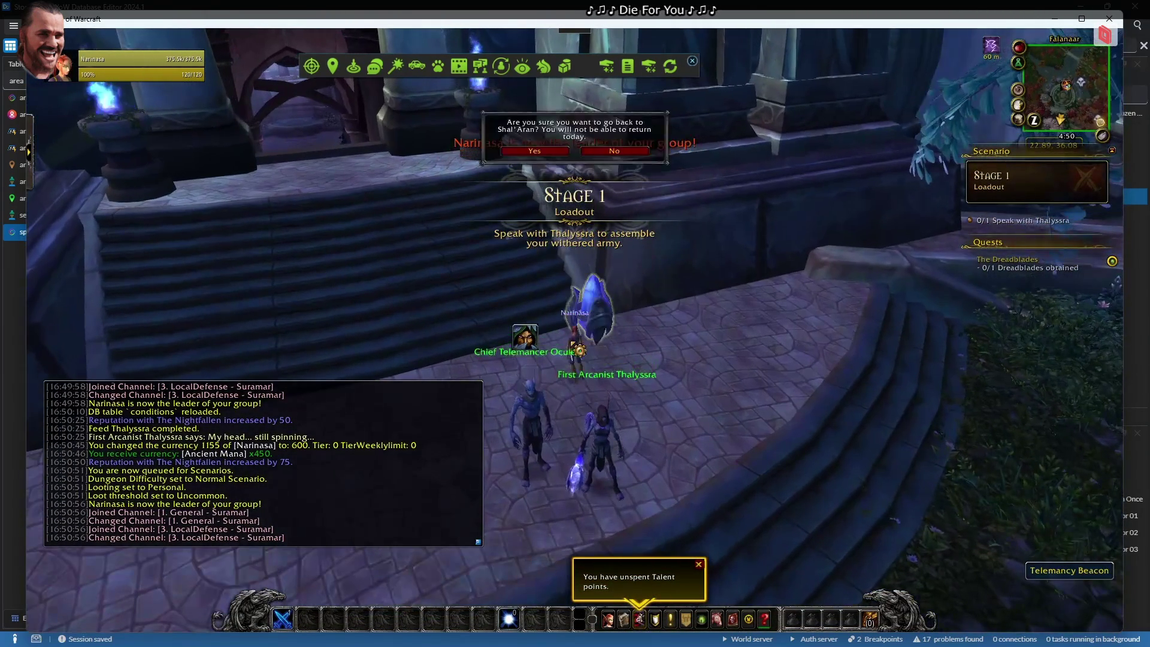
click(542, 153)
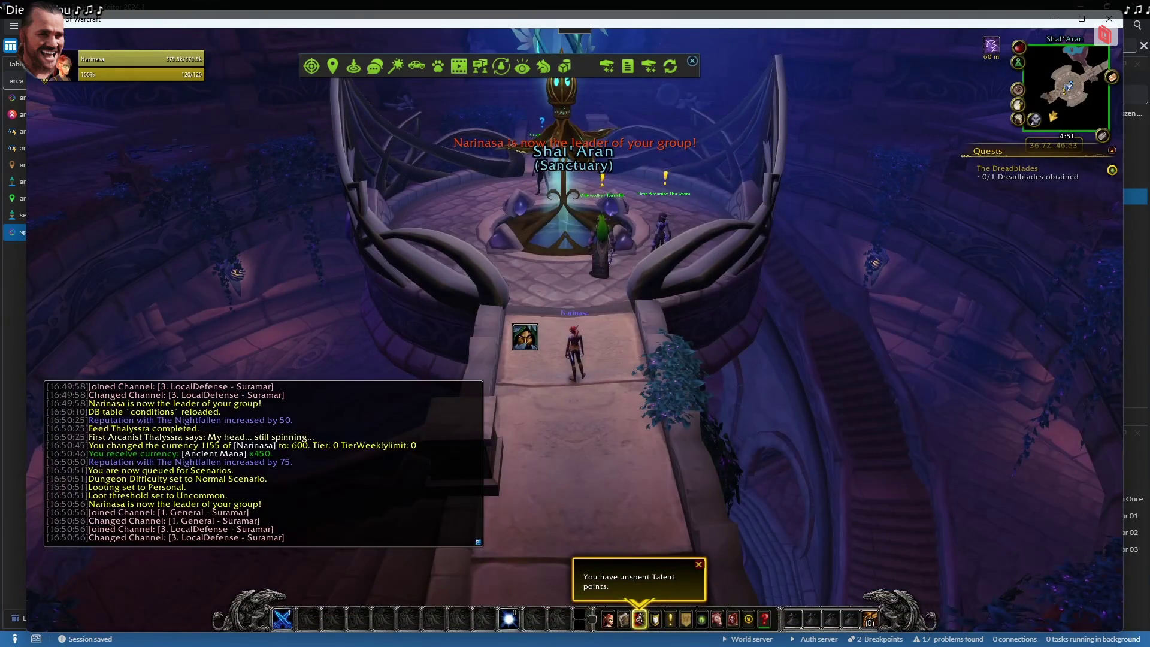
right_click(662, 231)
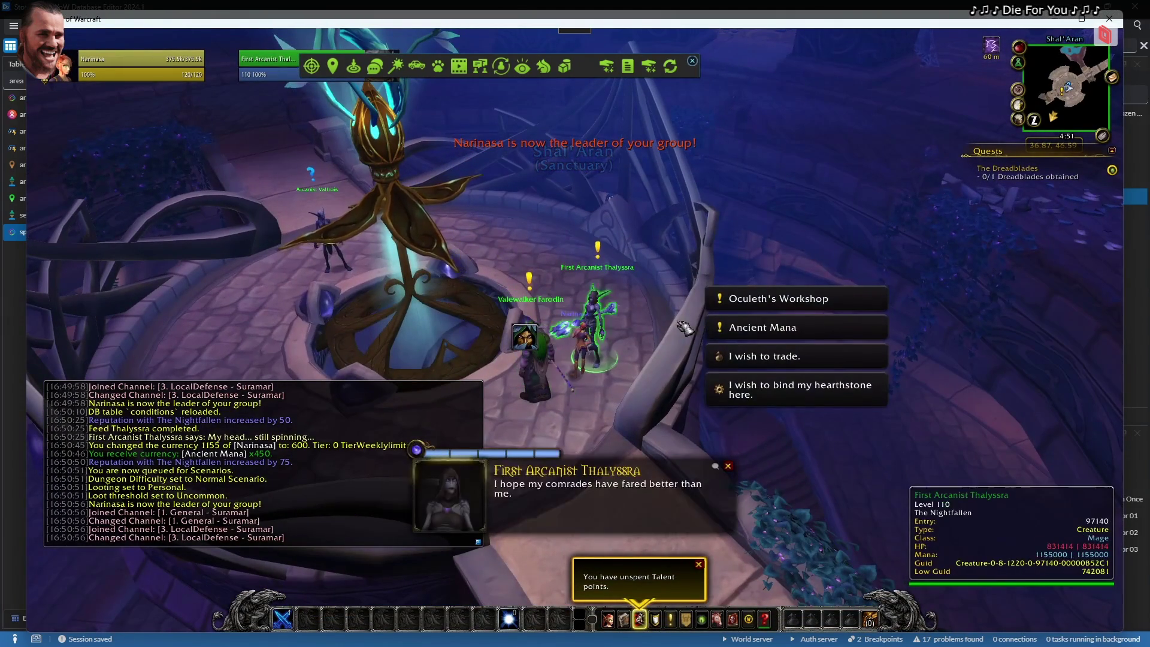
right_click(617, 279)
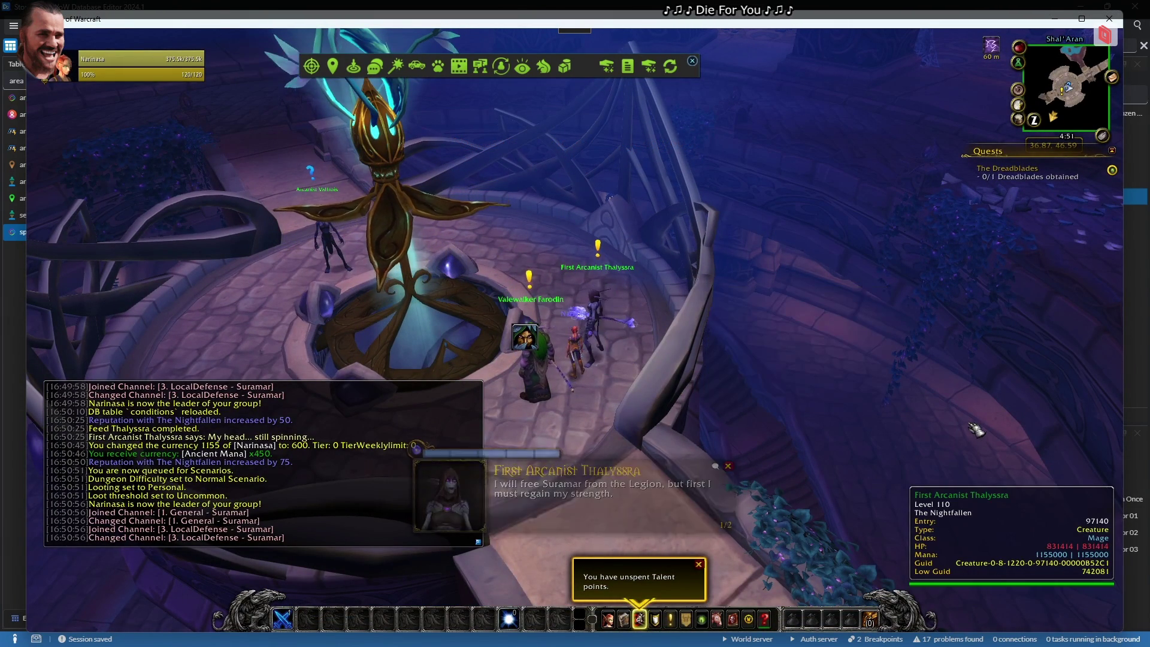
right_click(596, 318)
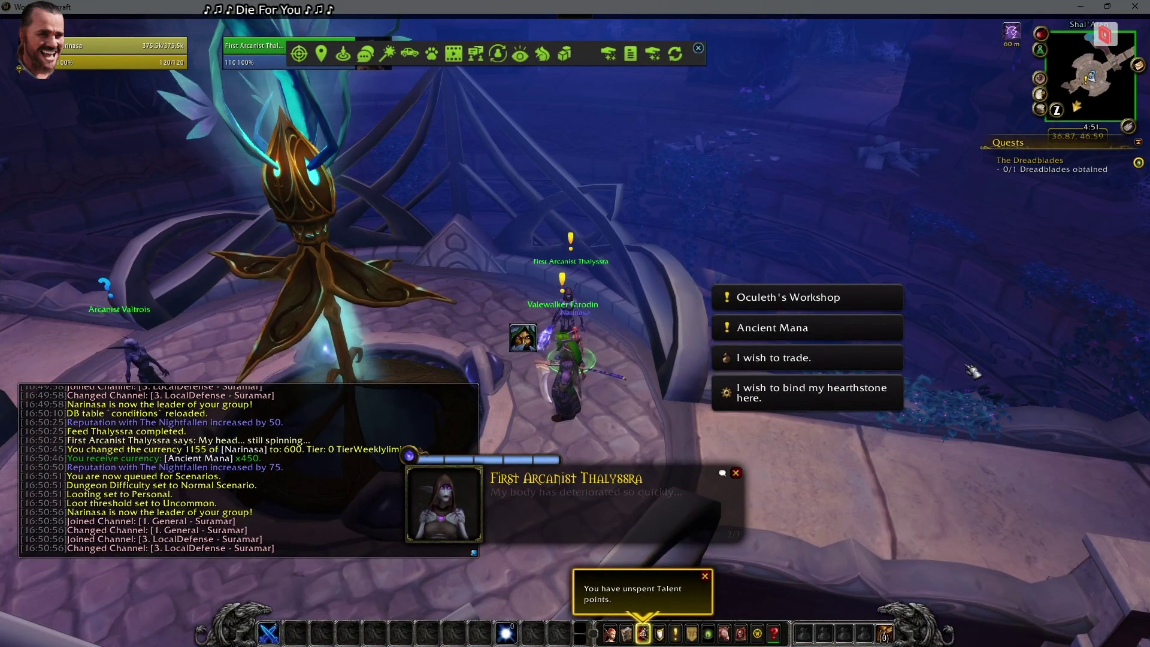
click(728, 359)
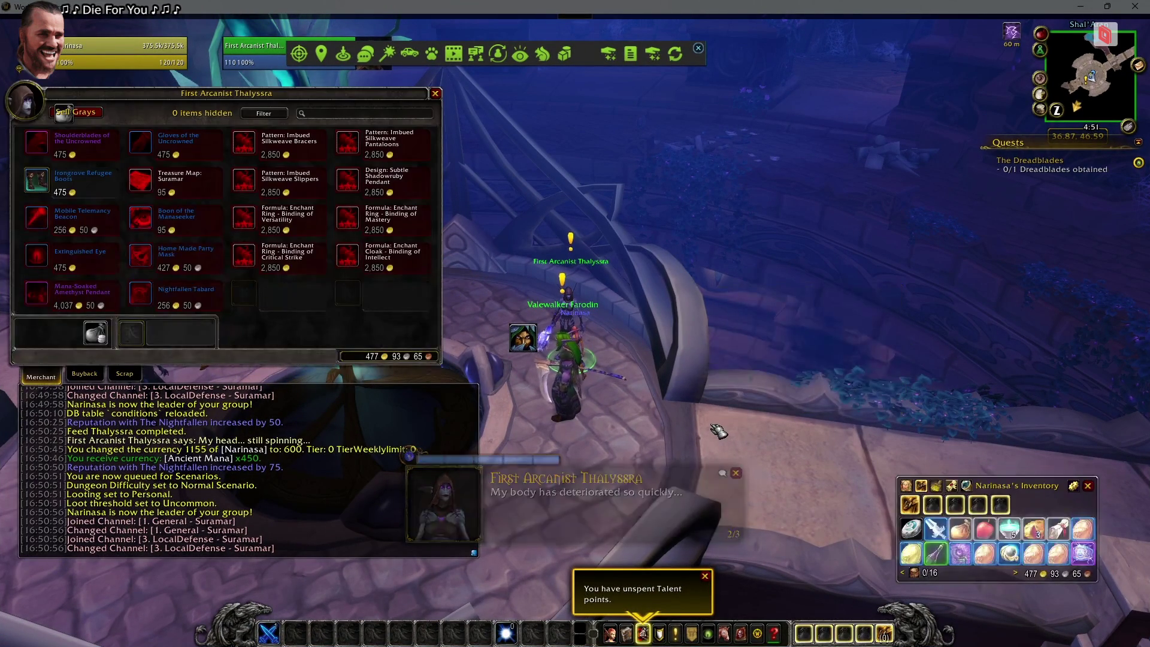
Close Thalyssra's merchant window and bags, then switch to the database editor
key(Escape)
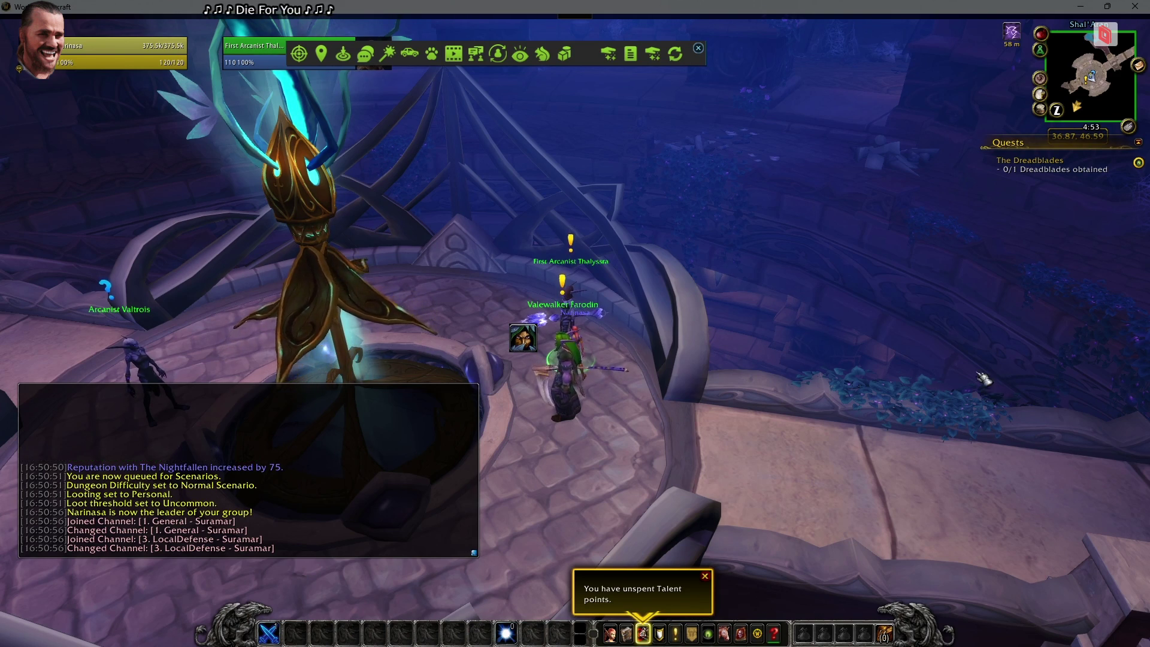
key(alt+Tab)
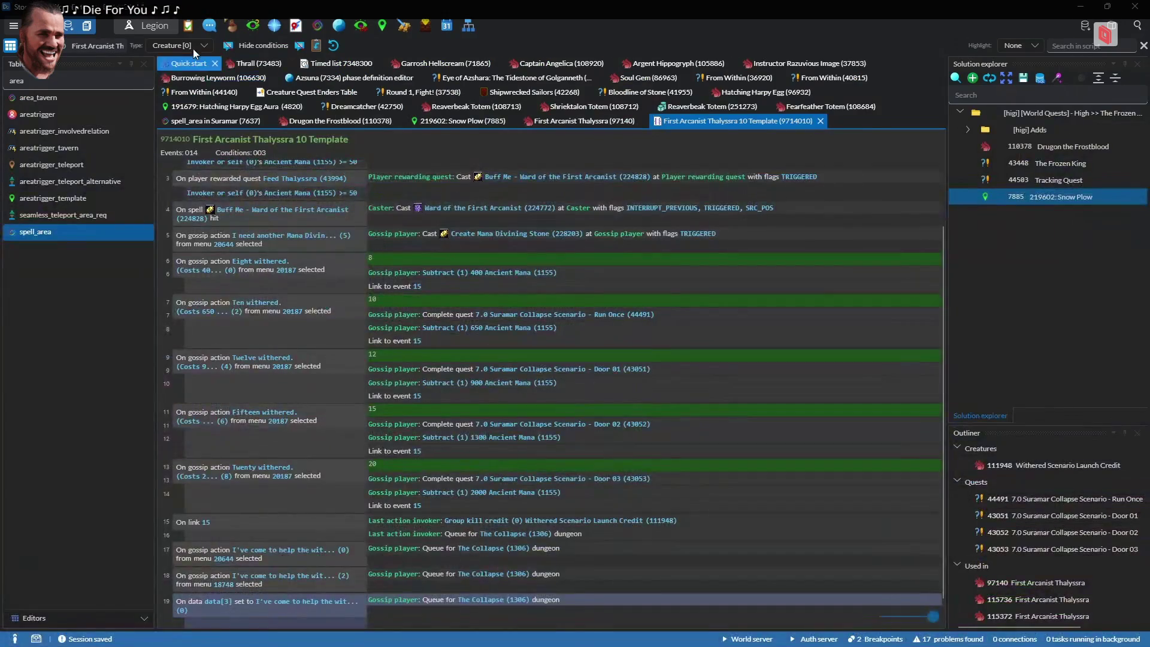
Find quest 41877 Lady Lunastre and view its show-mark condition
click(178, 45)
click(162, 95)
click(108, 45)
text(41877)
click(111, 84)
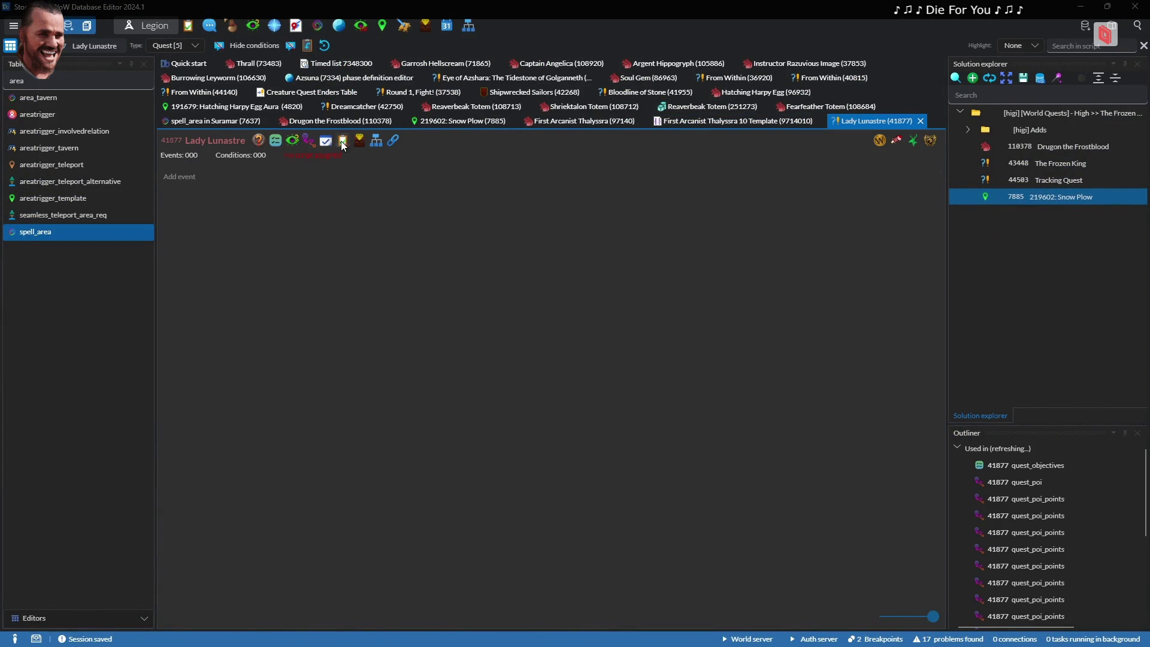
click(340, 141)
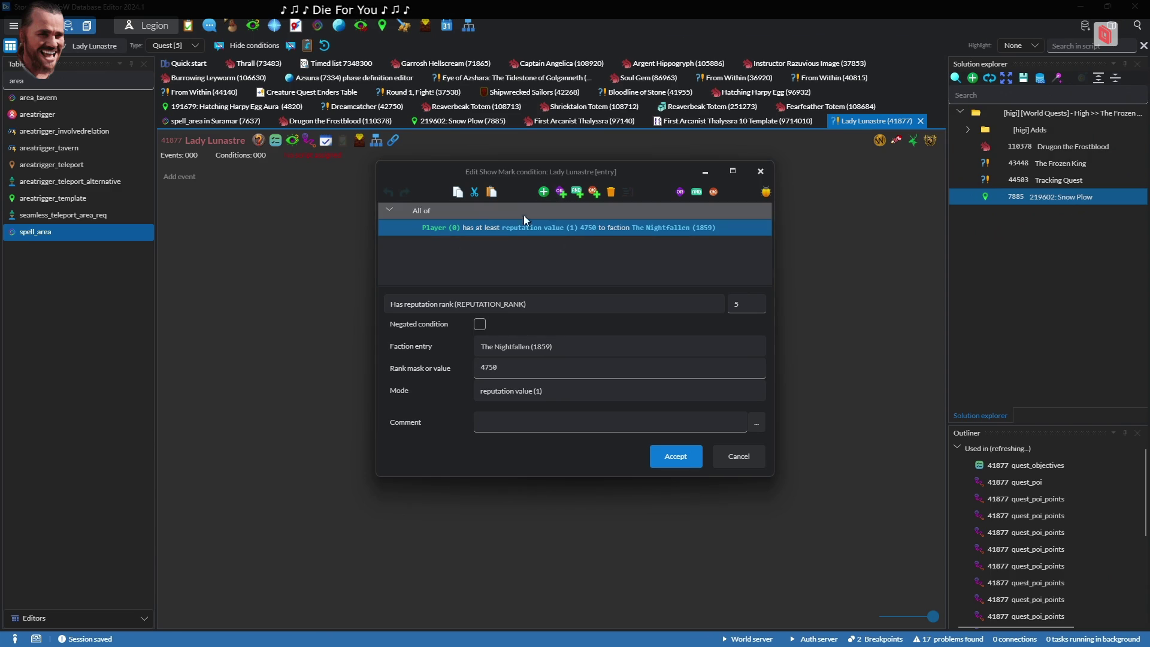
key(Escape)
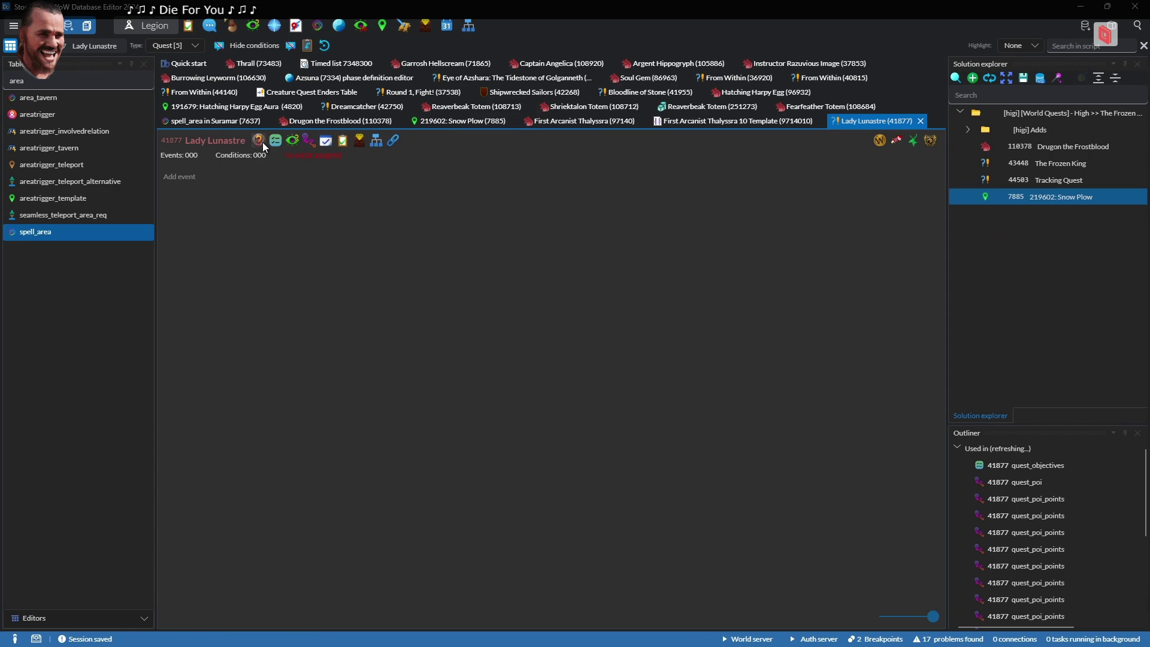
Search Lady Lunastre's quest template for 'rep' fields, then reopen the show-mark condition editor
click(263, 144)
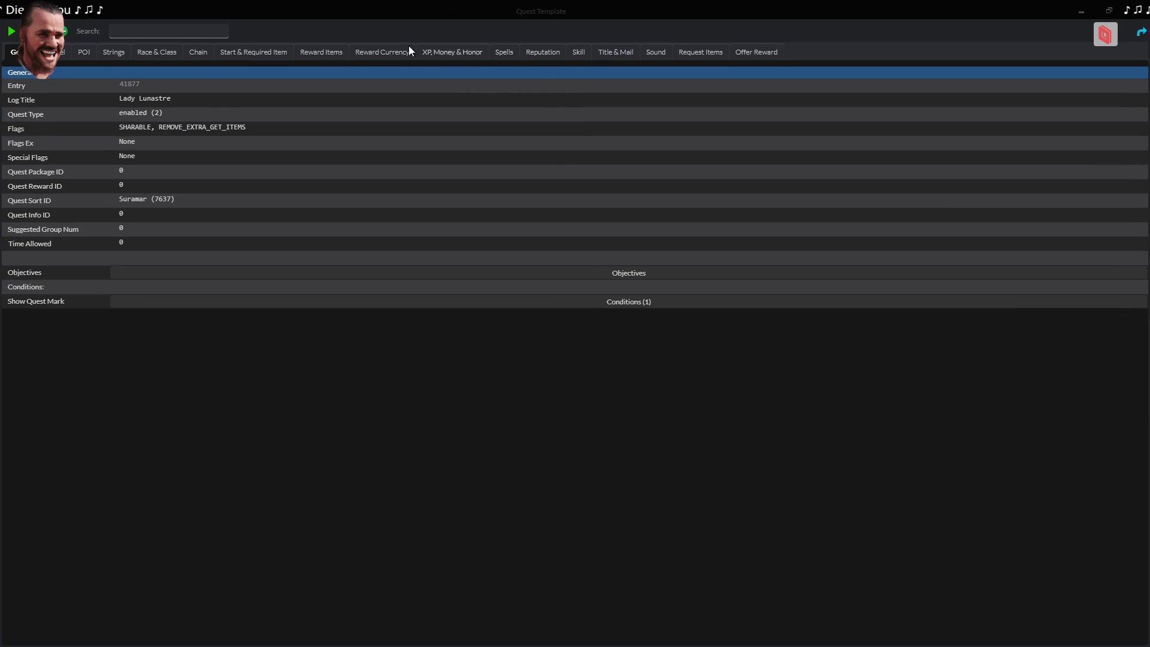
click(164, 38)
text(rep)
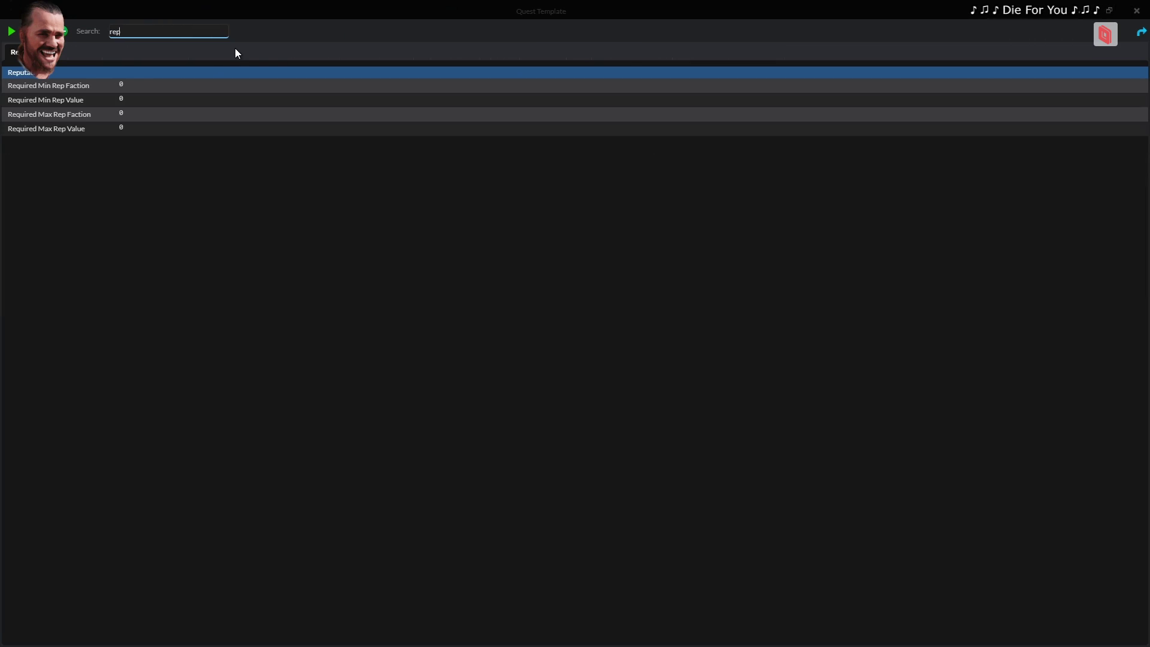
key(Escape)
key(alt+Tab)
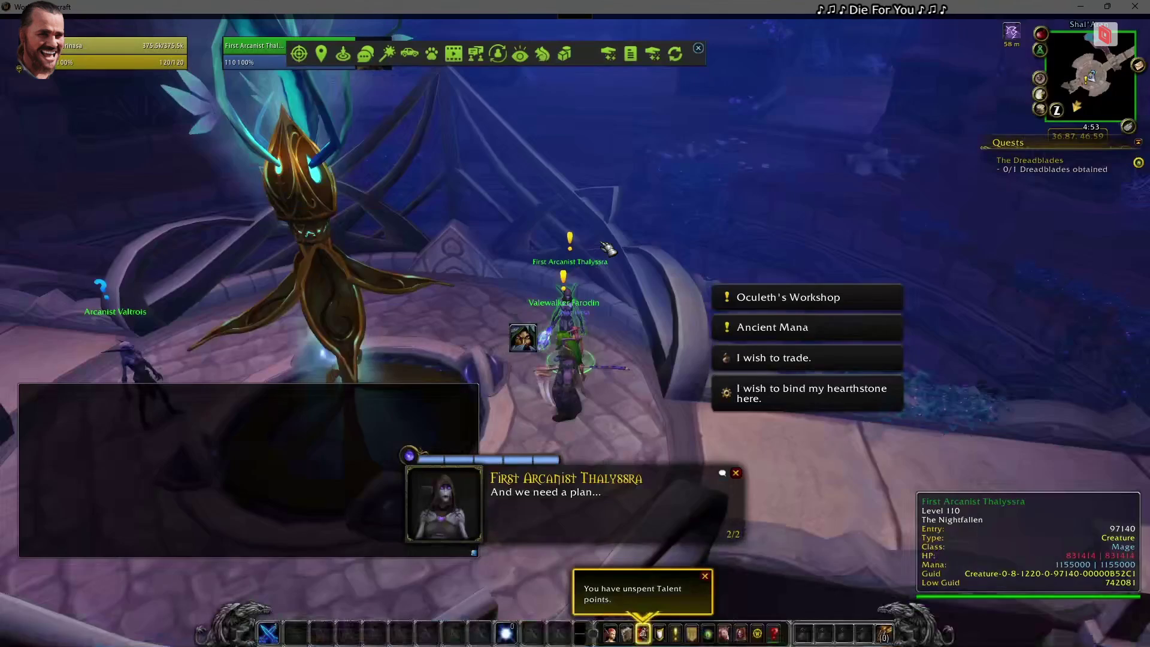
key(alt+Tab)
key(alt+Tab)
key(Tab)
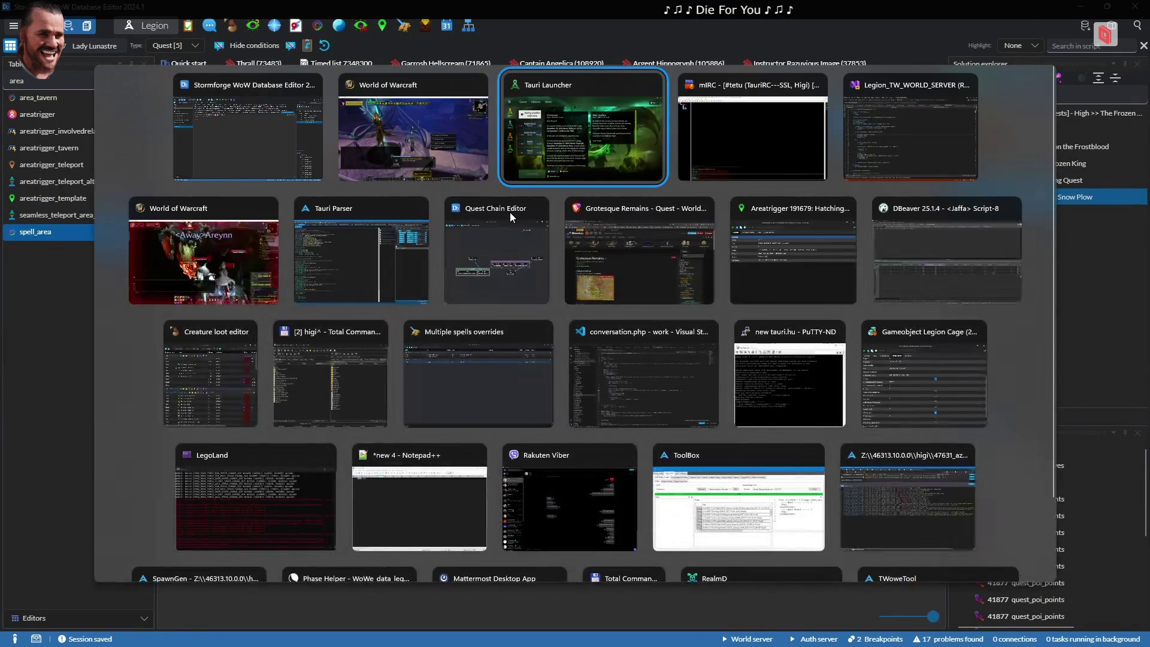
key(alt+Tab)
key(alt+Tab)
click(342, 141)
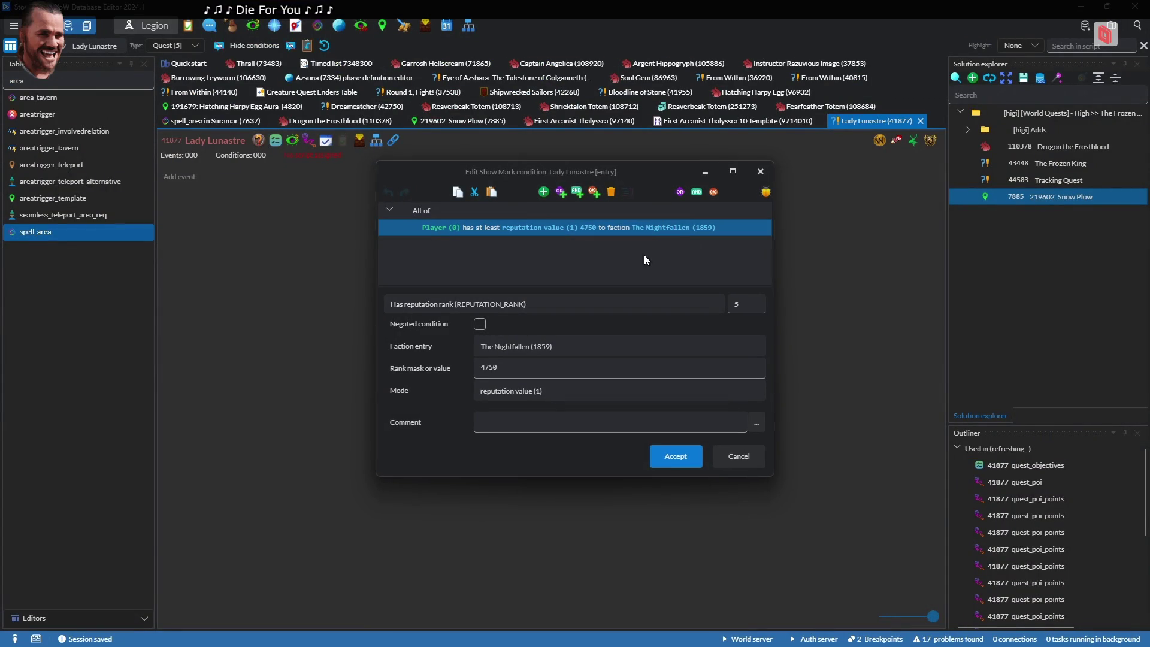
Change the show-mark root group to One of and delete the placeholder Always condition
click(579, 195)
click(530, 303)
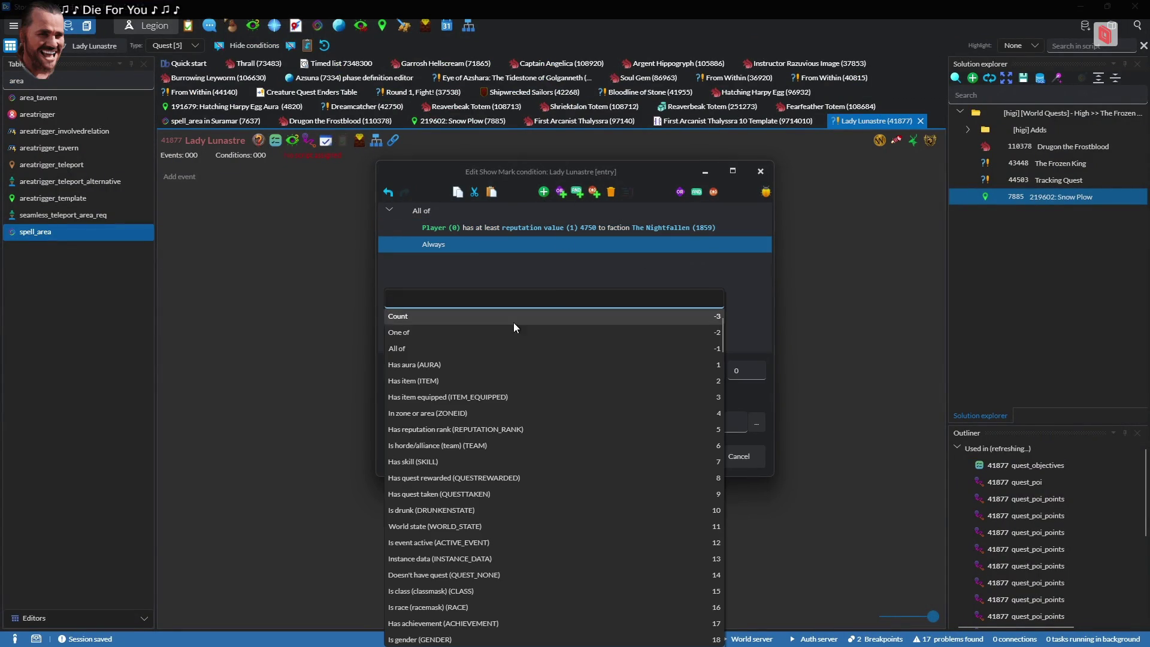
click(482, 249)
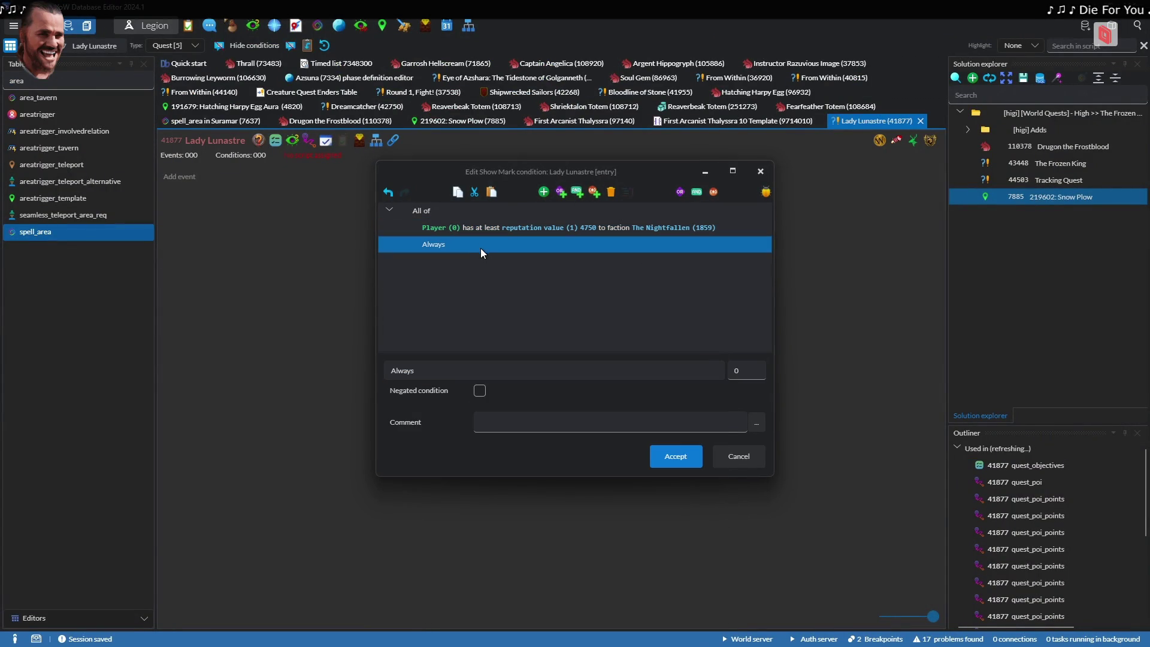
click(655, 210)
click(655, 211)
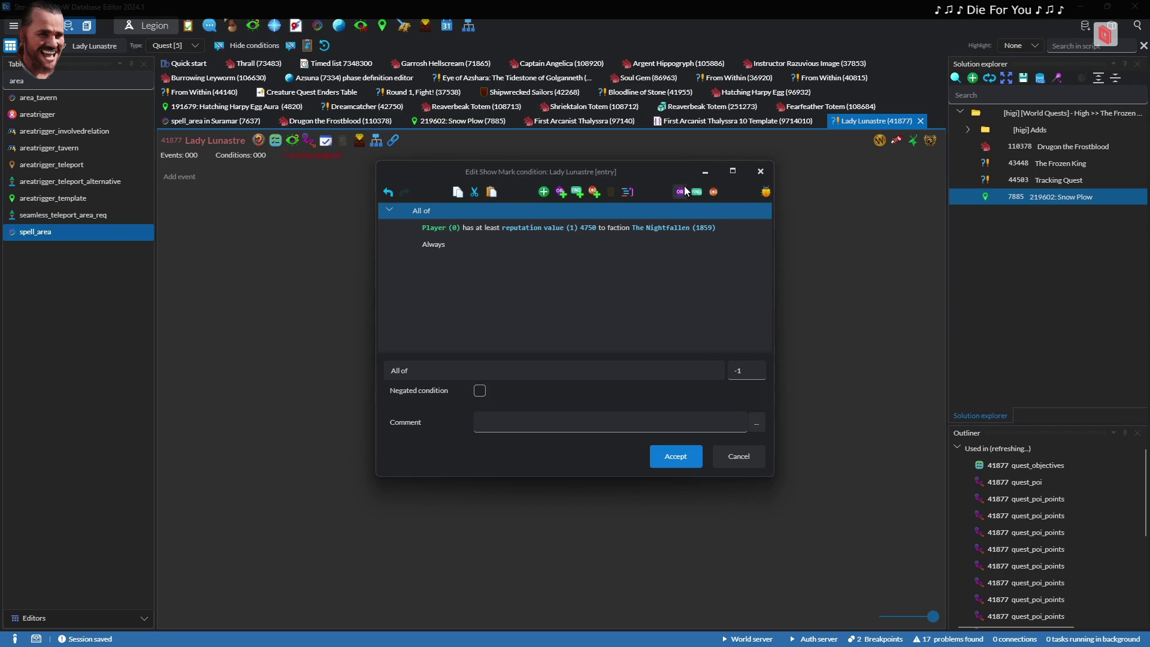
click(454, 239)
click(502, 227)
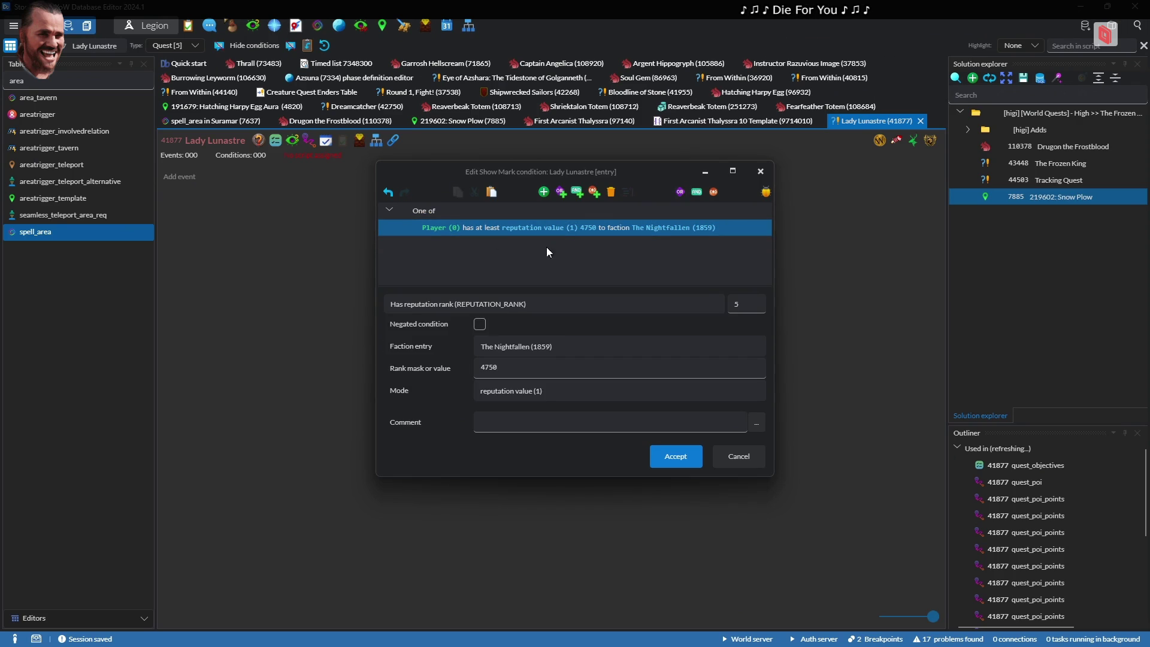
Duplicate the Nightfallen condition as an Arcane Thirst (Thalyssra) reputation condition with value 100
key(ctrl+v)
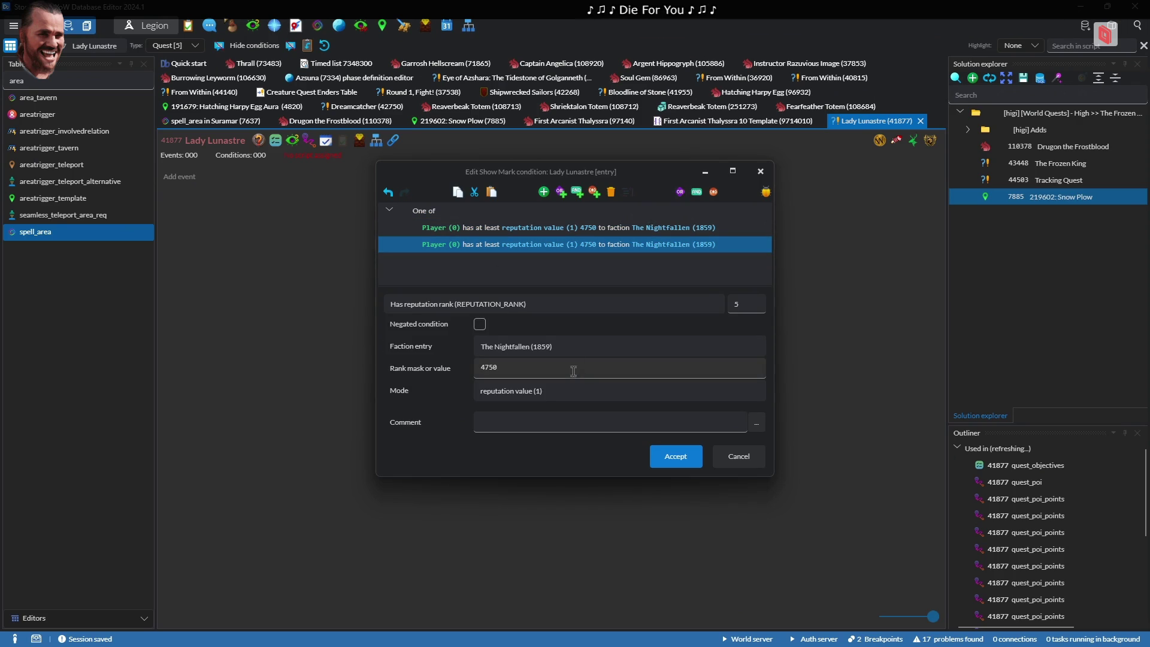
click(562, 354)
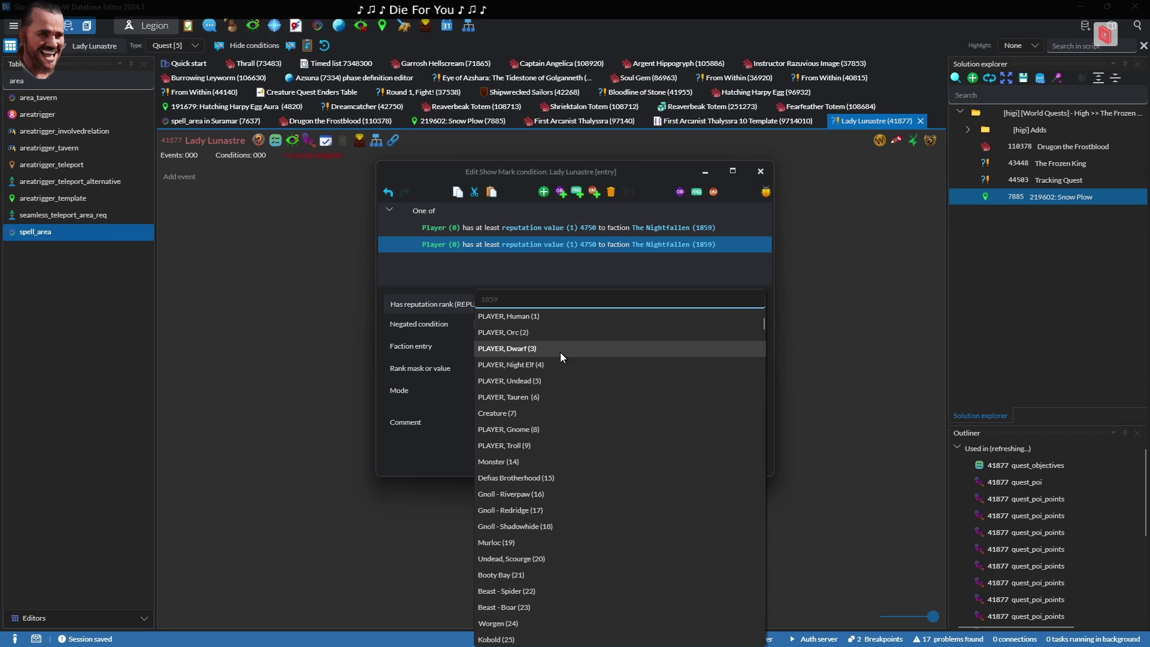
text(thaly)
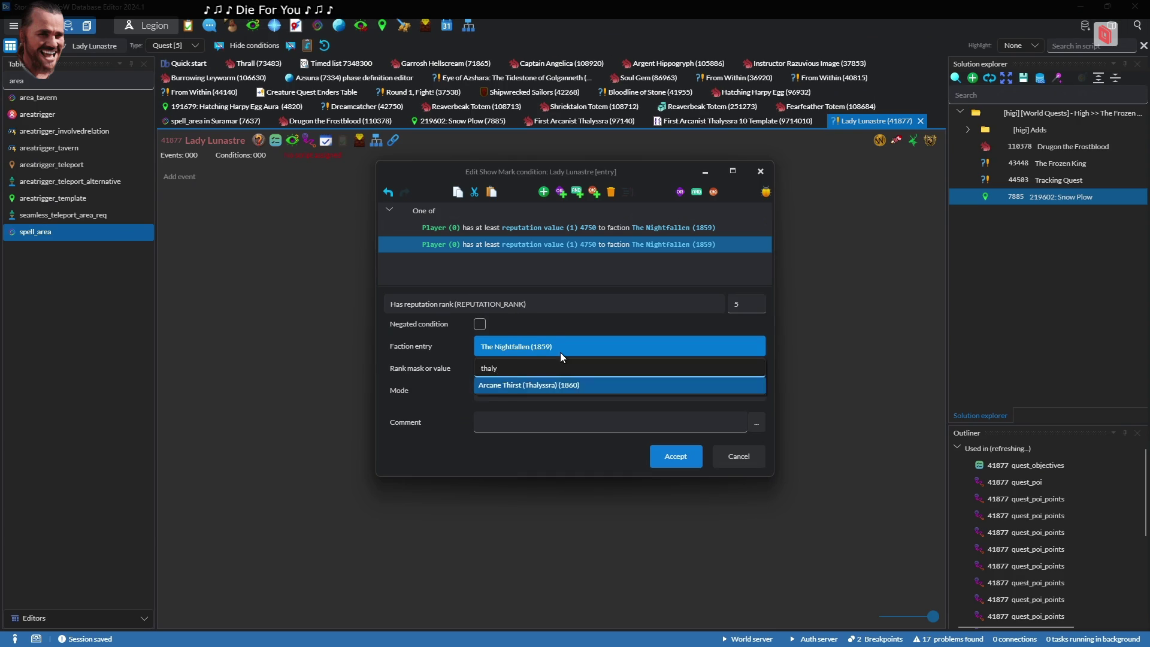
key(Return)
double_click(502, 372)
text(100)
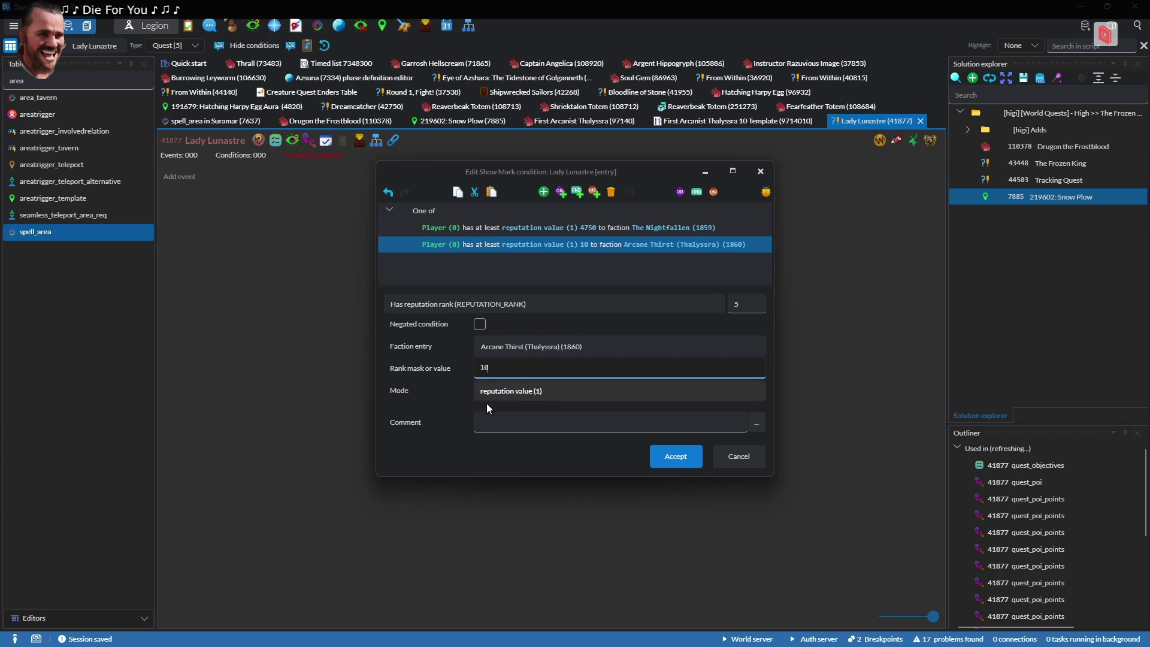
click(524, 397)
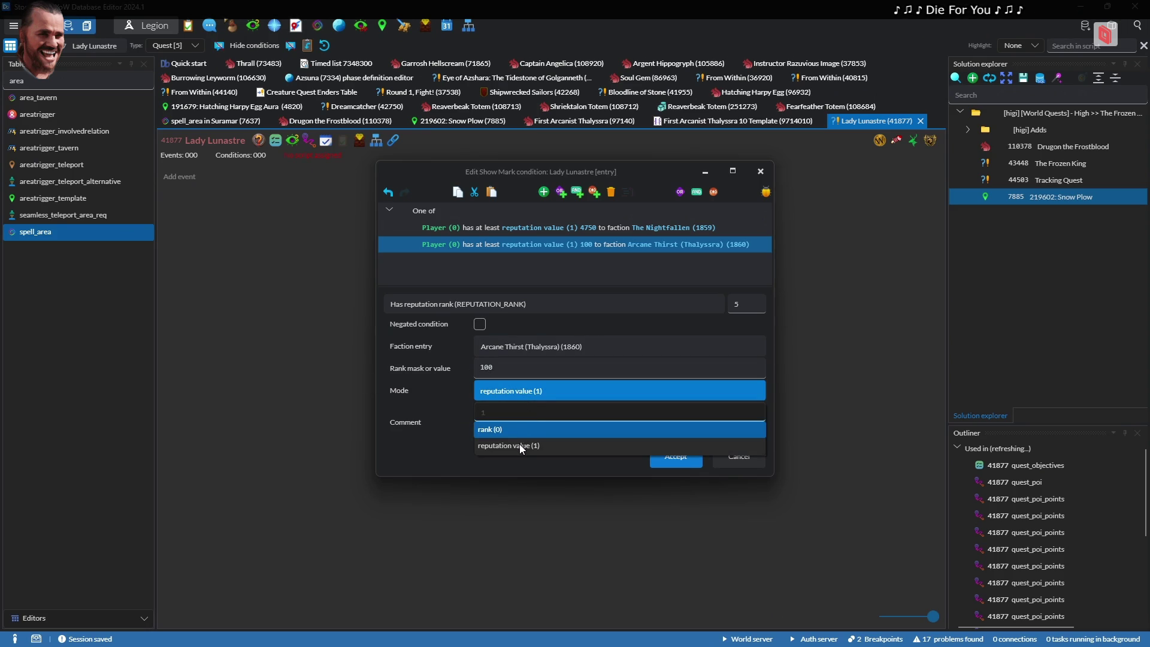
click(519, 436)
click(505, 394)
key(Down)
key(Return)
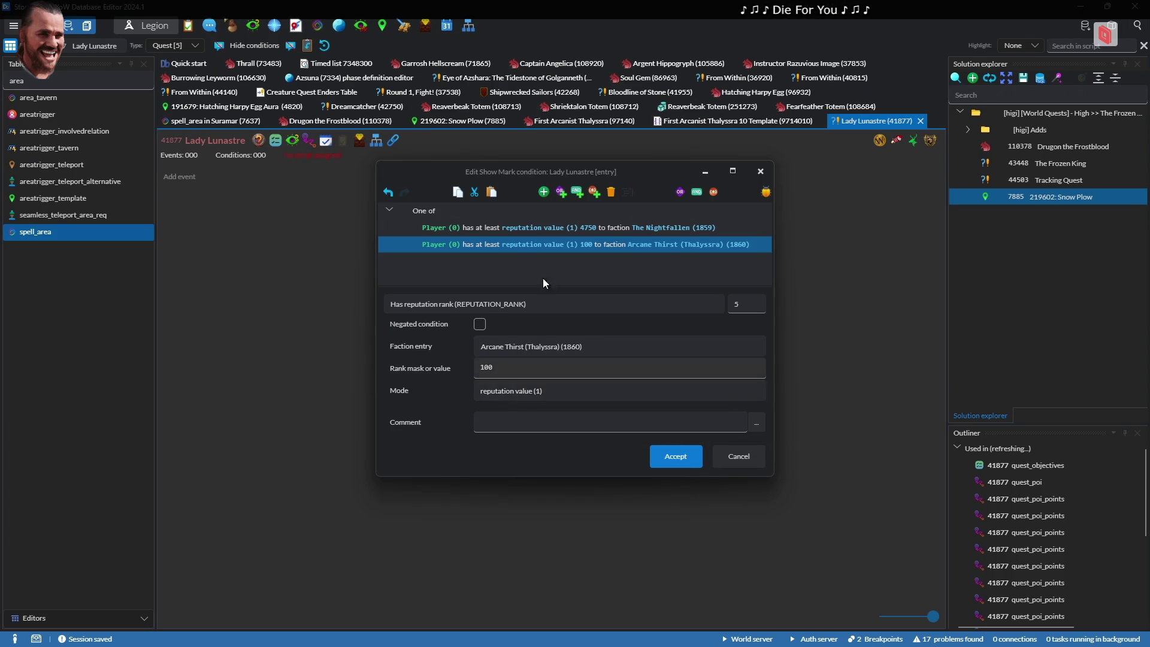
Select both reputation conditions and cut them out of the group
click(468, 211)
click(473, 229)
click(611, 191)
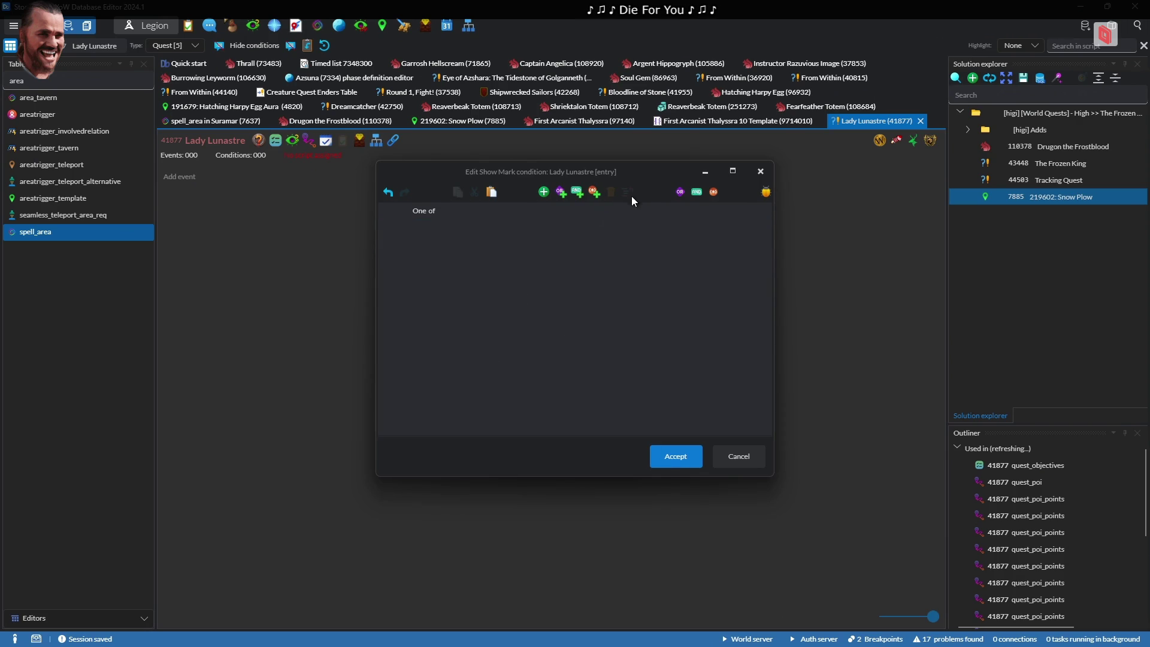
Place both reputation conditions directly under One of and delete the empty All of group
click(577, 192)
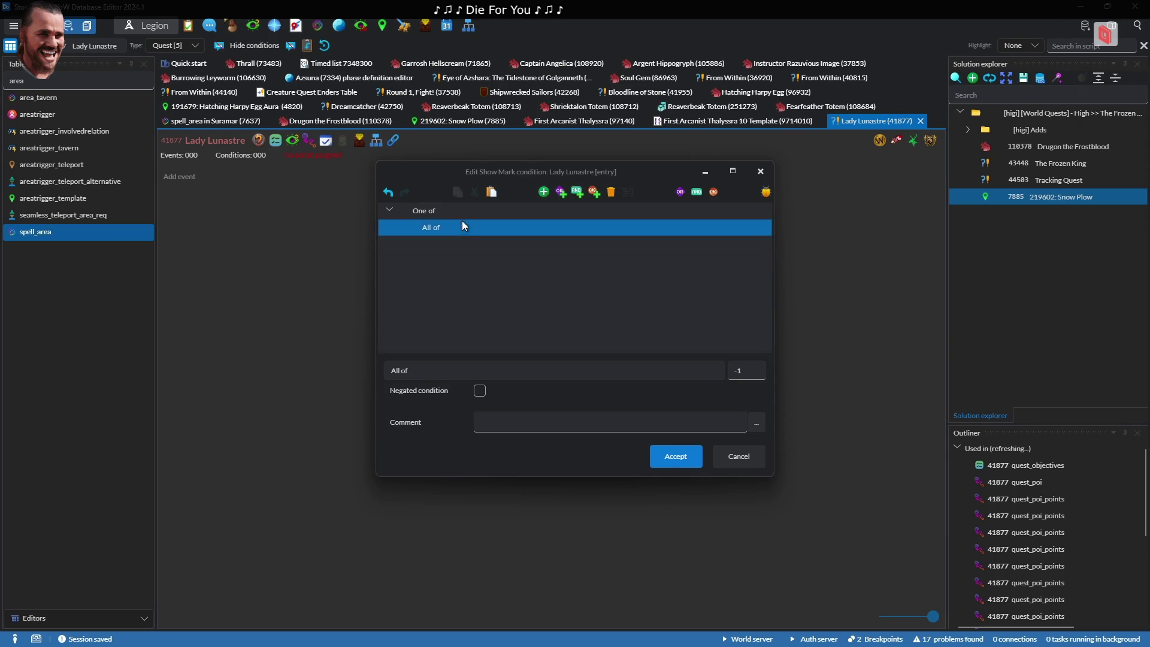
key(ctrl+v)
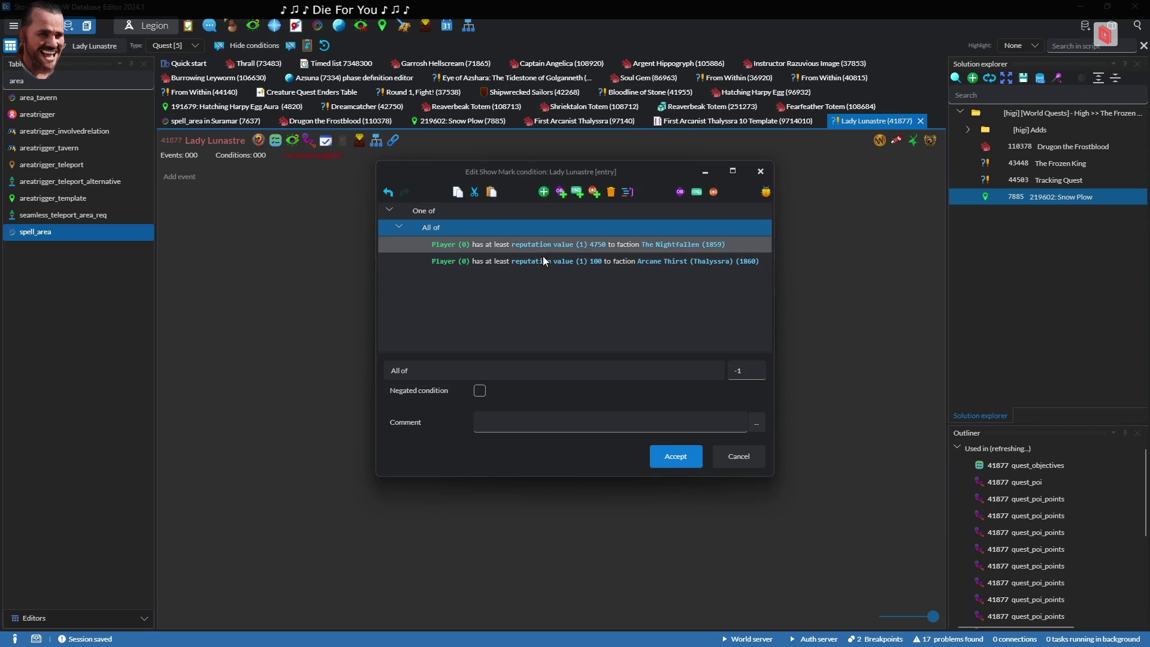
click(558, 243)
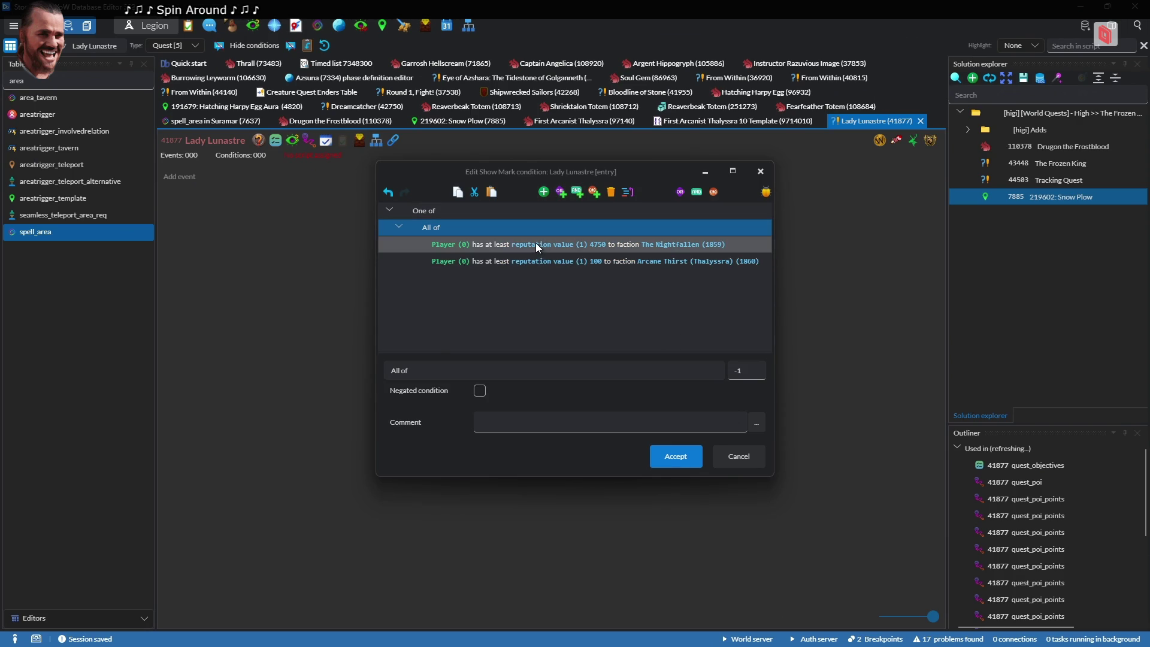
ctrl+click(468, 263)
key(ctrl+x)
click(437, 217)
key(ctrl+v)
click(437, 226)
key(Delete)
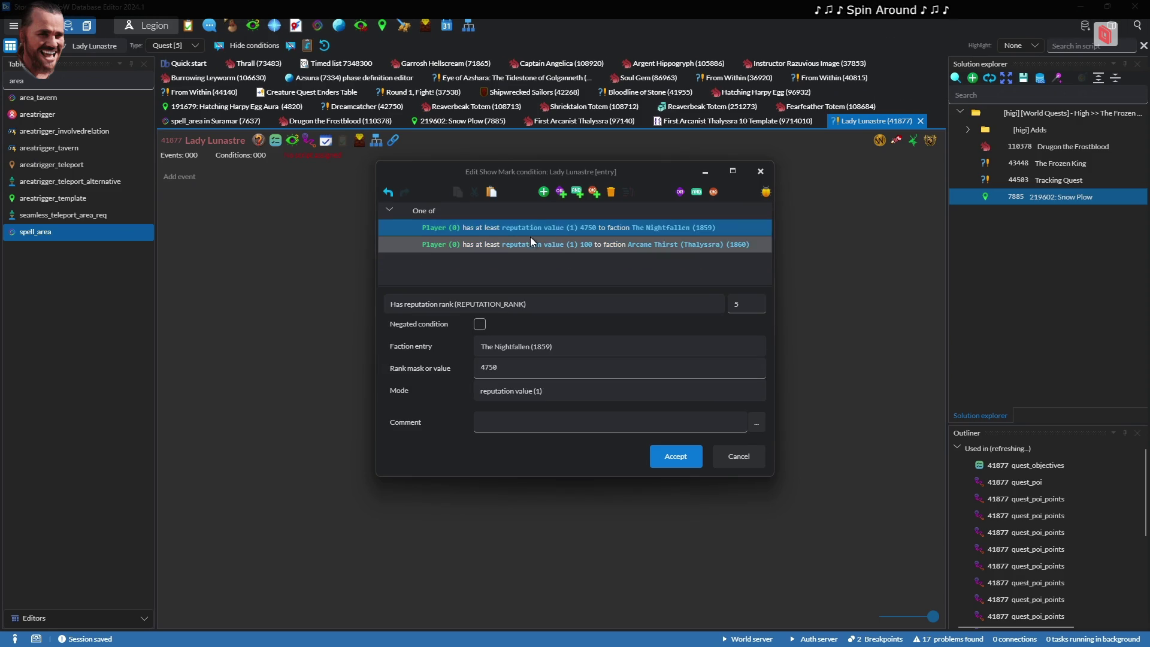
Wrap the Nightfallen condition in a nested One of group and add a Server patch condition there
click(565, 192)
double_click(452, 226)
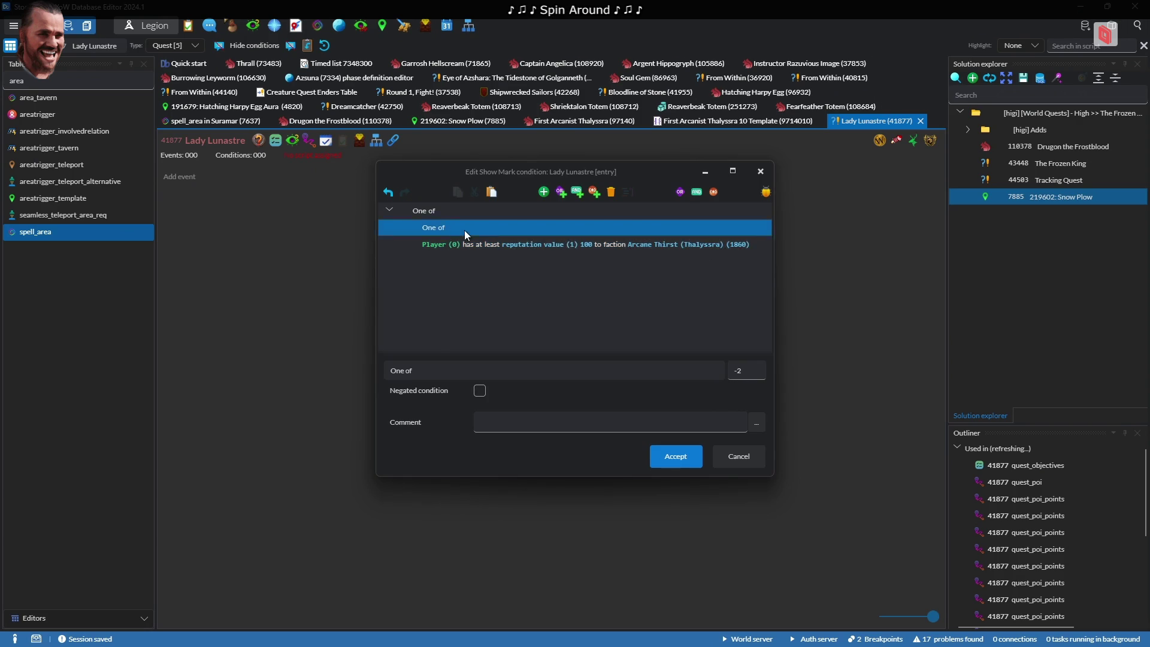
click(594, 257)
click(487, 227)
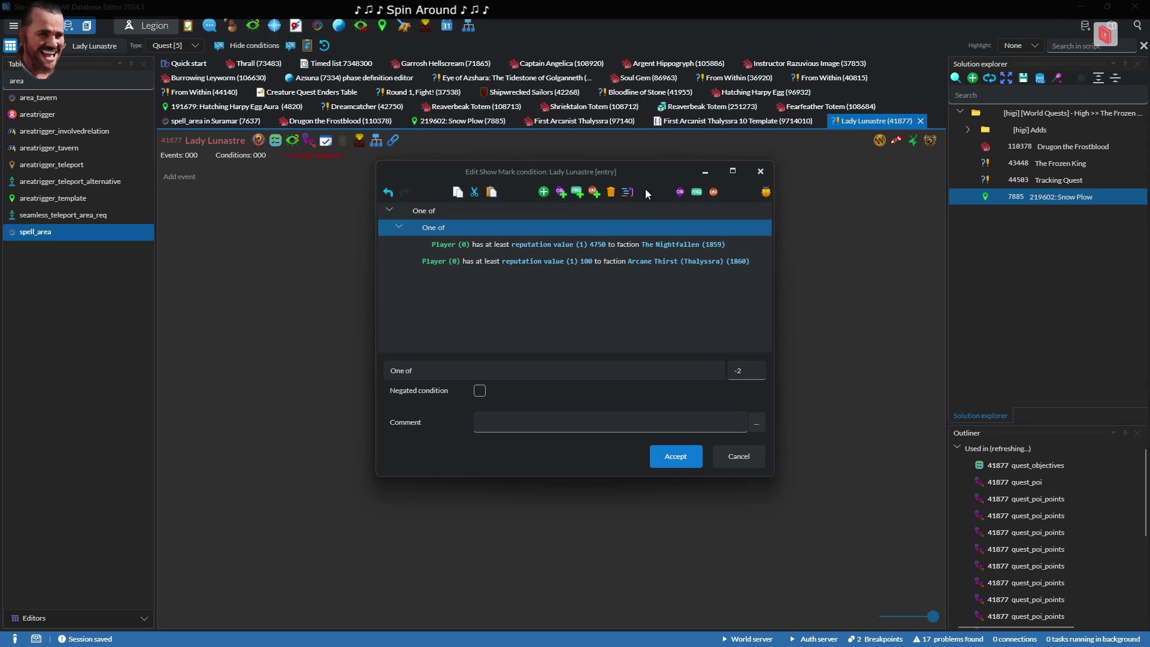
click(543, 191)
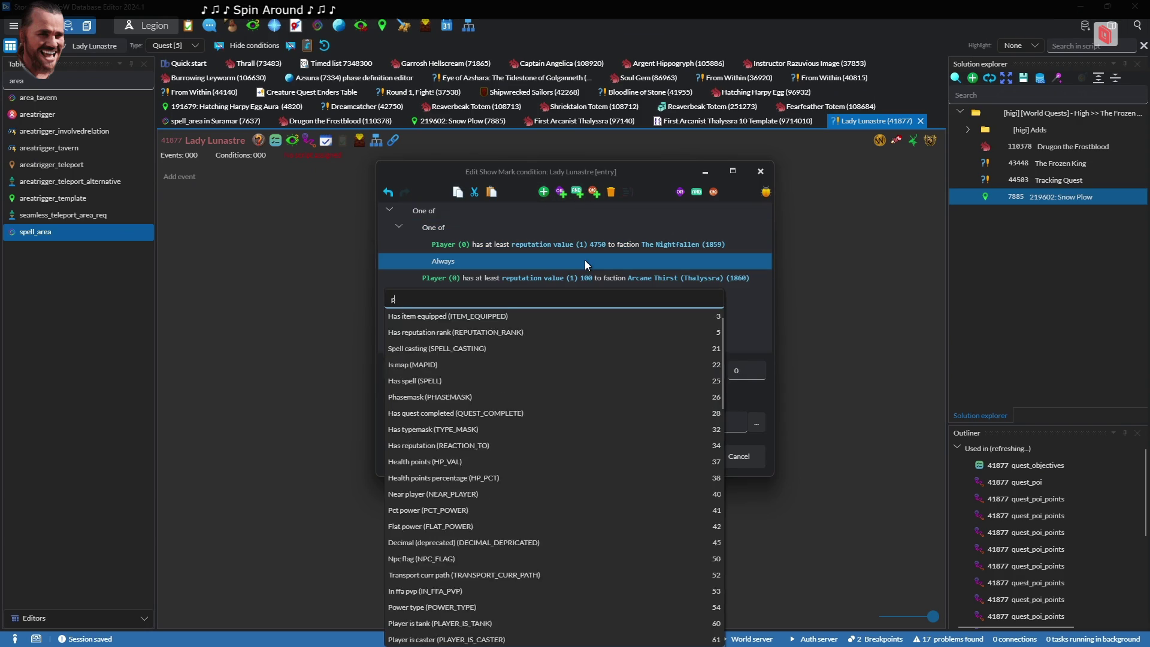
text(quest)
key(Escape)
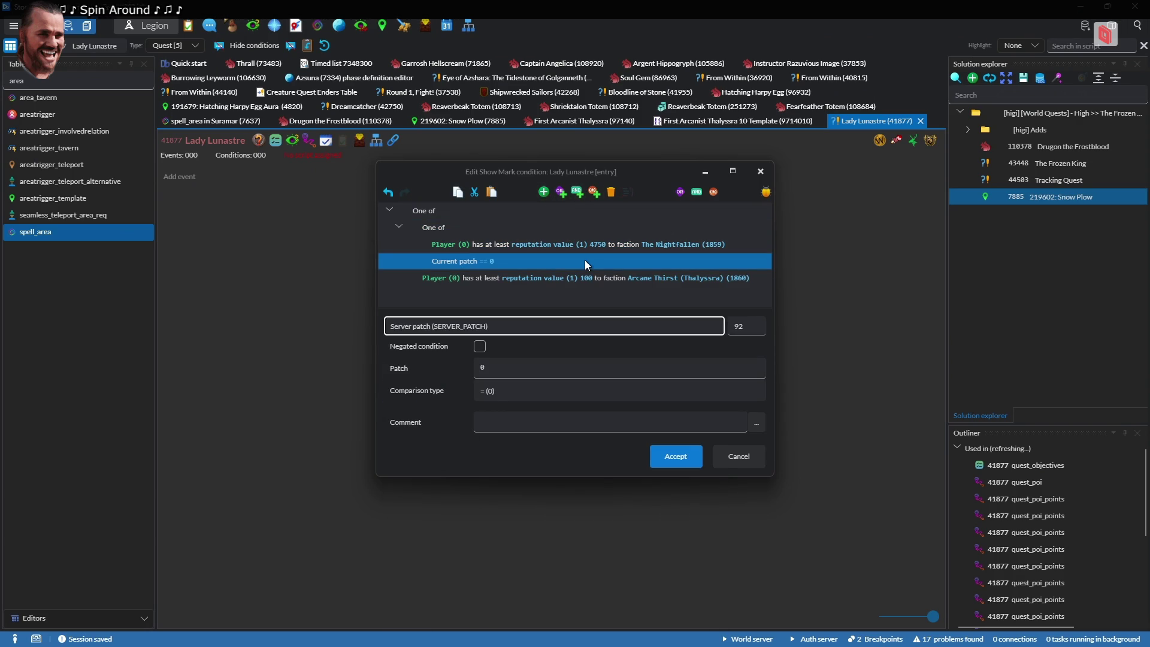
click(476, 369)
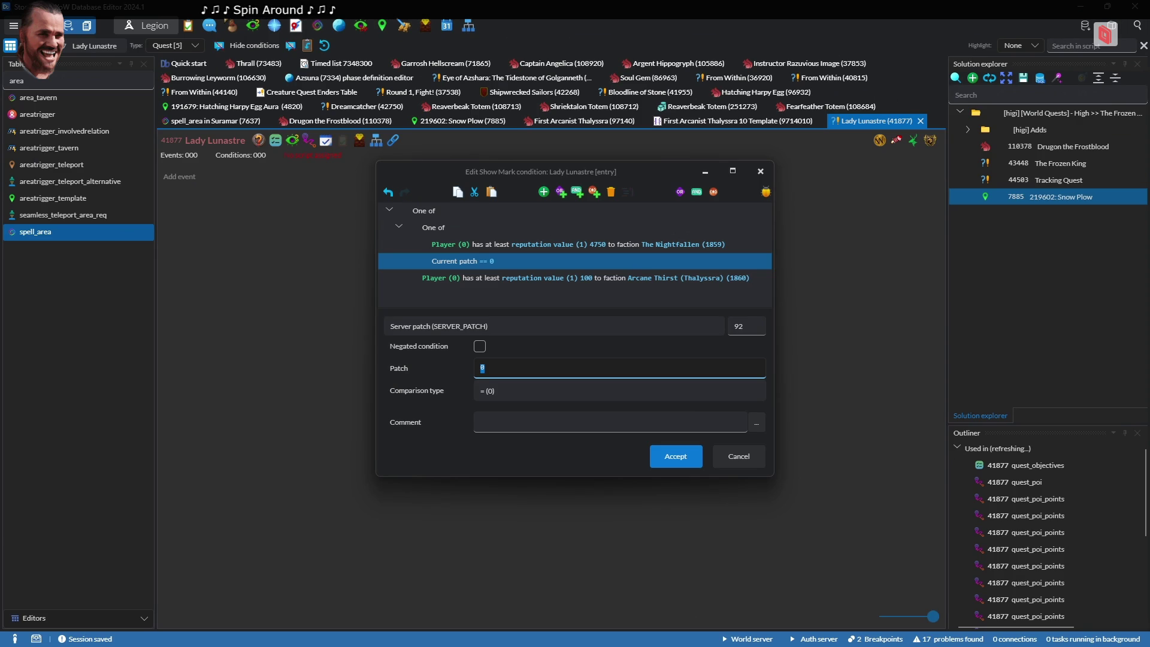
text(73)
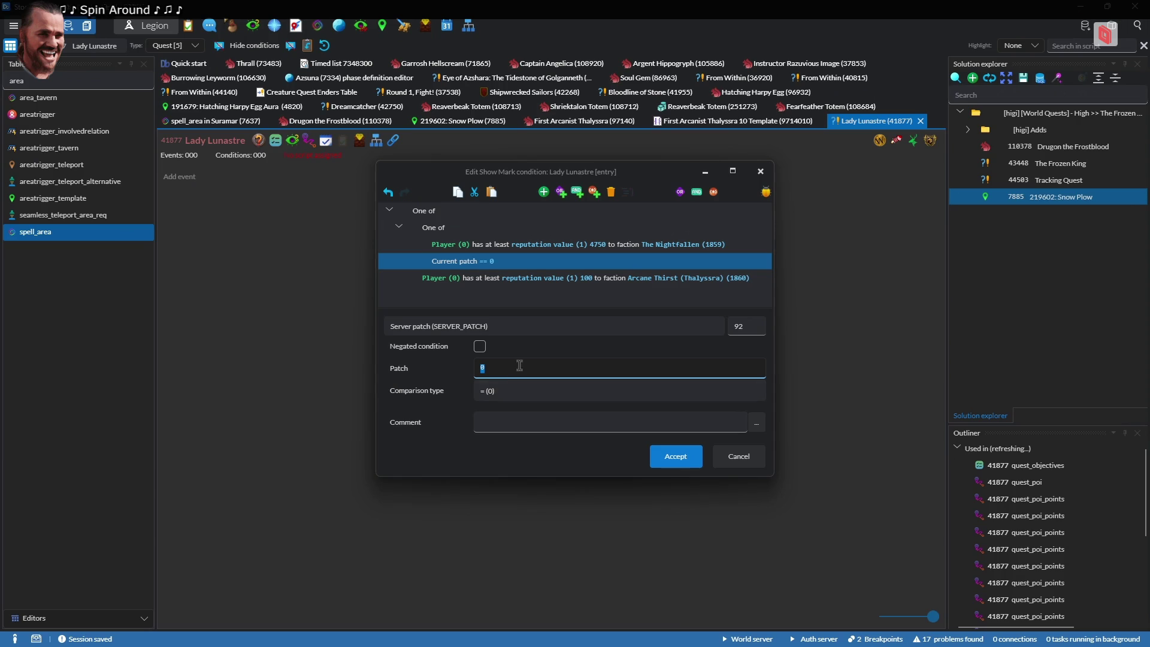
text(0)
Require Current patch >= 730 in the show-mark condition
click(501, 389)
key(Down)
key(Down)
key(Down)
key(Return)
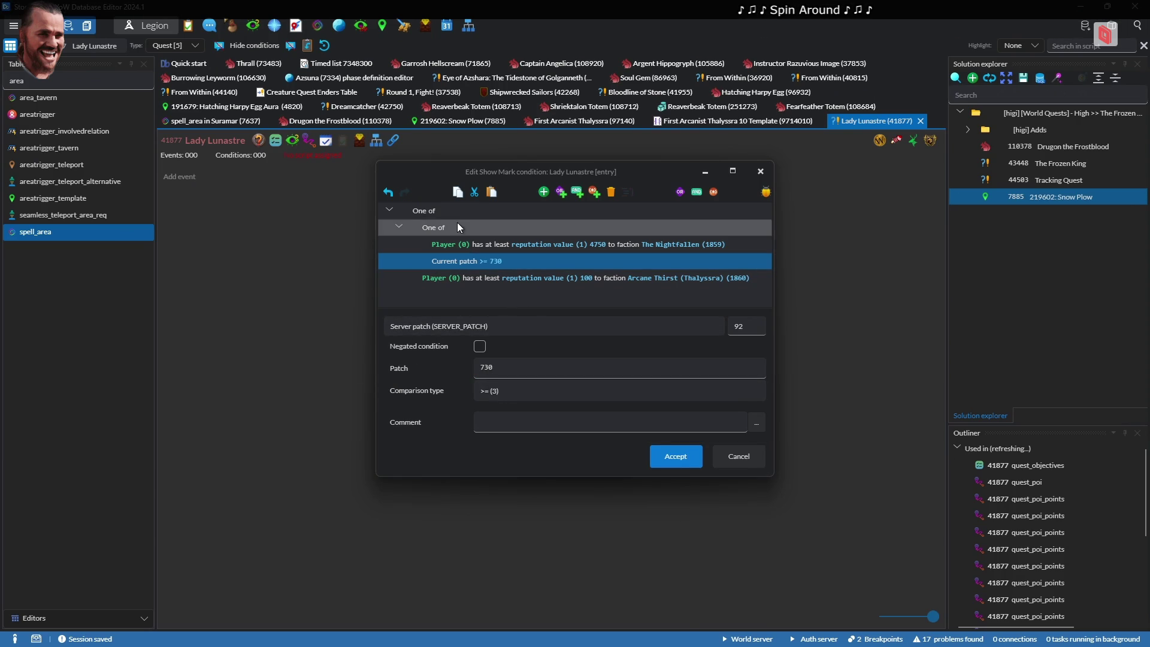
Make the top group All of, save the condition, and open Lady Lunastre's quest chain
click(497, 212)
click(696, 192)
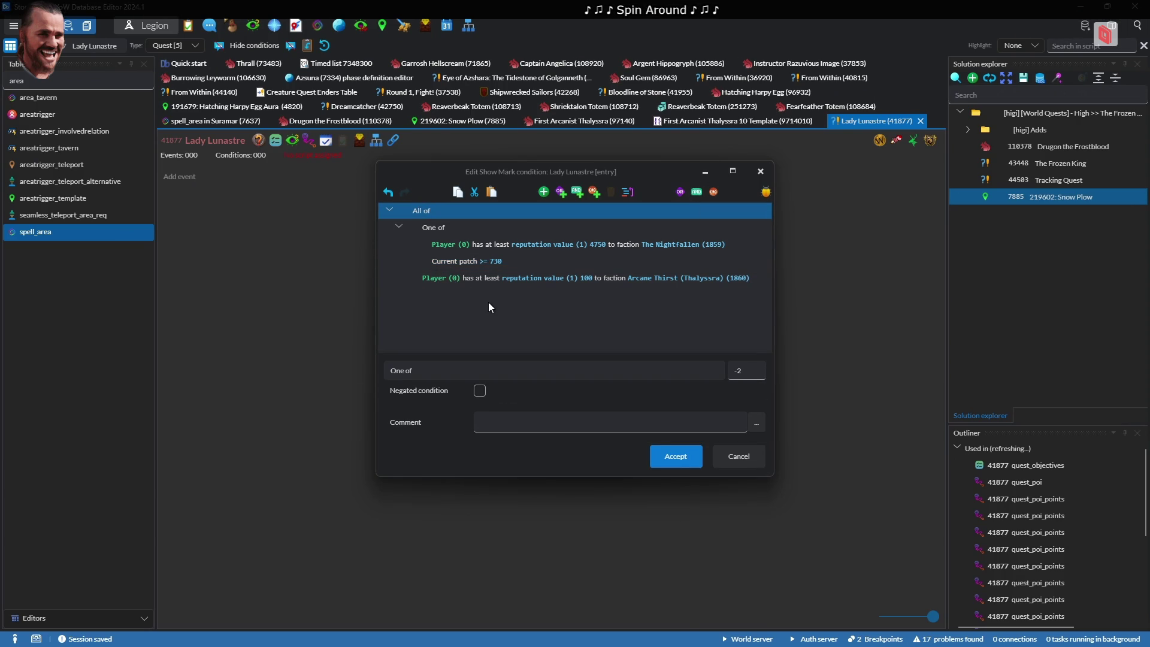
click(677, 458)
click(376, 140)
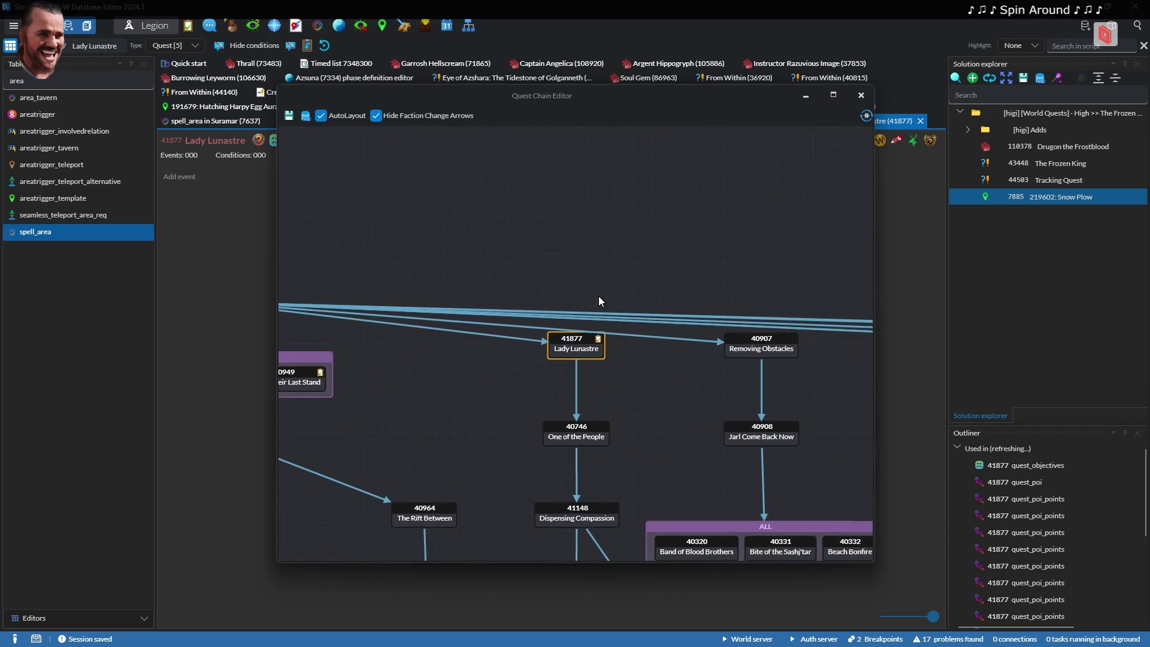
Maximize the Quest Chain Editor and bring Moths to a Flame into view
right_click(740, 386)
drag(651, 208, 663, 372)
scroll(587, 239, up, 5)
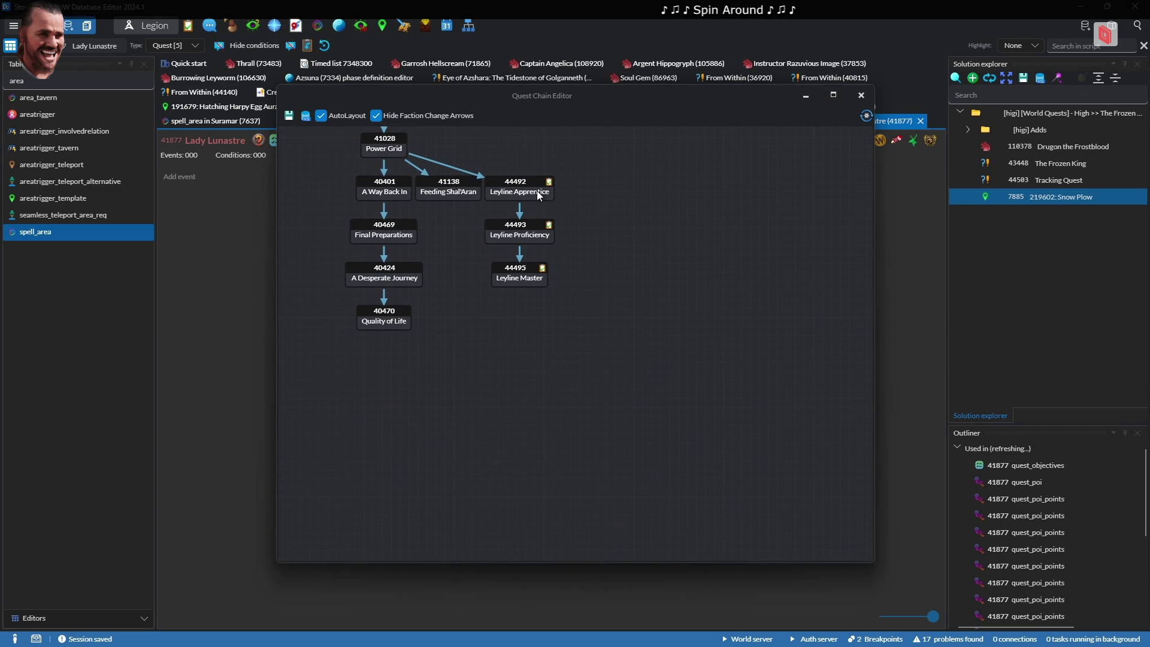
scroll(526, 223, down, 10)
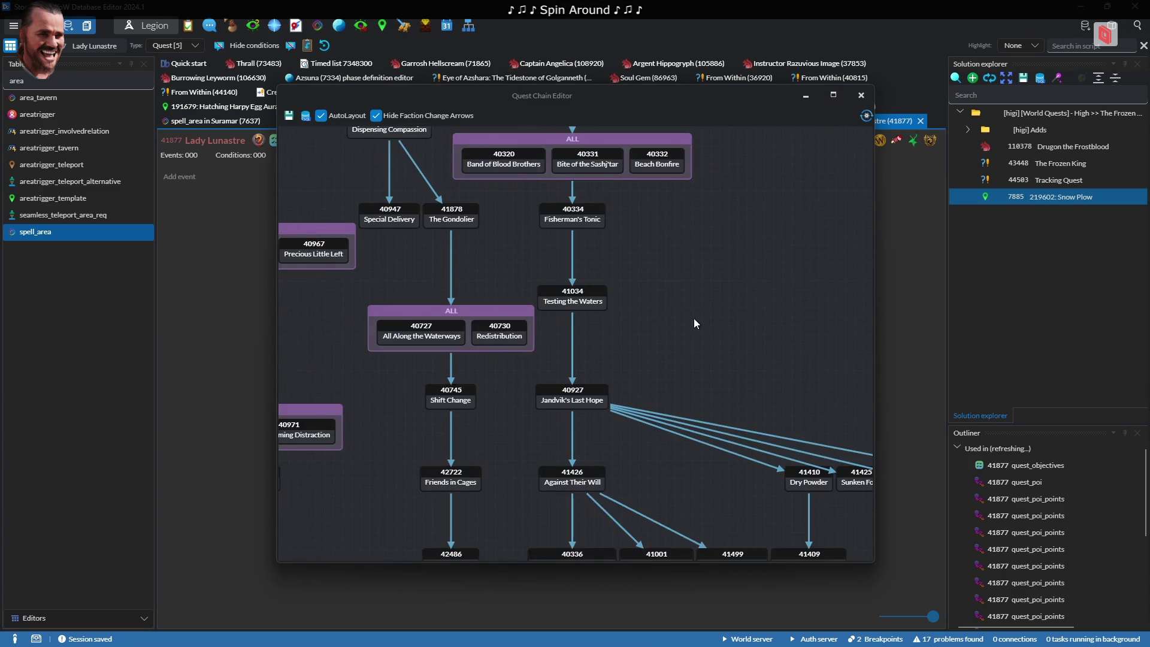
click(833, 95)
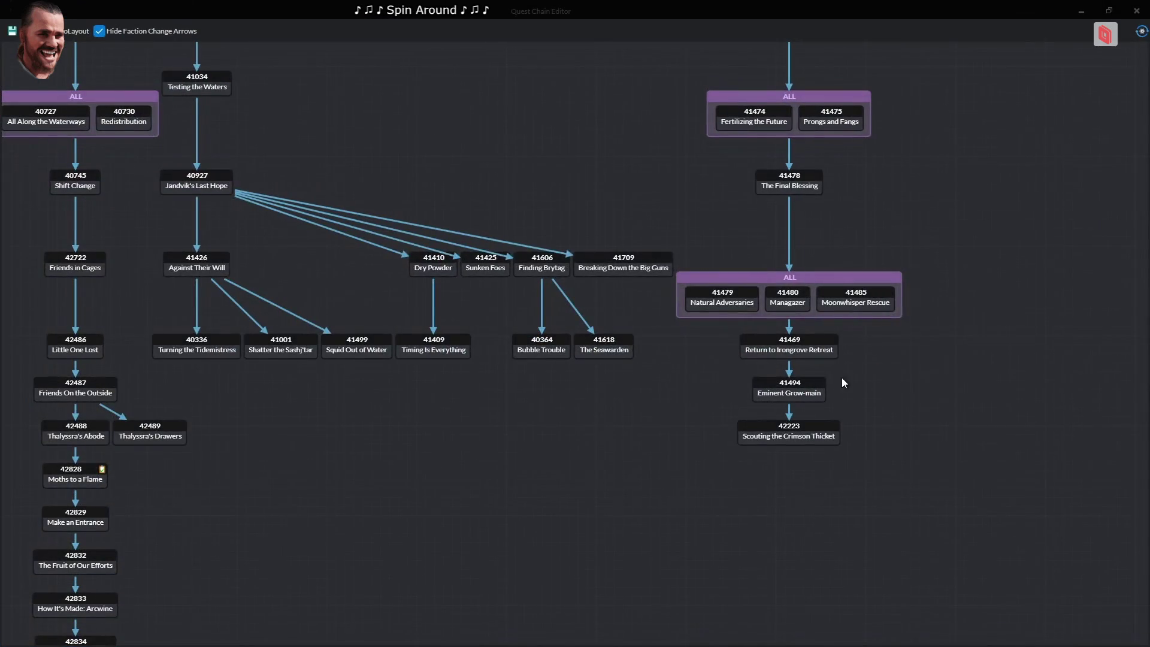
drag(611, 154, 800, 40)
Edit Moths to a Flame's show-quest conditions, keeping the Nightfallen reputation and deleting the All of patch group
right_click(256, 359)
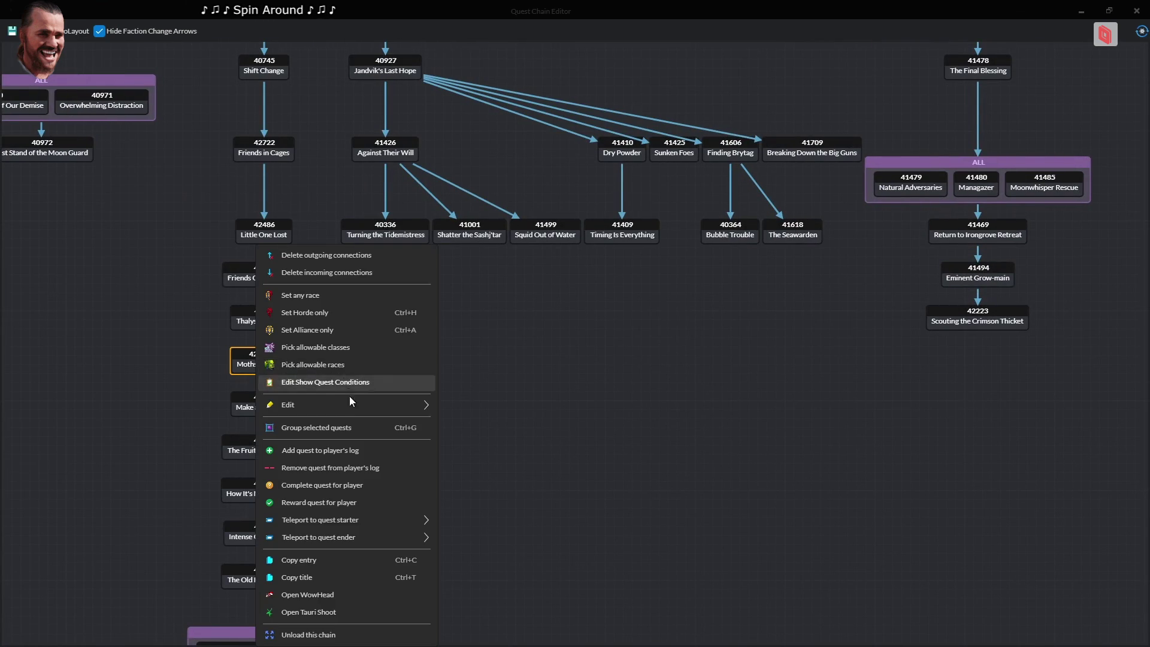
click(348, 385)
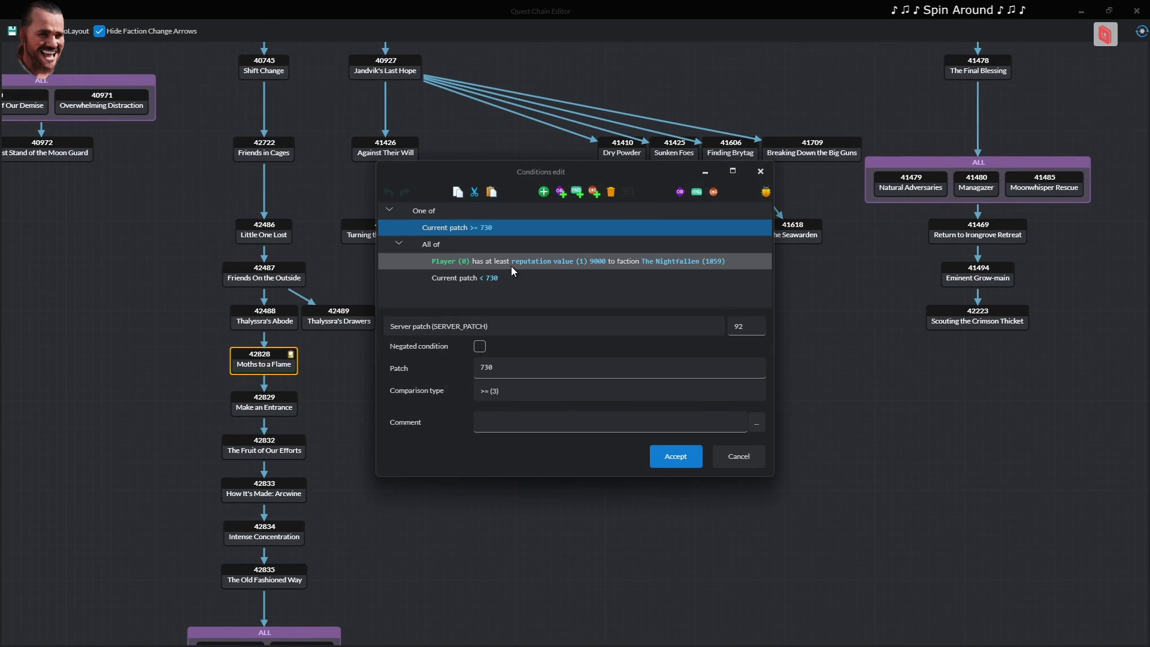
key(Down)
key(Down)
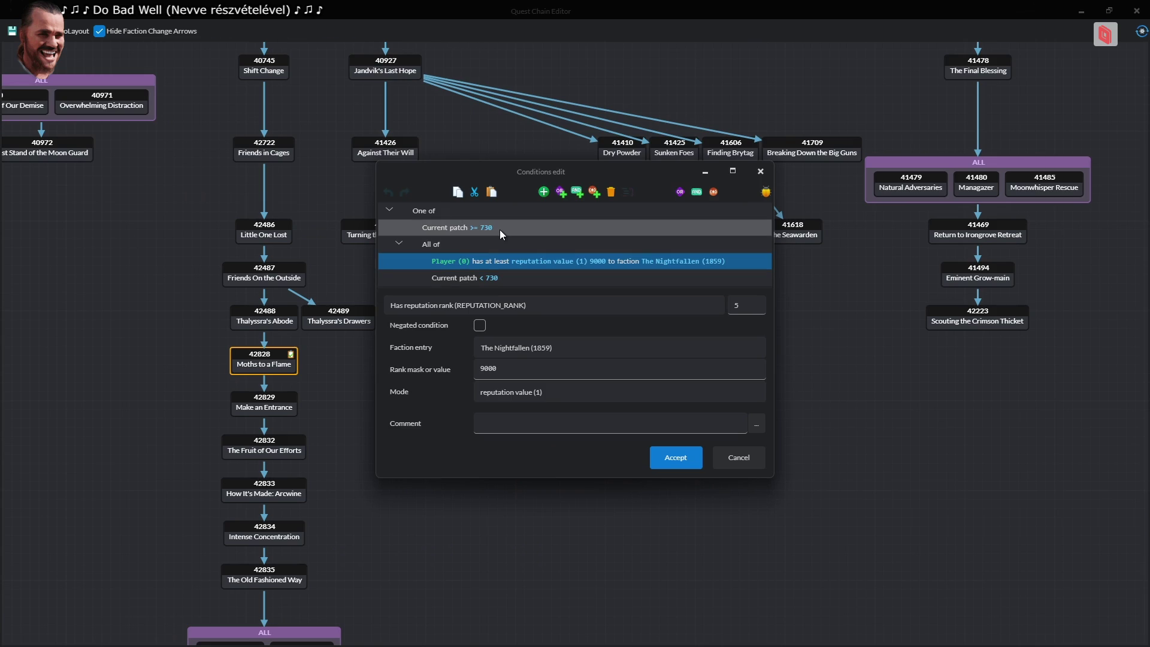
key(Delete)
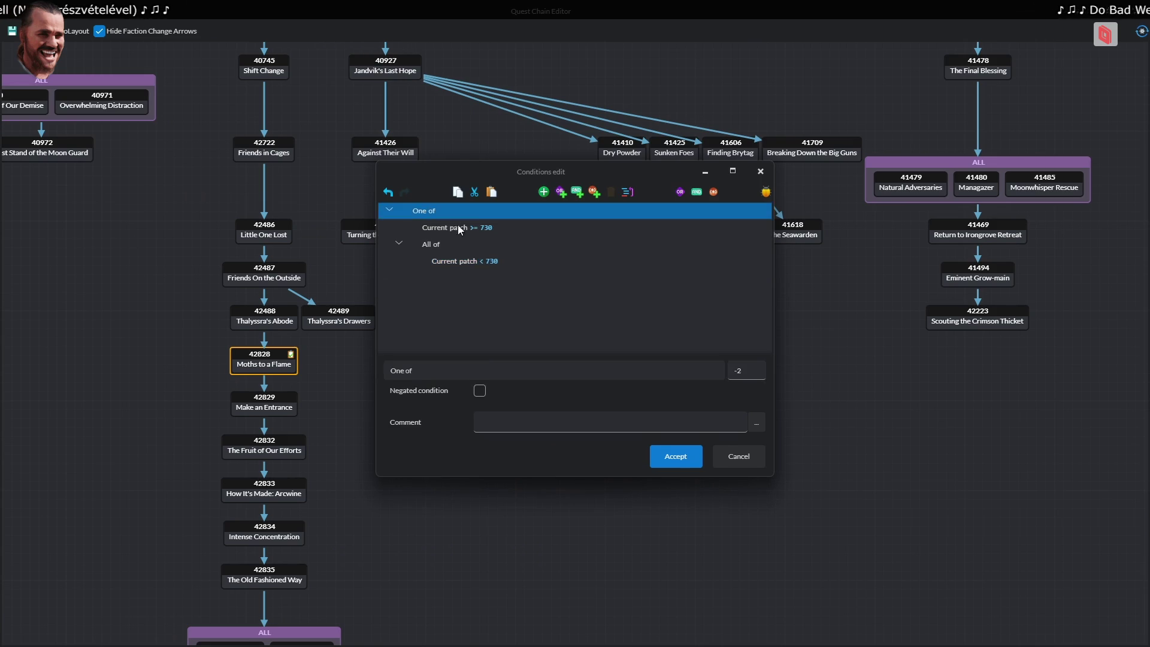
key(ctrl+z)
click(431, 247)
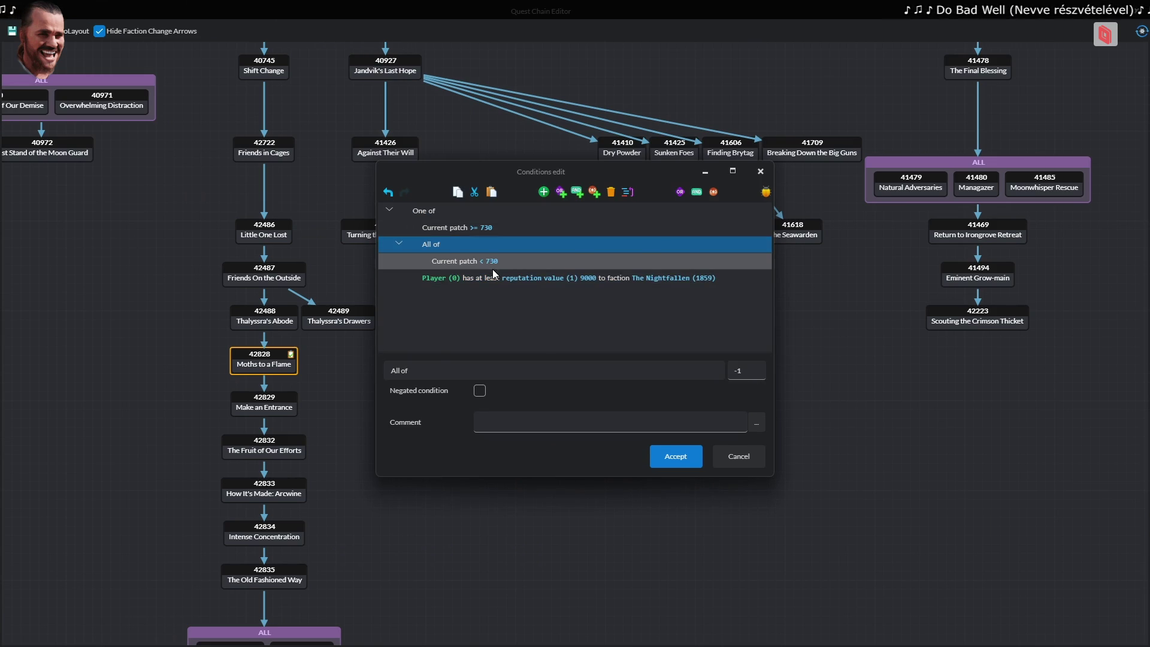
key(Delete)
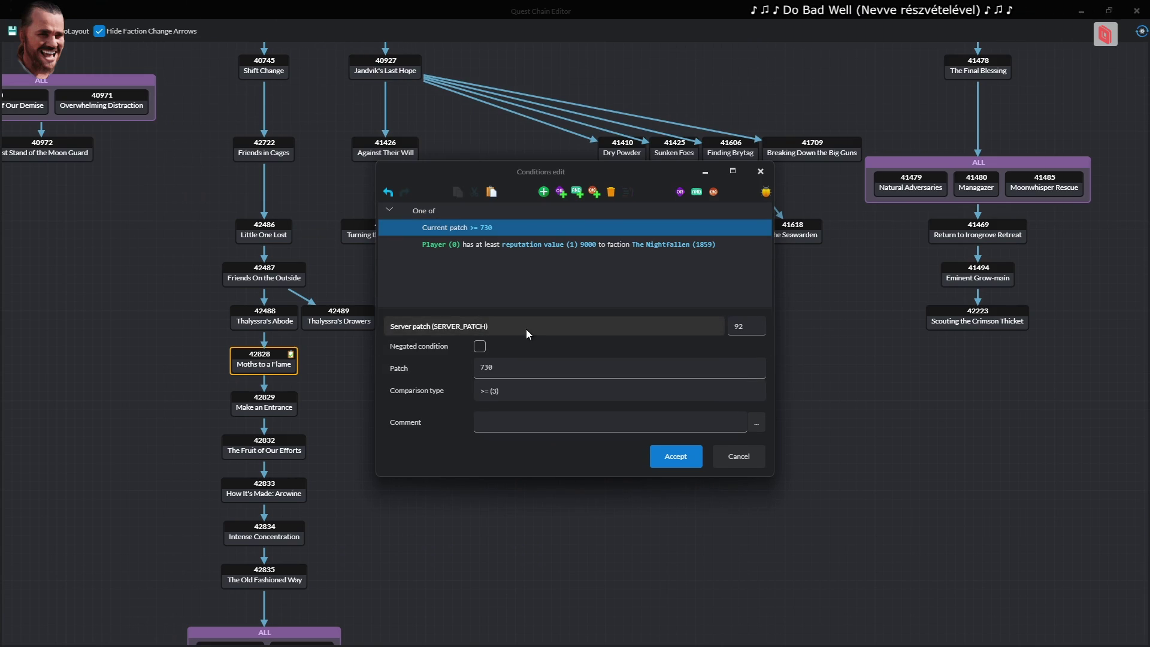
Close Moths to a Flame's conditions and the quest chain window
click(696, 459)
mouse_move(489, 387)
mouse_down()
mouse_move(584, 452)
mouse_move(650, 378)
mouse_move(744, 191)
mouse_up()
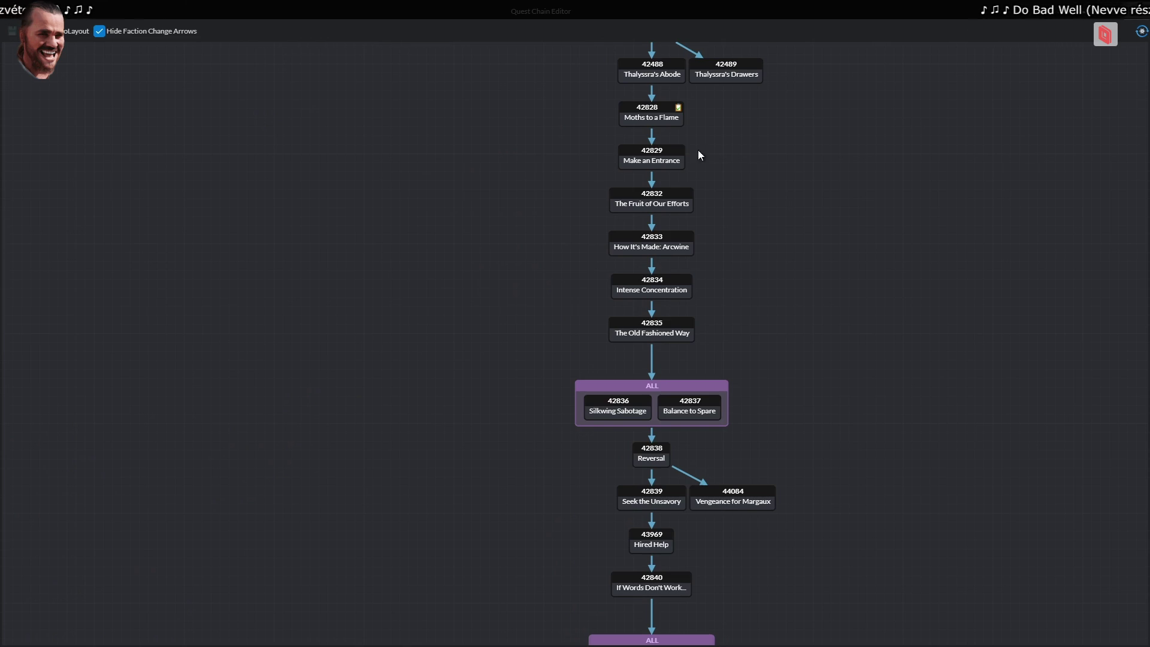
key(Escape)
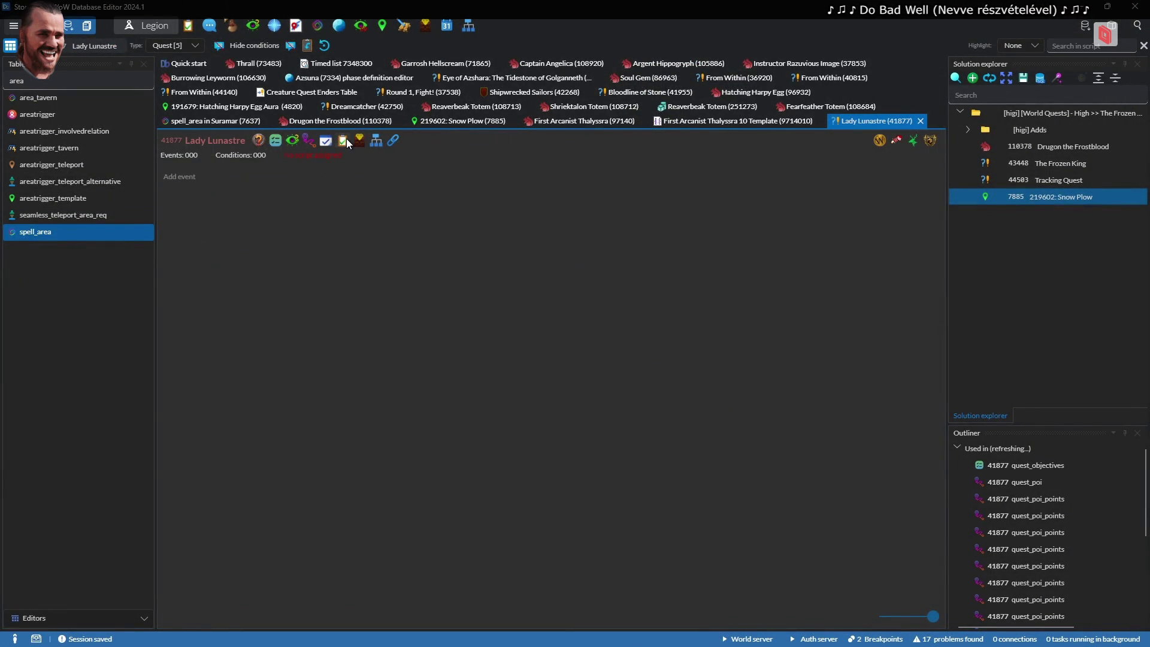
click(346, 138)
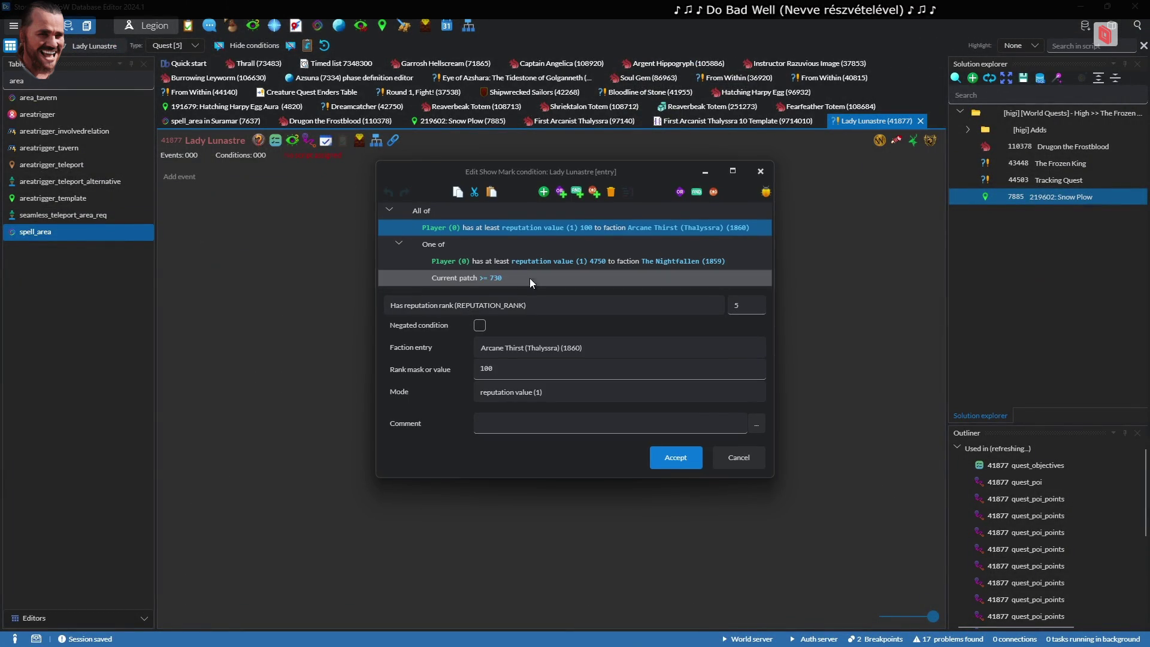
click(747, 462)
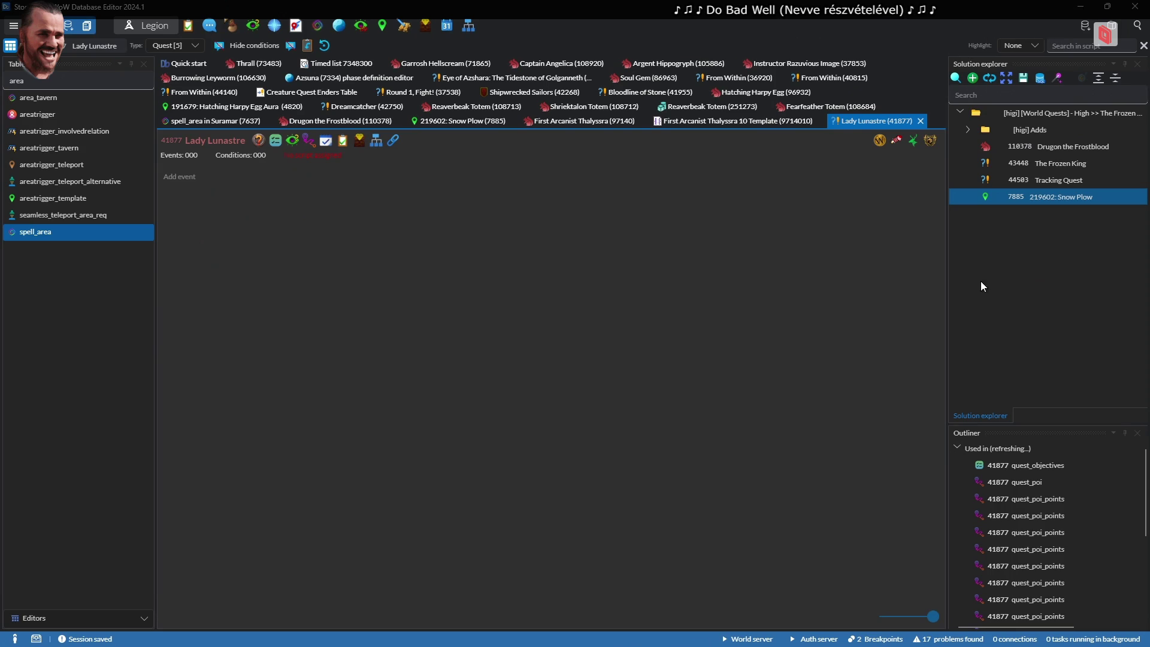
key(alt+Tab)
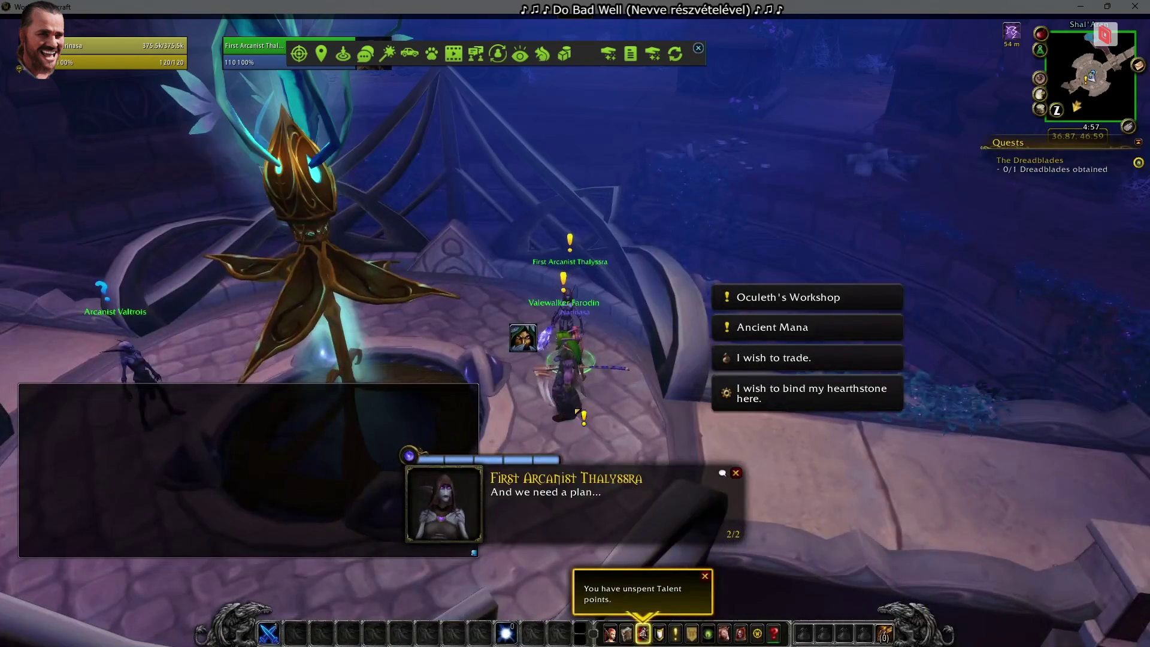
Zoom in and talk to First Arcanist Thalyssra to see her offered quests
scroll(575, 324, up, 5)
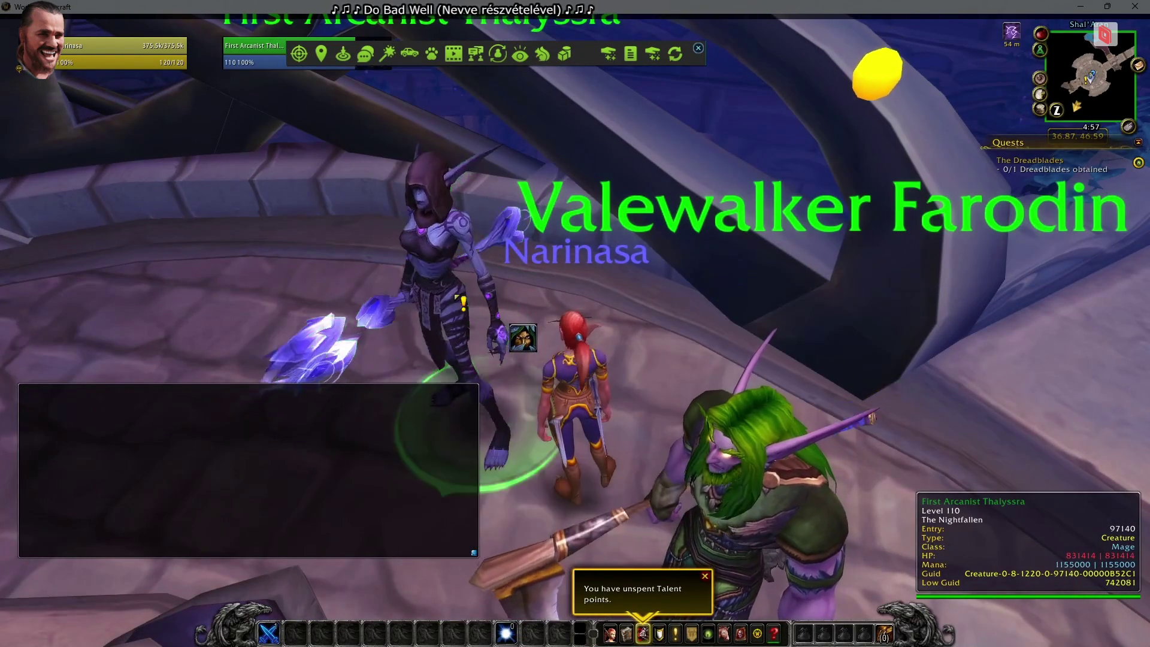
right_click(459, 300)
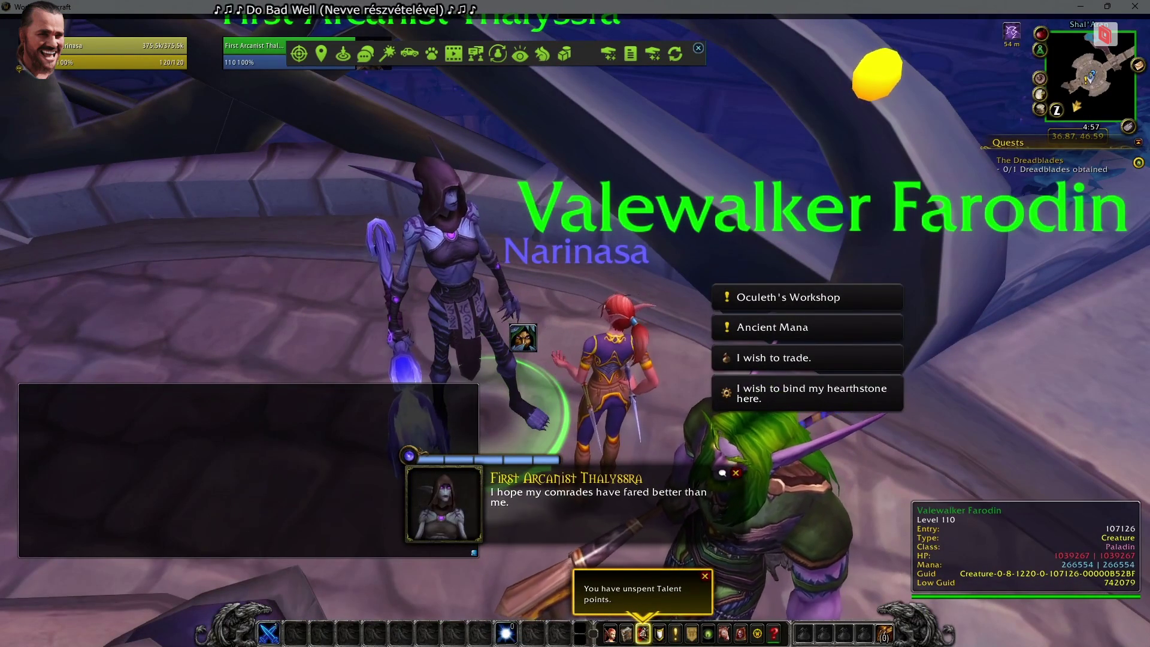